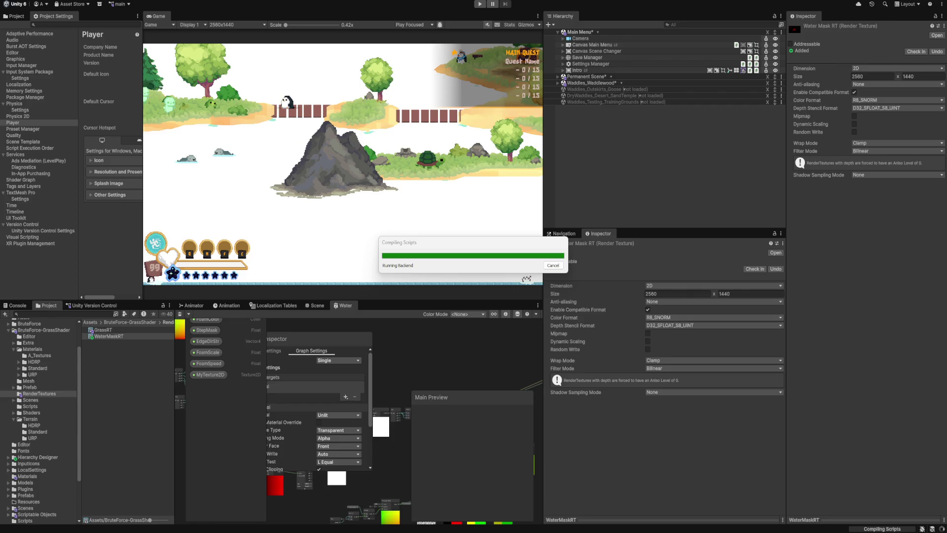
Step: While Unity compiles, switch to the SettingsManager.cs code in Visual Studio
key("alt+Tab")
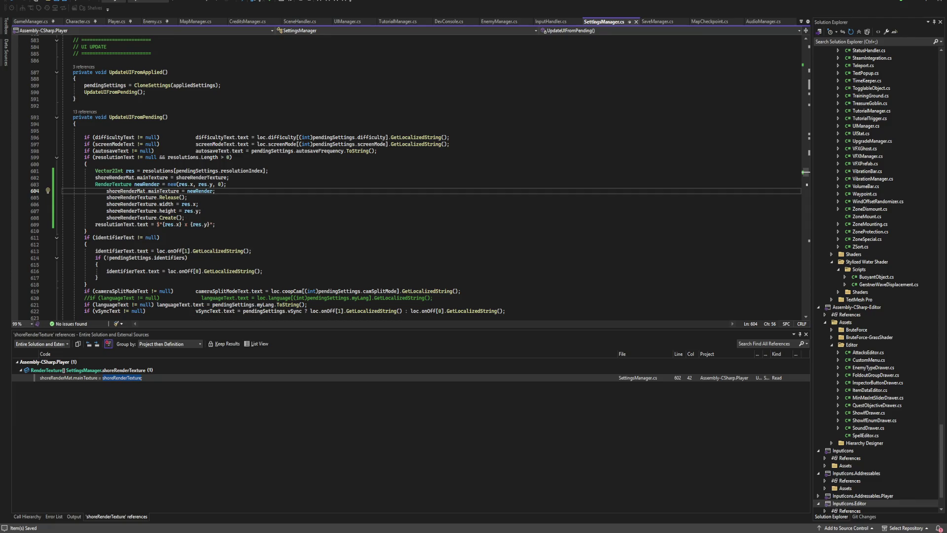
Step: Move the shoreRenderMat.mainTexture = newRender assignment below the Create() call
double_click(114, 177)
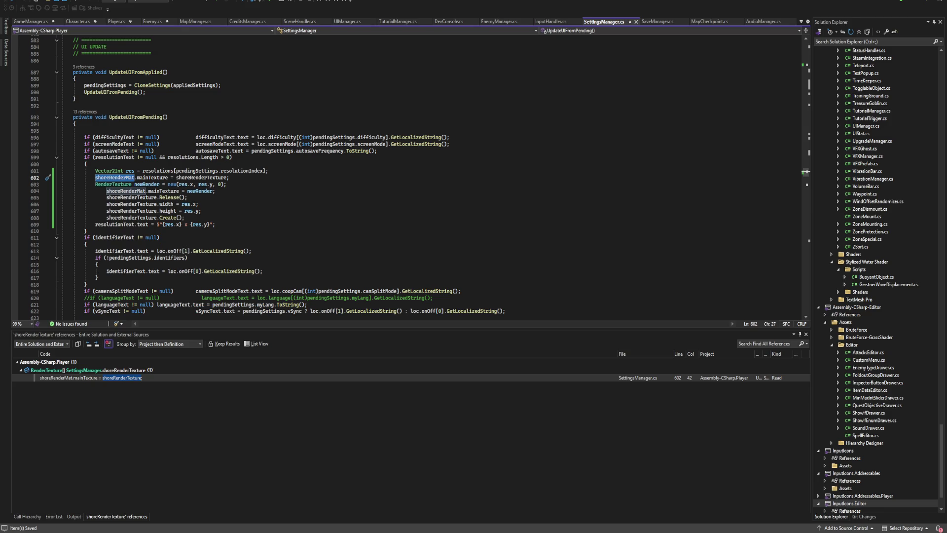
left_click(215, 191)
key("alt+Down")
key("alt+Down")
key("alt+Down")
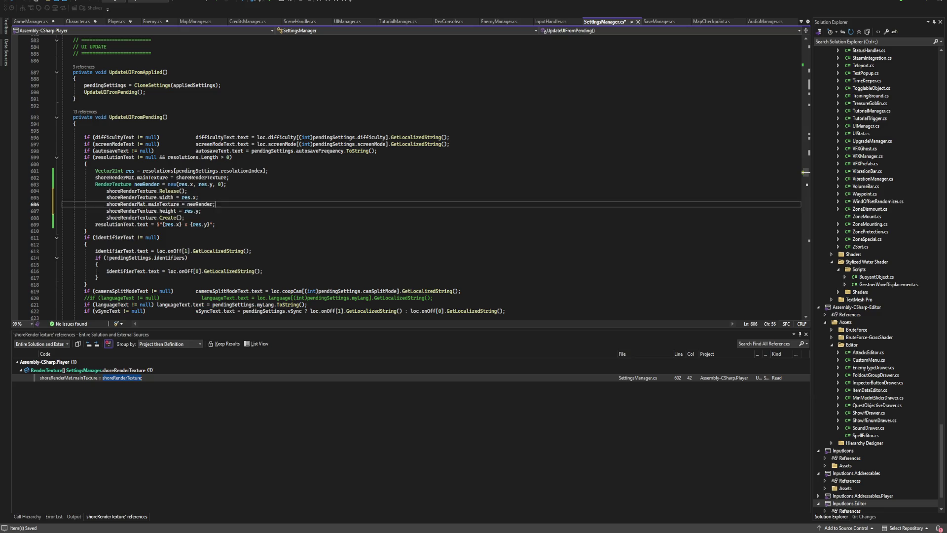
left_click(187, 191)
left_click(202, 204)
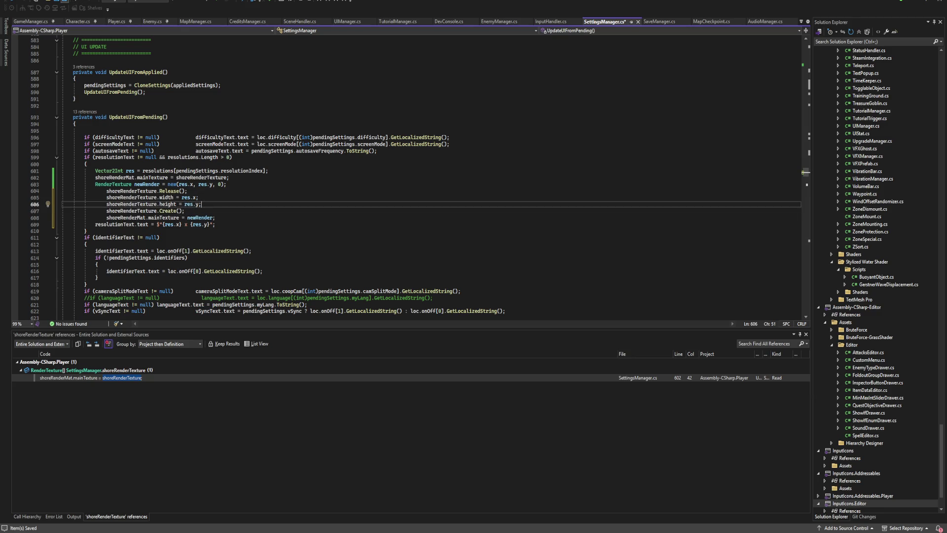
Step: Save SettingsManager.cs and return to Unity so the scripts reload
key("ctrl+s")
left_click(199, 197)
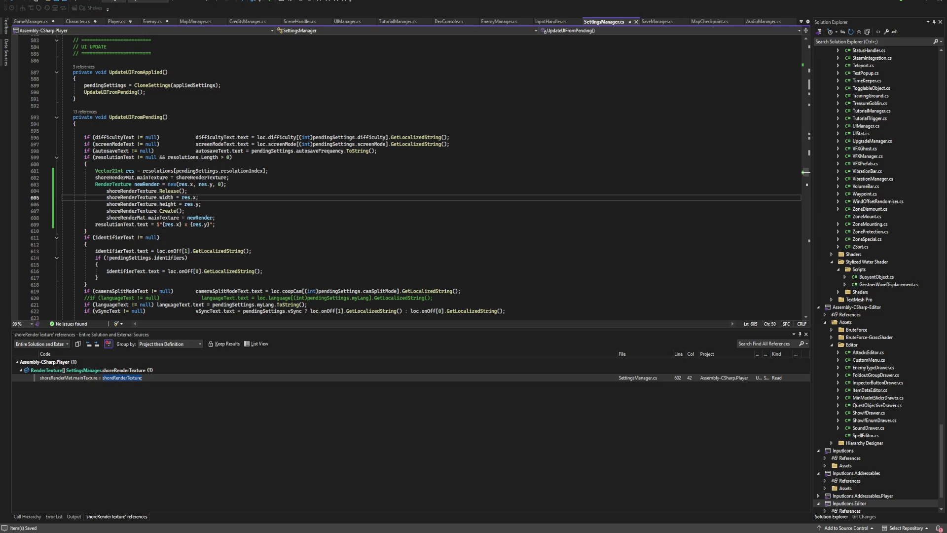
key("alt+Tab")
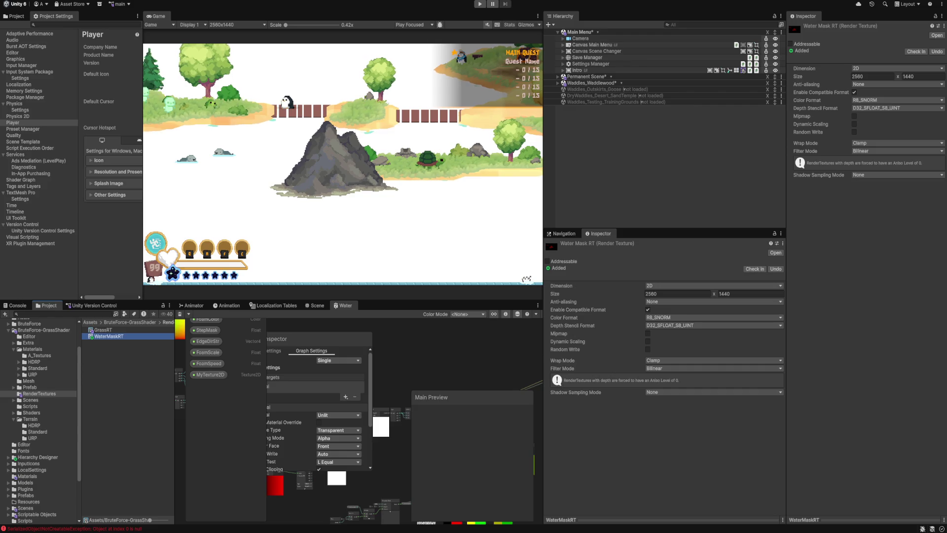
Step: Deselect WaterMaskRT, read the SerializedObjectNotCreatableException errors in the Console, then view MeshEditor2DURP.cs
key("alt+Tab")
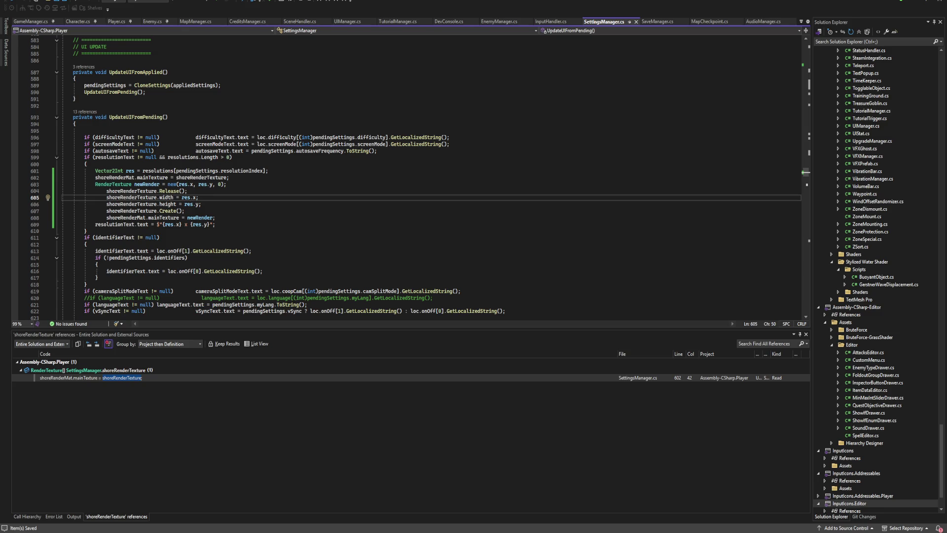
left_click(321, 496)
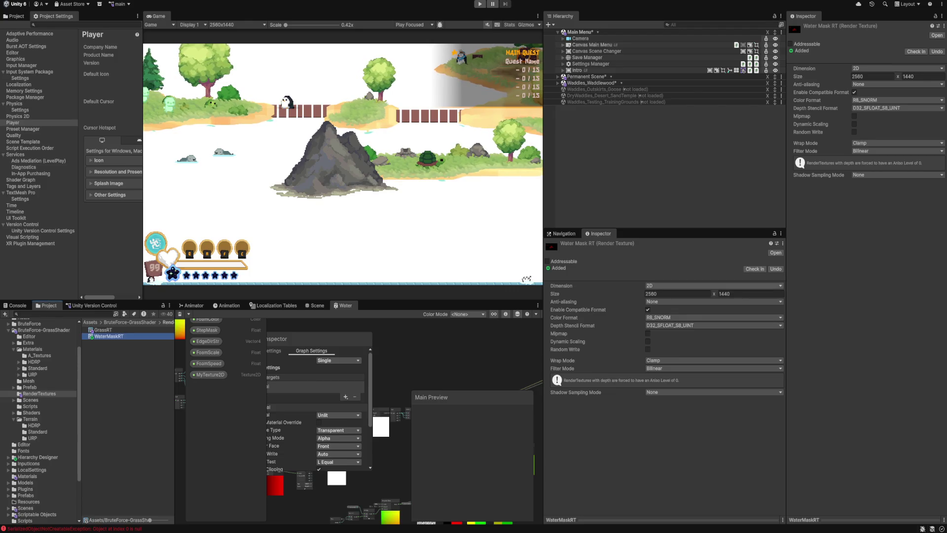
left_click(128, 419)
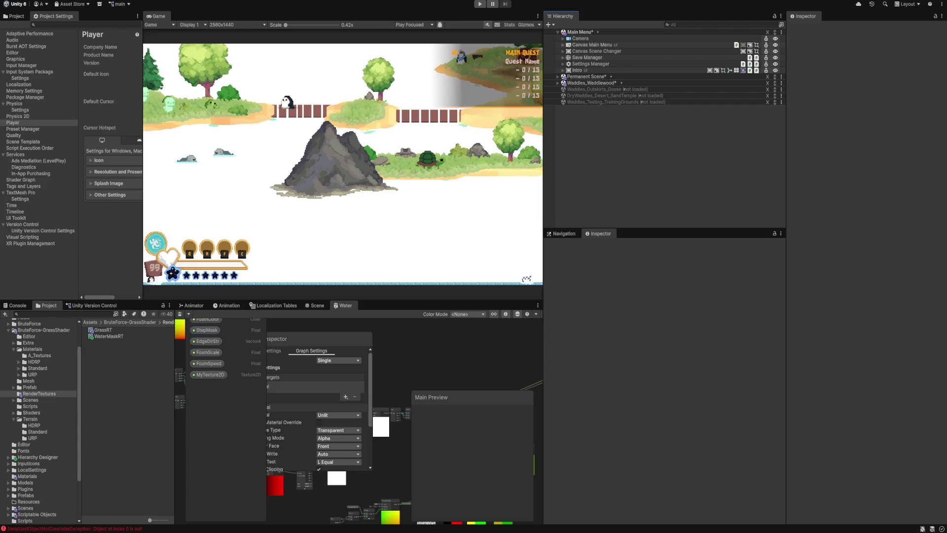
key("ctrl+shift+c")
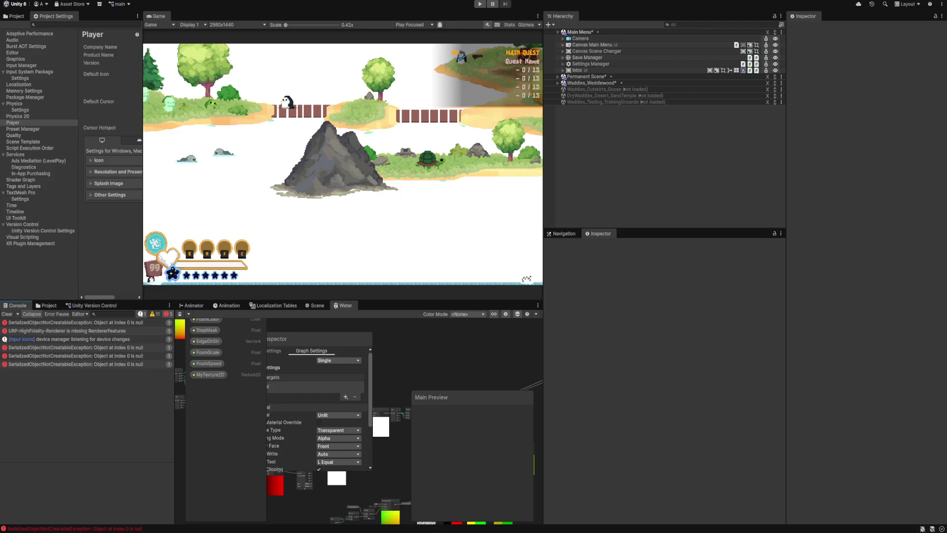
key("alt+Tab")
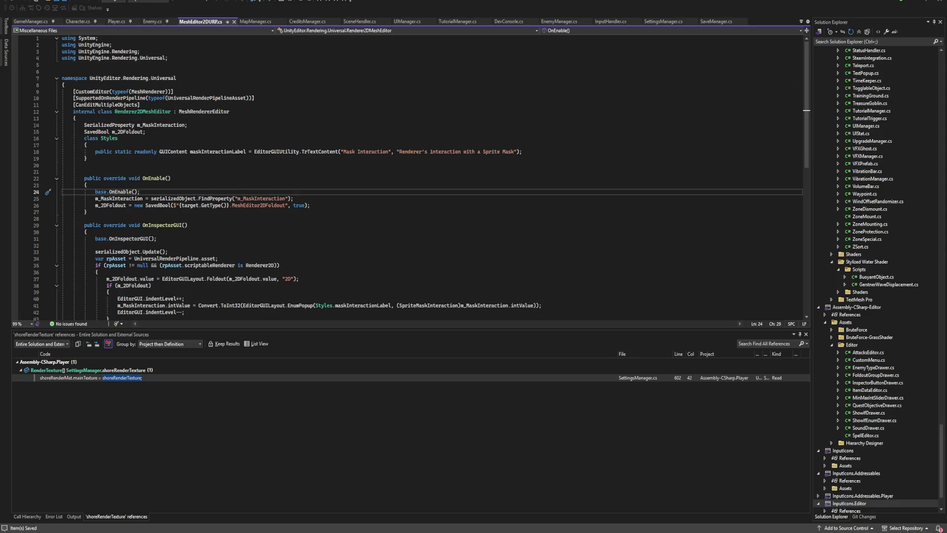
Step: Add 'shoreRenderTexture = null;' after line 602 of SettingsManager.cs and save it
key("ctrl+Tab")
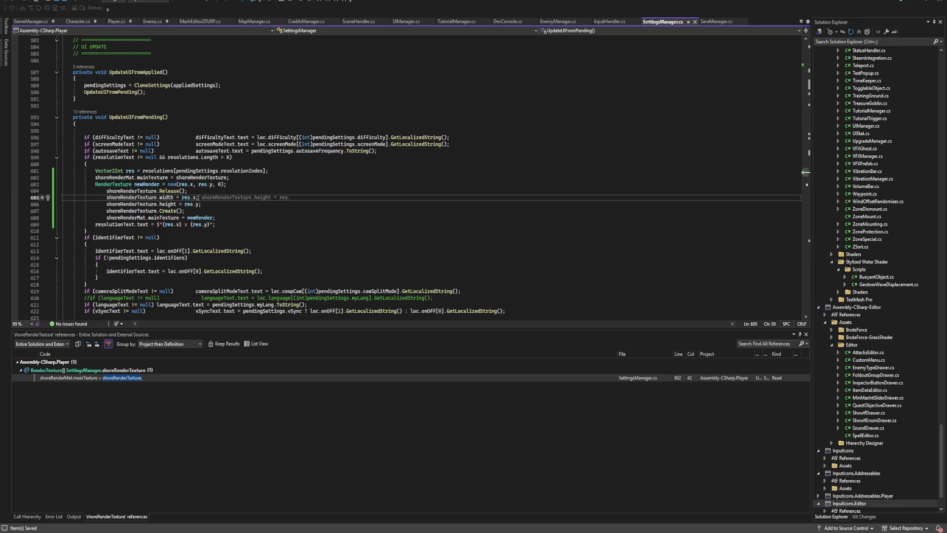
left_click(229, 177)
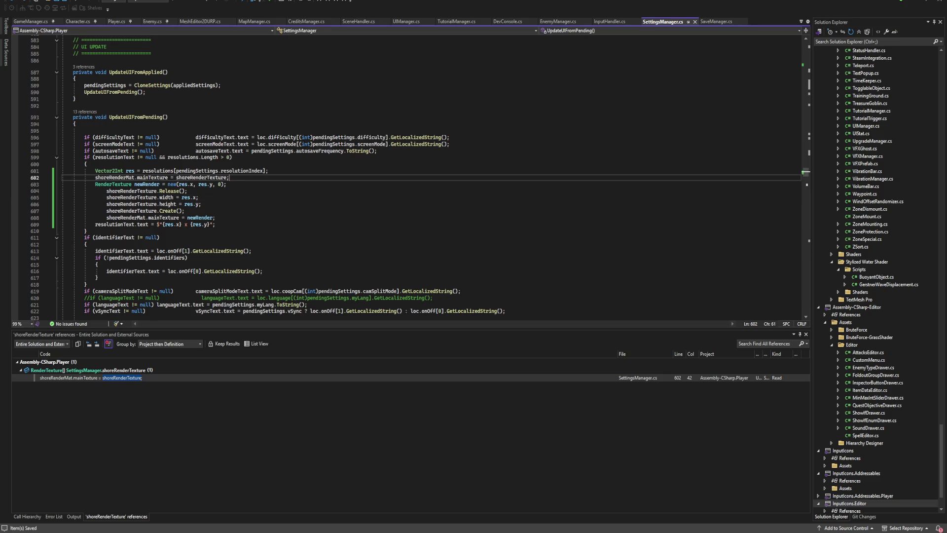
key("Return")
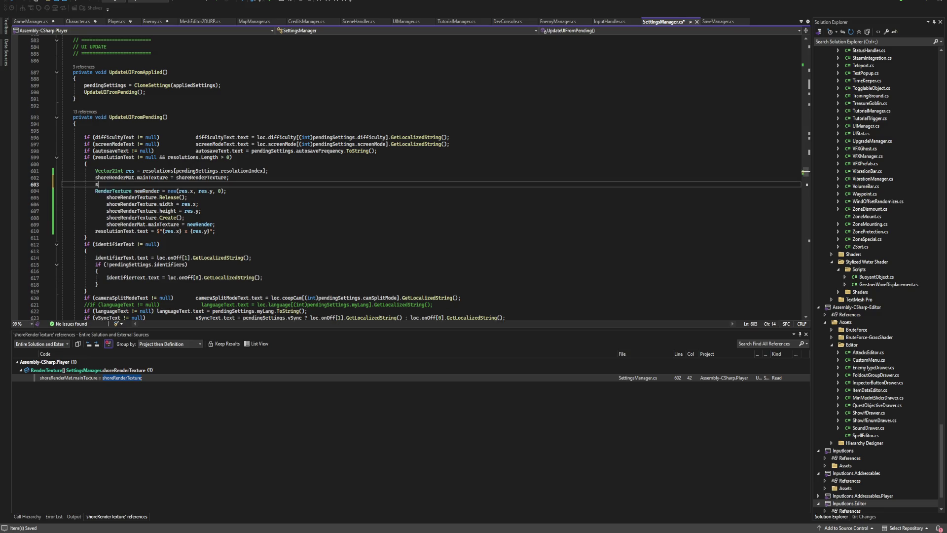
type("shorere")
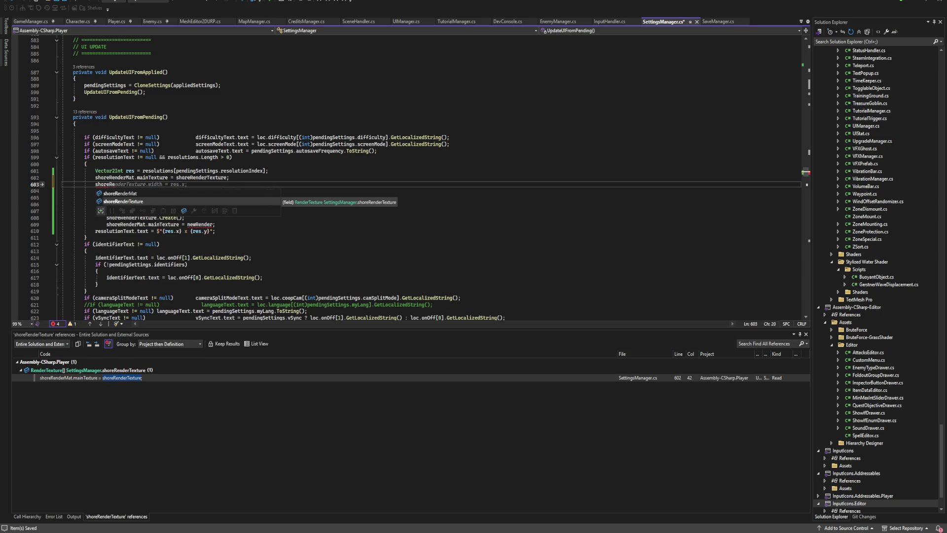
key("Tab")
type("= null;")
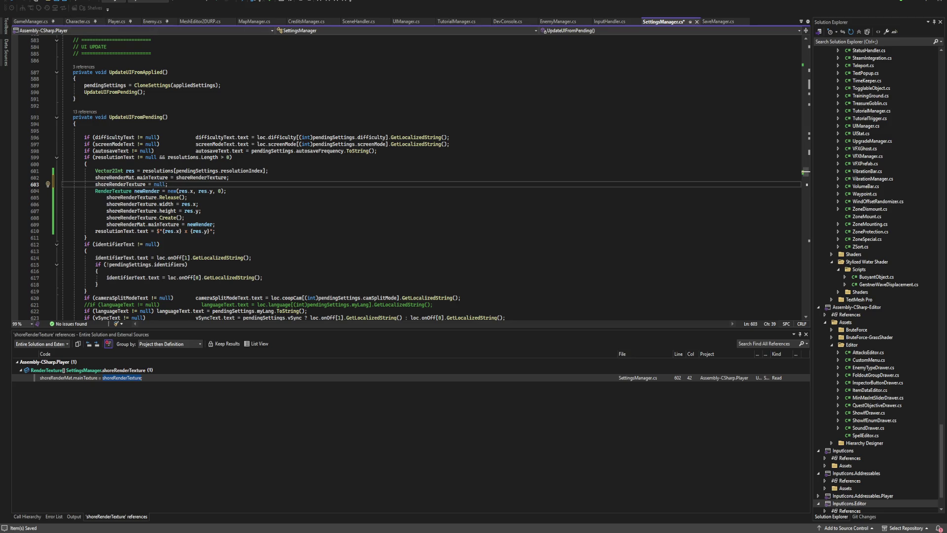
left_click(215, 224)
key("ctrl+s")
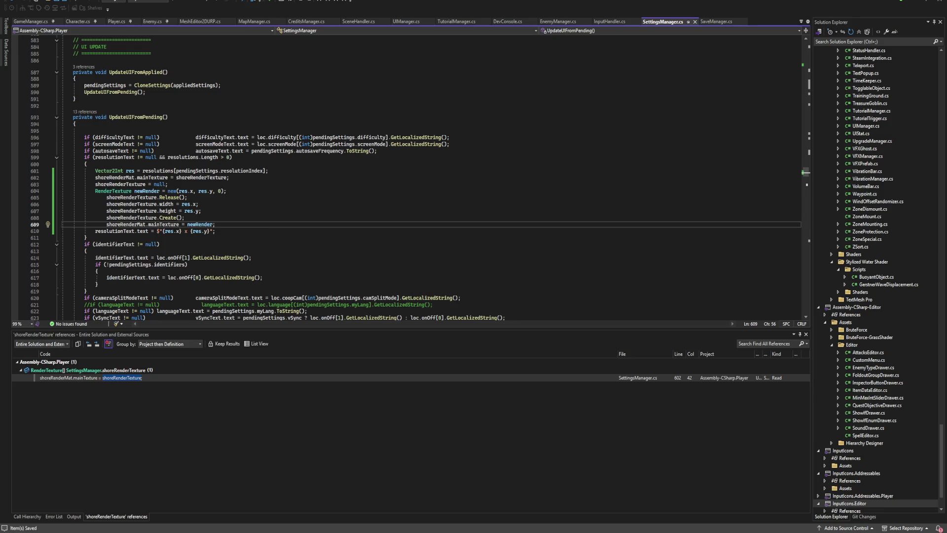
Step: Enlarge the code pane above the references results, then go back to Unity
left_click_drag(410, 329, 410, 398)
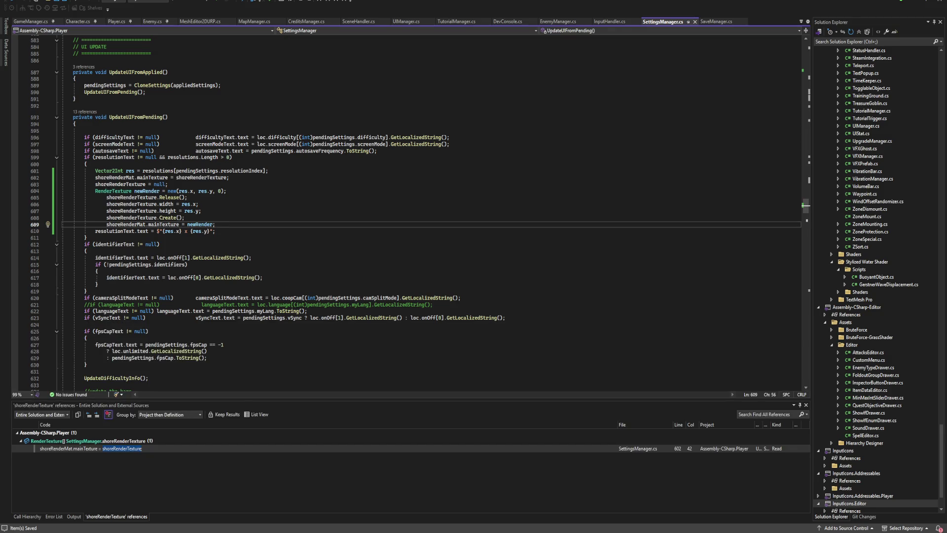
scroll(207, 244, "up", 6, "ctrl")
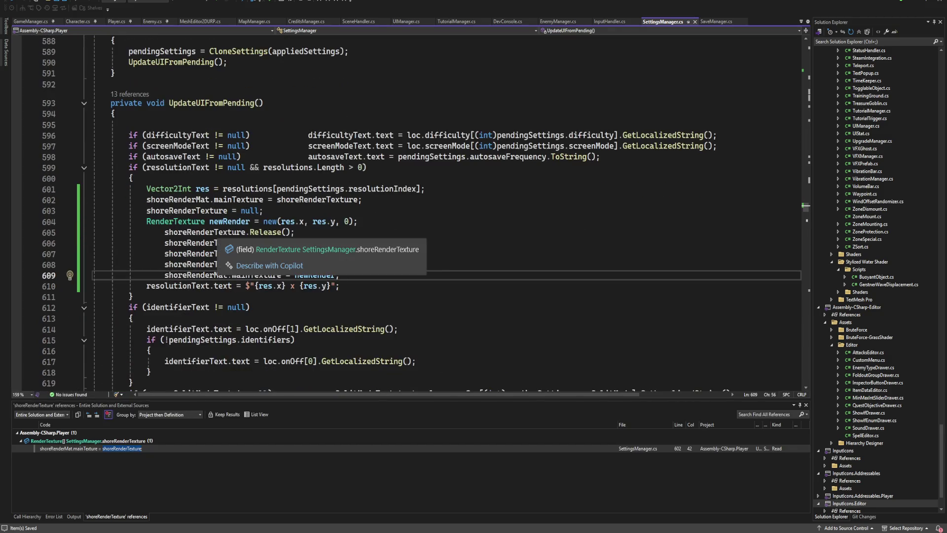
scroll(422, 216, "down", 1)
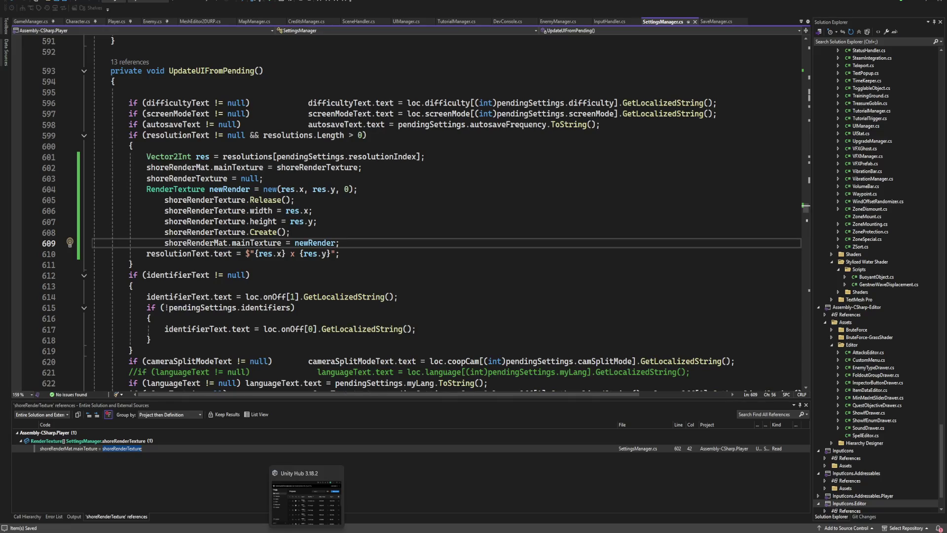
left_click(307, 530)
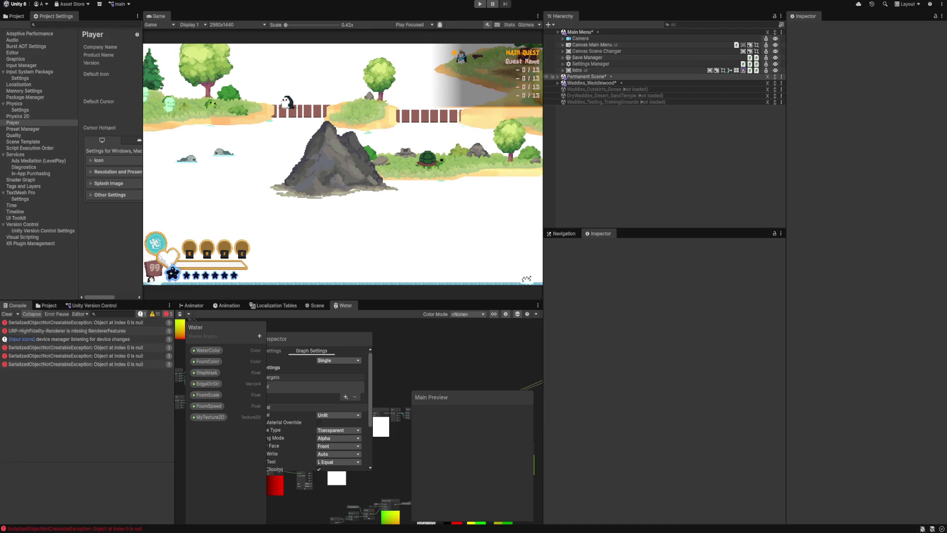
Step: Expand Waddles_Waddlewood in the Hierarchy and open the texture picker for the test water's MyTexture2D slot
left_click(563, 38)
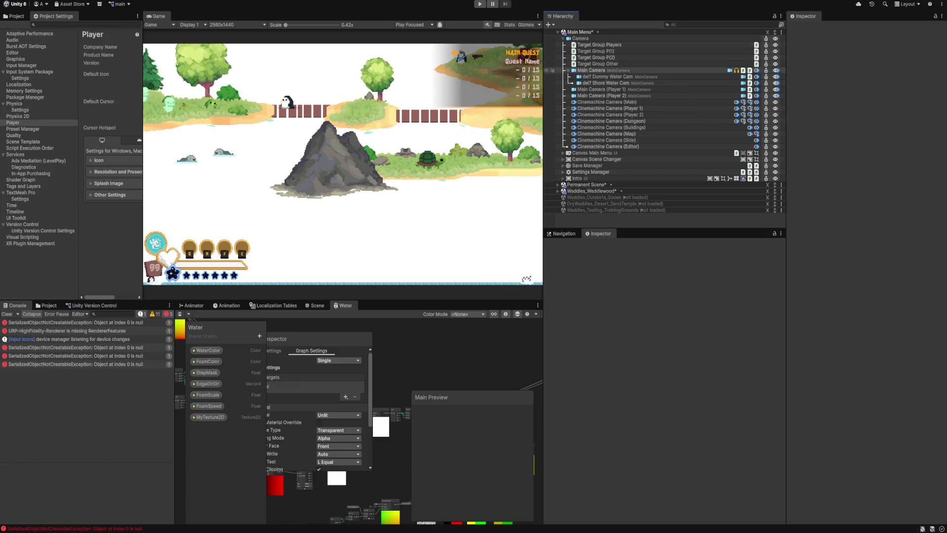
left_click(557, 31)
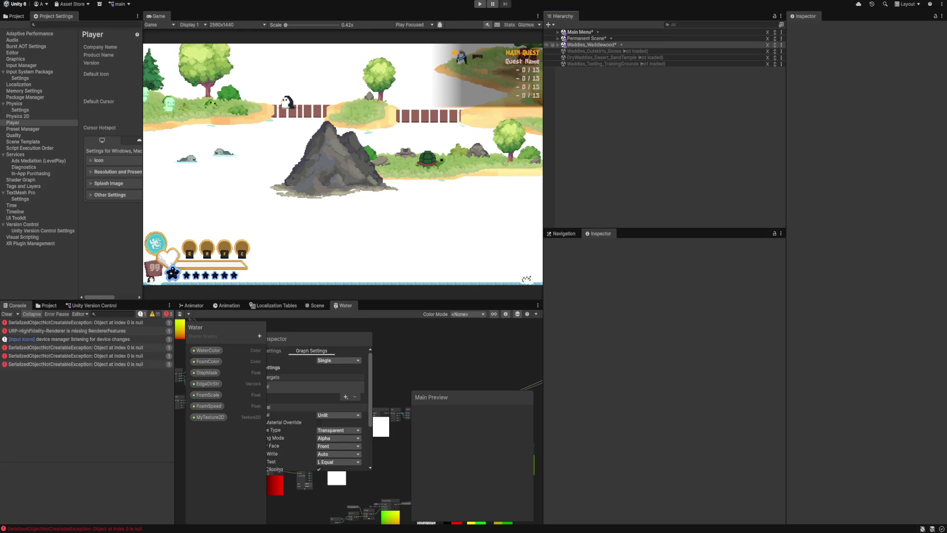
left_click(557, 44)
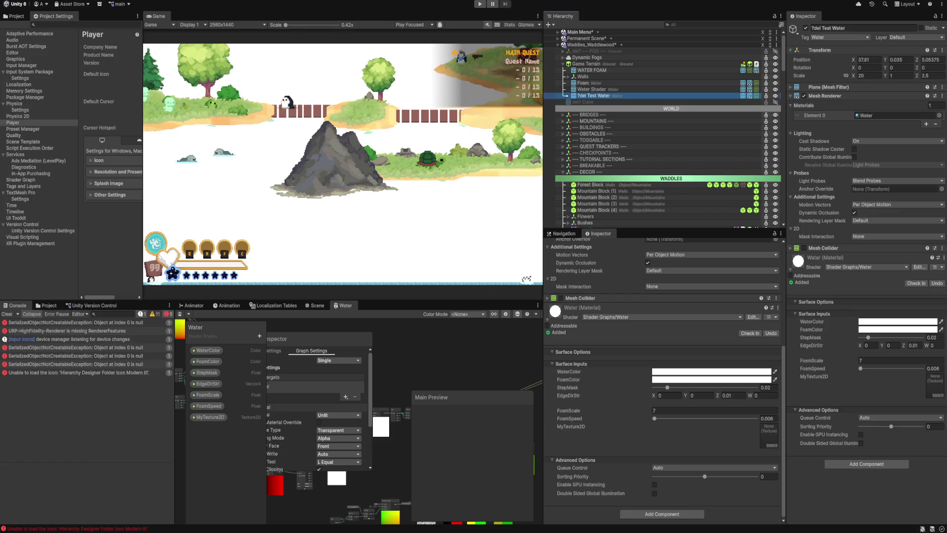
scroll(663, 375, "up", 5)
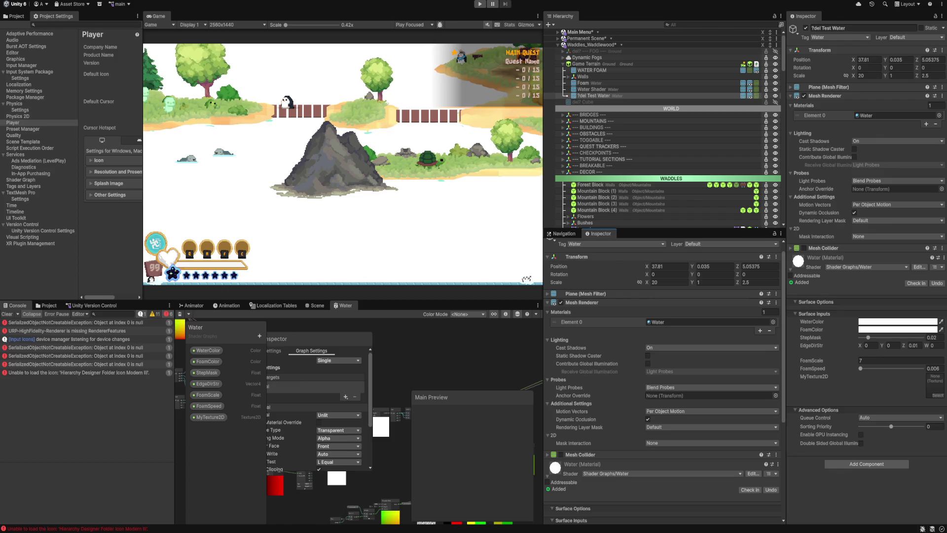
scroll(663, 380, "down", 5)
scroll(663, 380, "down", 1)
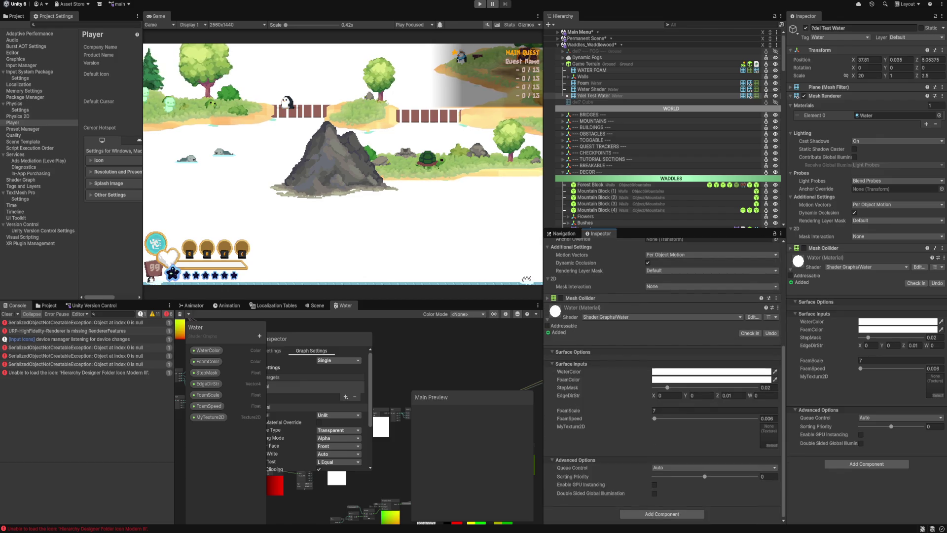
left_click(771, 445)
type("water")
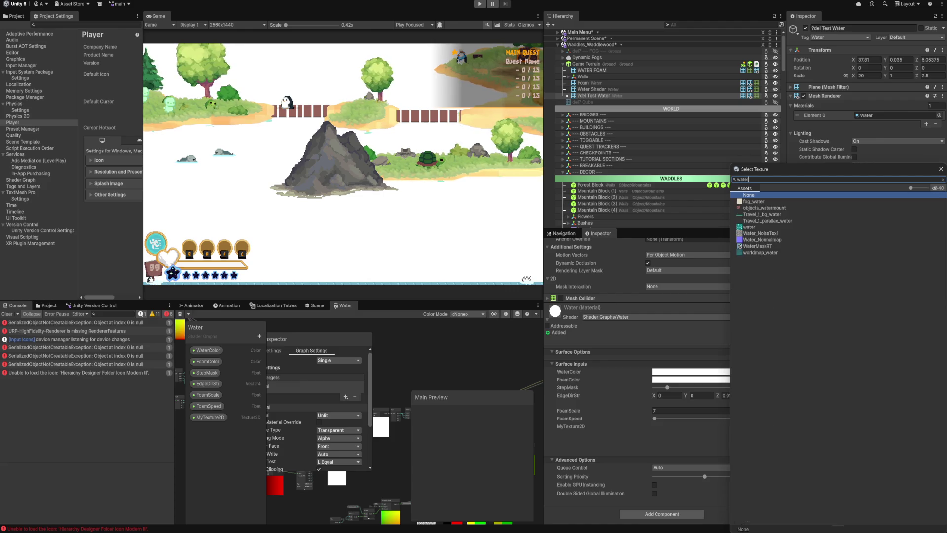
left_click(757, 245)
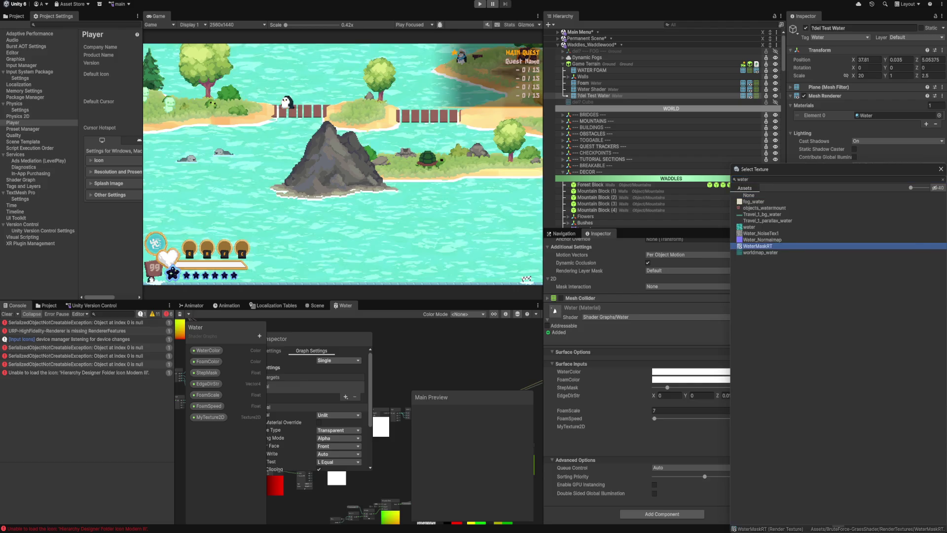
key("Return")
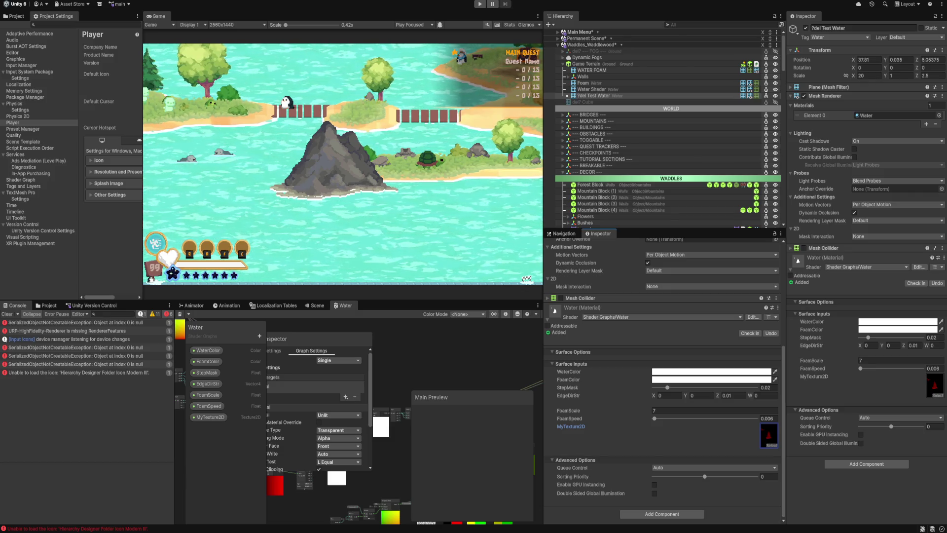
scroll(399, 409, "up", 2)
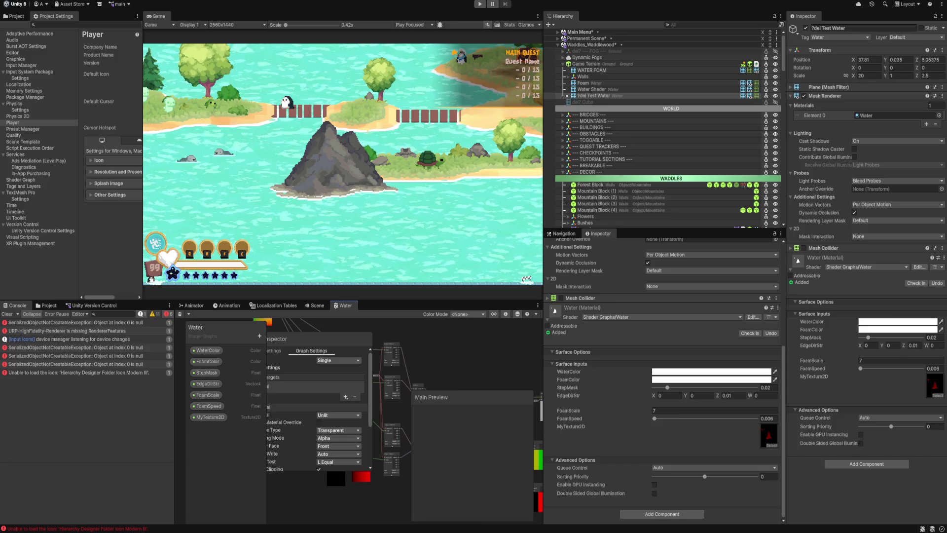
scroll(394, 375, "up", 5)
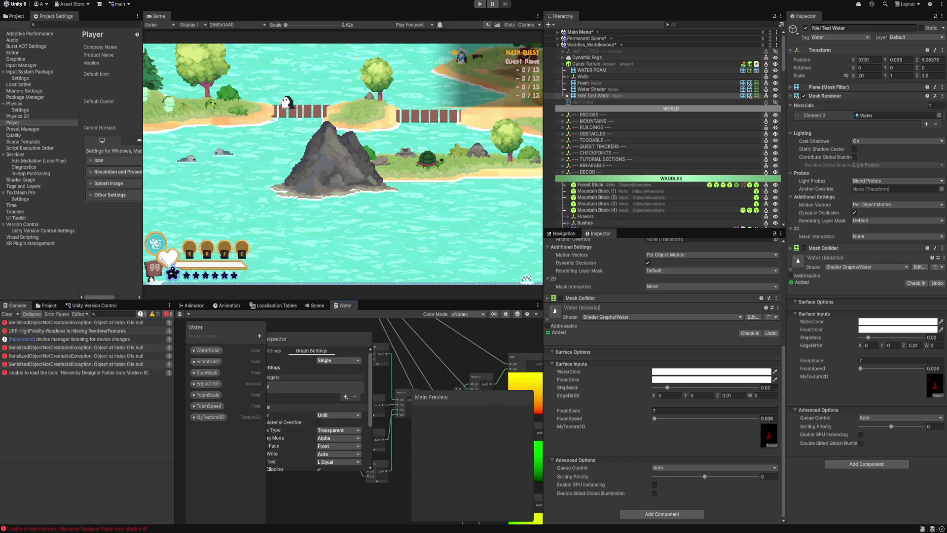
Step: Maximize the Water shader graph and move the MyTexture2D property node above the samplers
key("shift+space")
scroll(474, 266, "up", 5)
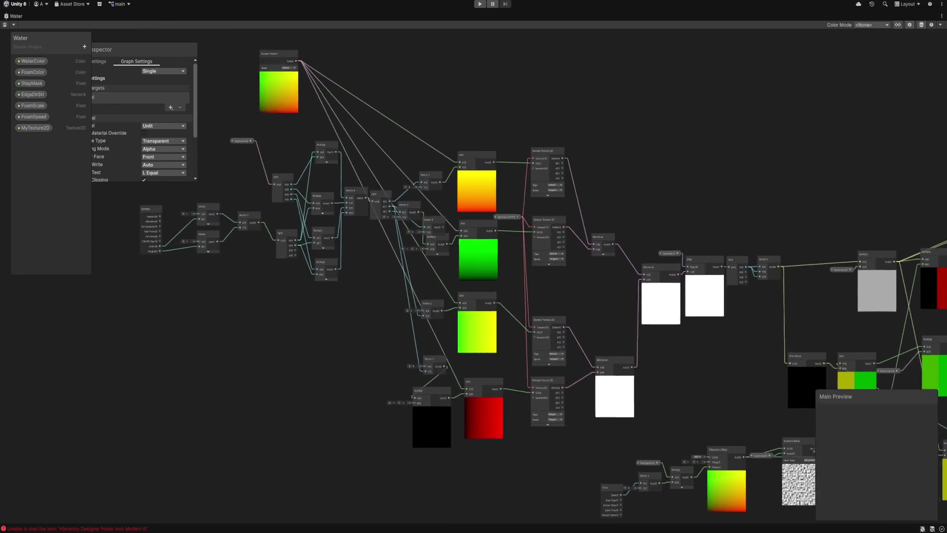
scroll(313, 279, "down", 2)
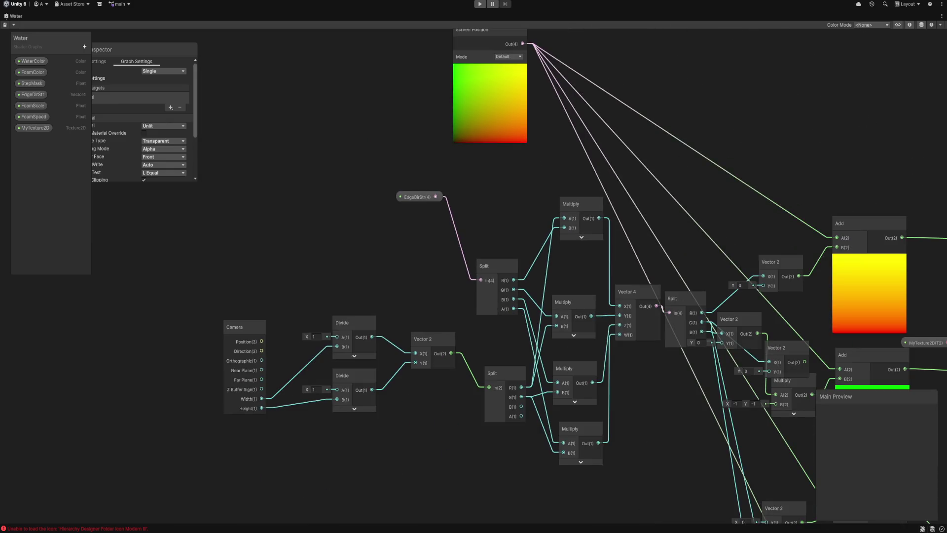
scroll(473, 296, "down", 3)
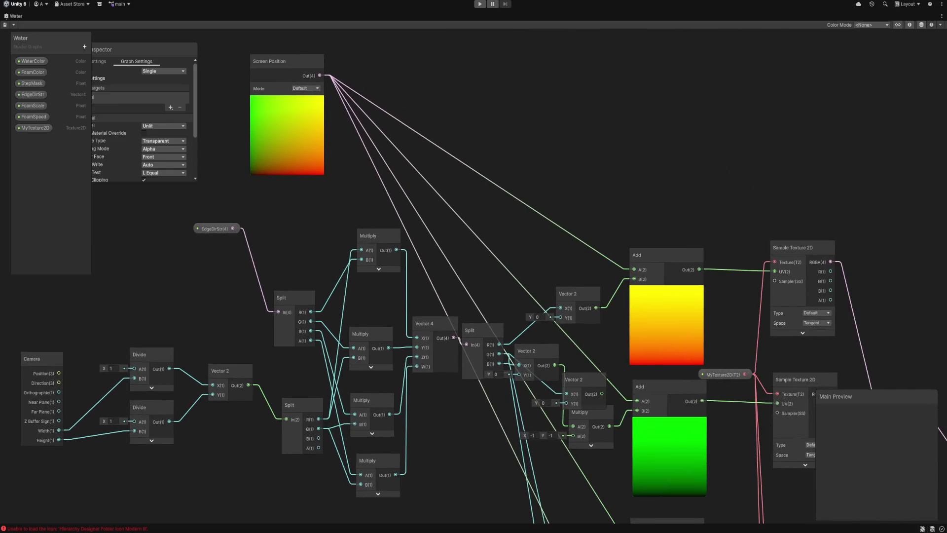
left_click_drag(592, 296, 478, 296)
scroll(474, 267, "up", 1)
left_click_drag(690, 296, 469, 296)
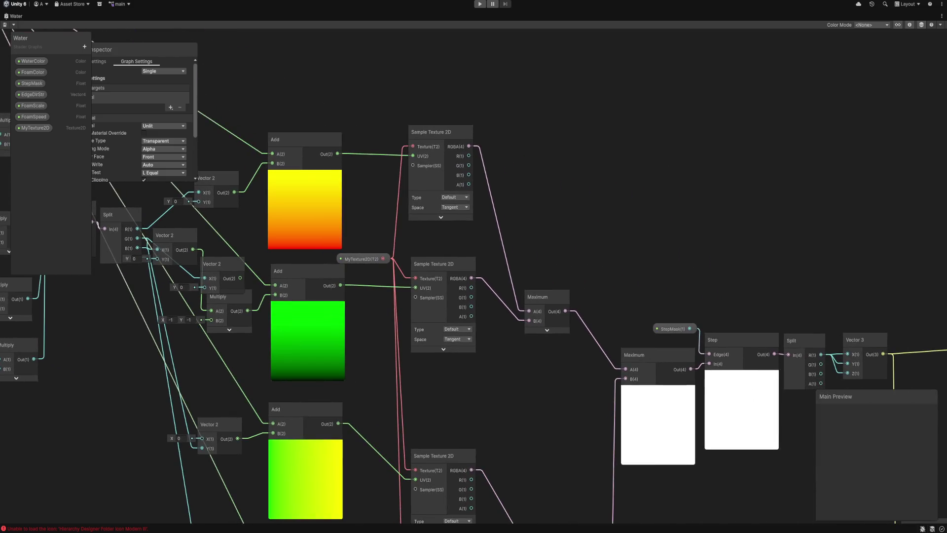
scroll(360, 303, "down", 2)
mouse_move(361, 270)
left_mouse_down()
mouse_move(363, 152)
mouse_move(354, 141)
mouse_move(411, 157)
mouse_move(456, 204)
mouse_move(599, 255)
mouse_move(598, 217)
left_mouse_up()
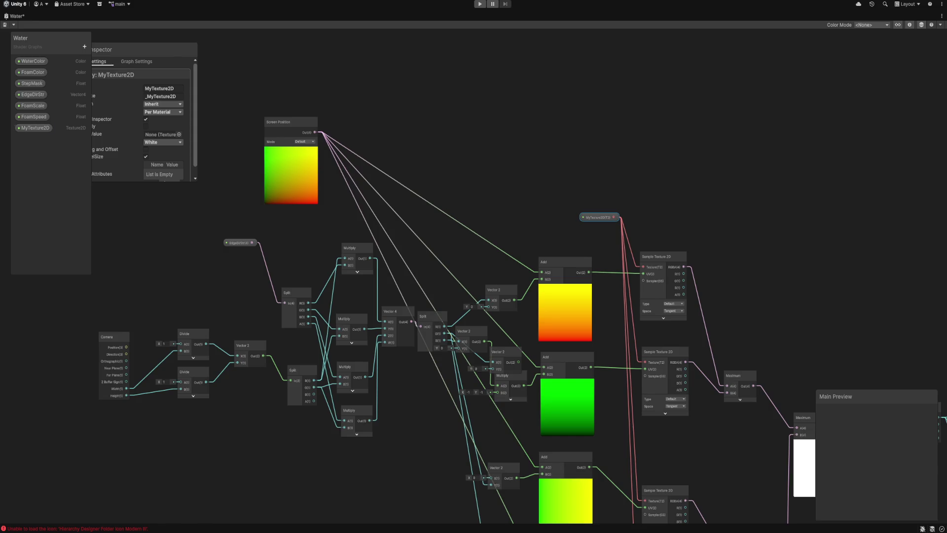
Step: Rename the MyTexture2D property to MainTexture with reference _MainTex
double_click(33, 128)
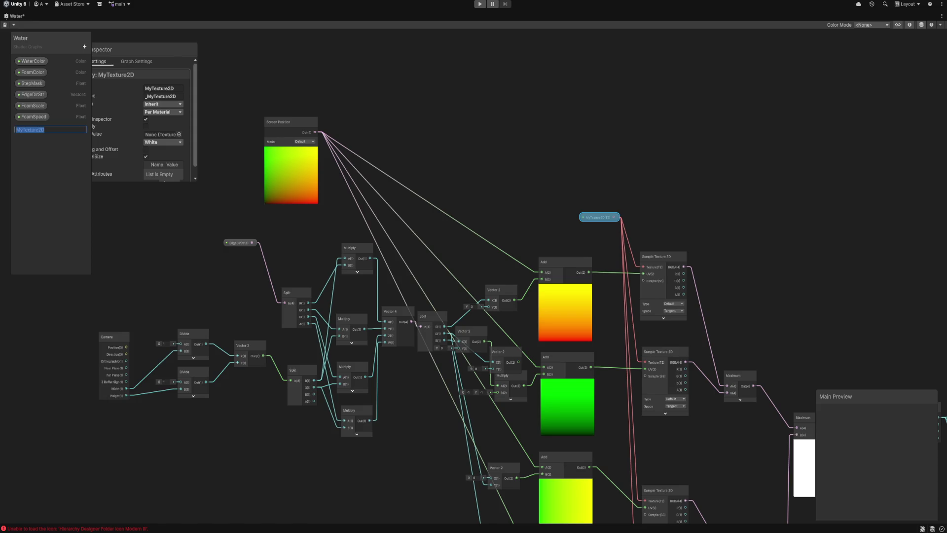
type("Main")
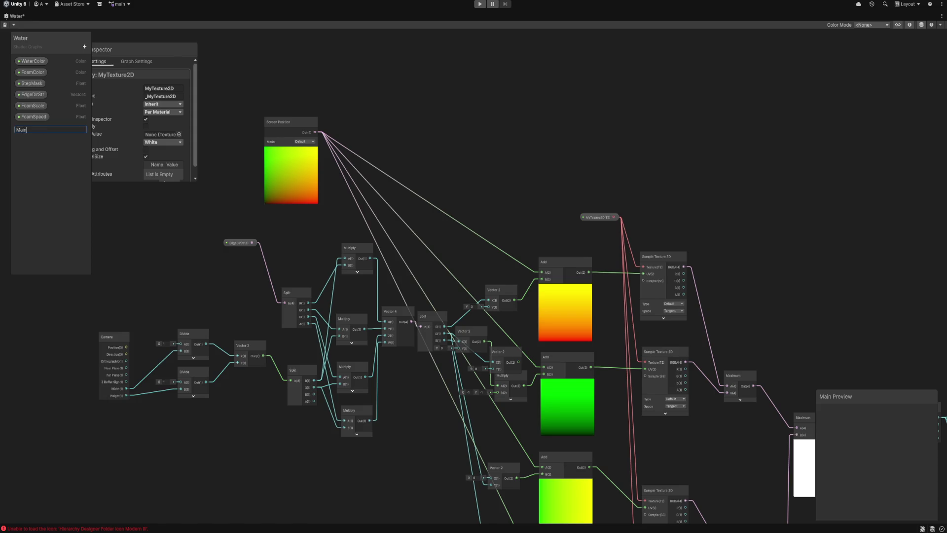
type("Texture")
key("Return")
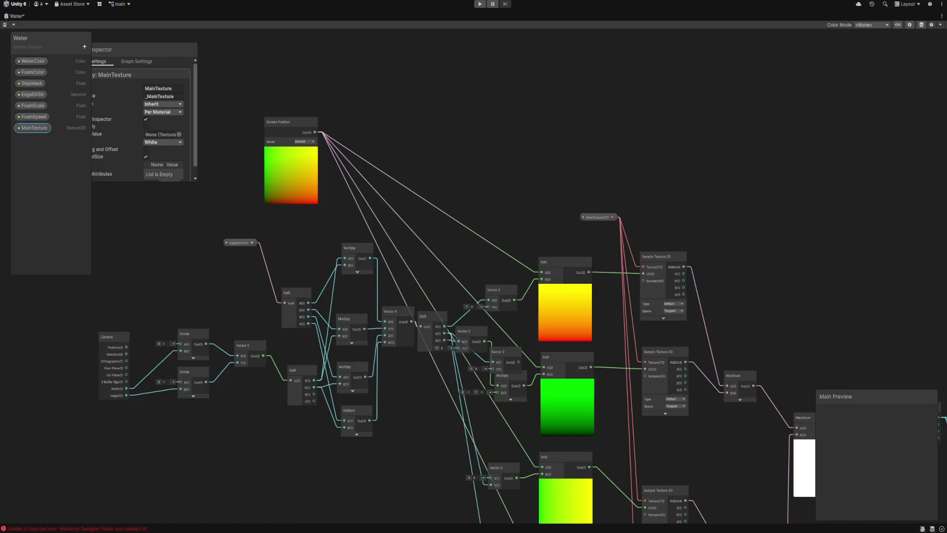
key("Escape")
left_click(34, 127)
left_click(160, 96)
left_click(164, 96)
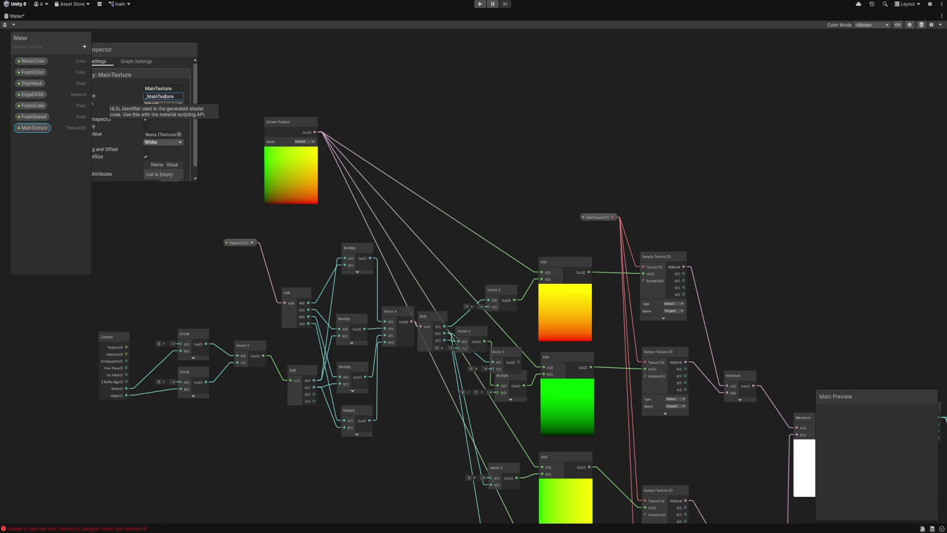
key("shift+End")
key("BackSpace")
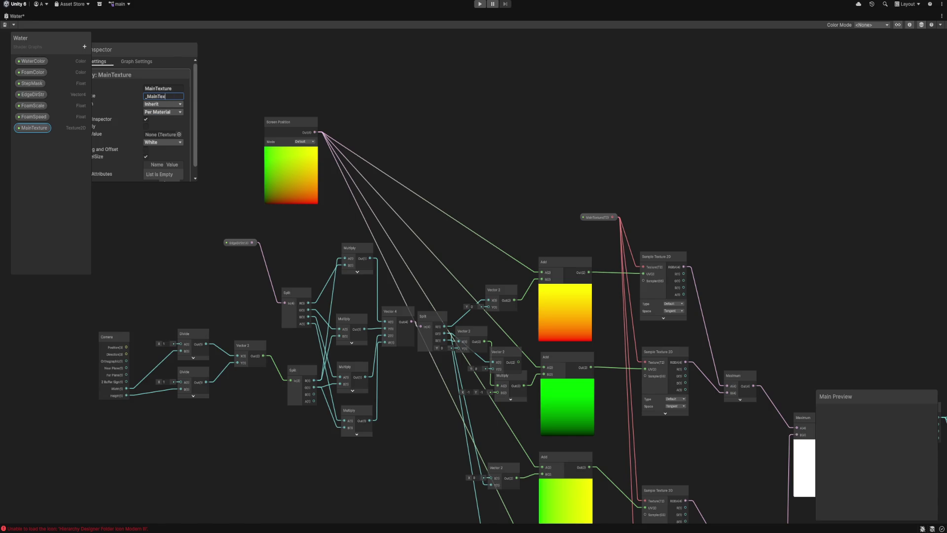
key("Return")
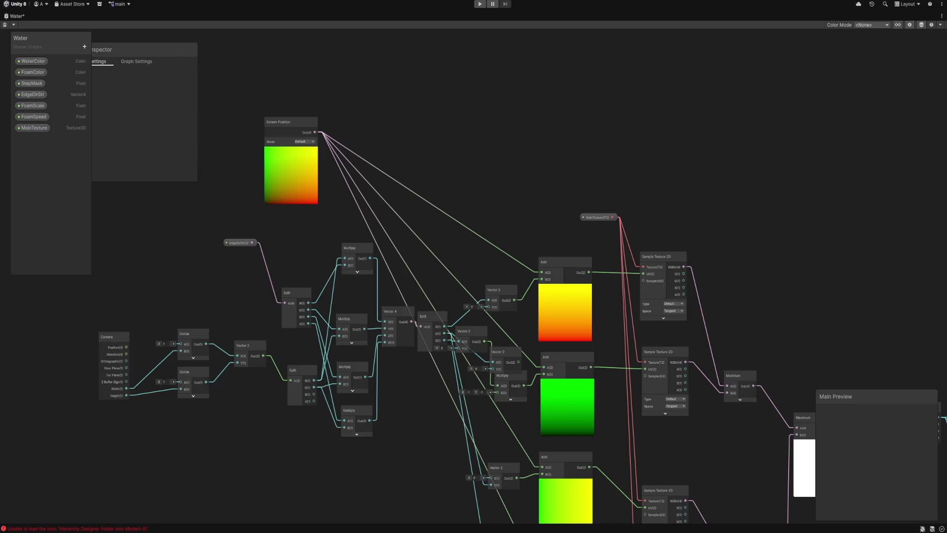
Step: Deselect the MainTexture node and restore the Shader Graph to the full editor layout
left_click(598, 217)
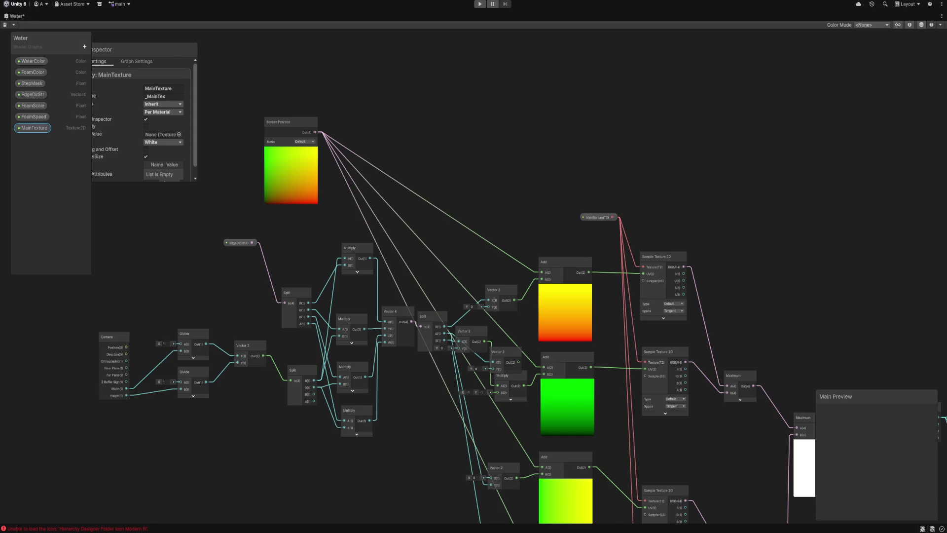
key("Escape")
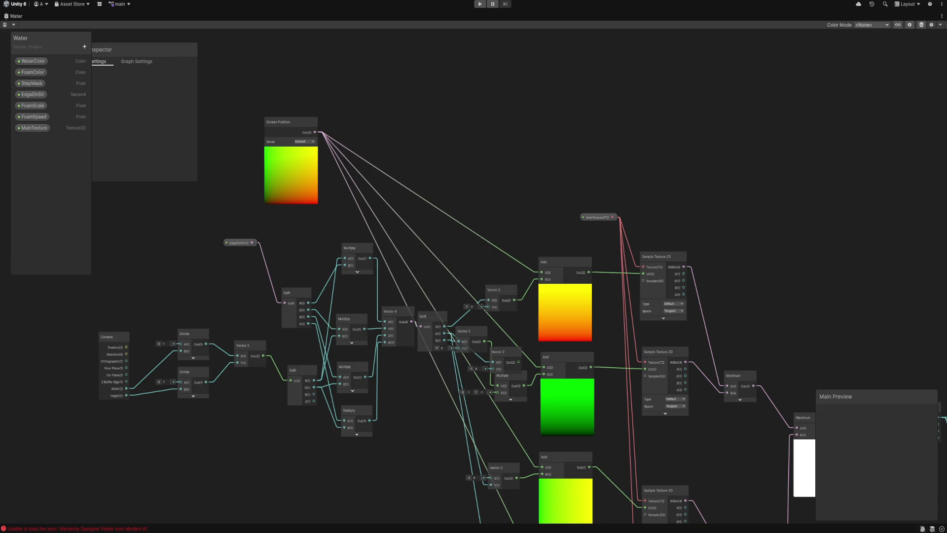
key("shift+space")
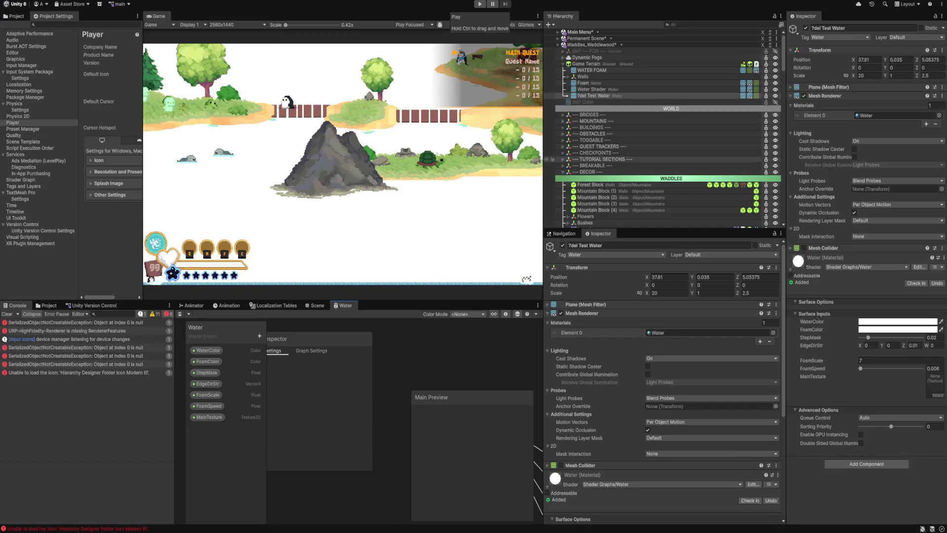
scroll(661, 384, "down", 5)
Step: Pick WaterMaskRT for the MainTexture slot, save the scene, inspect WaterMaskRT, and enter Play mode
left_click(771, 445)
type("wa")
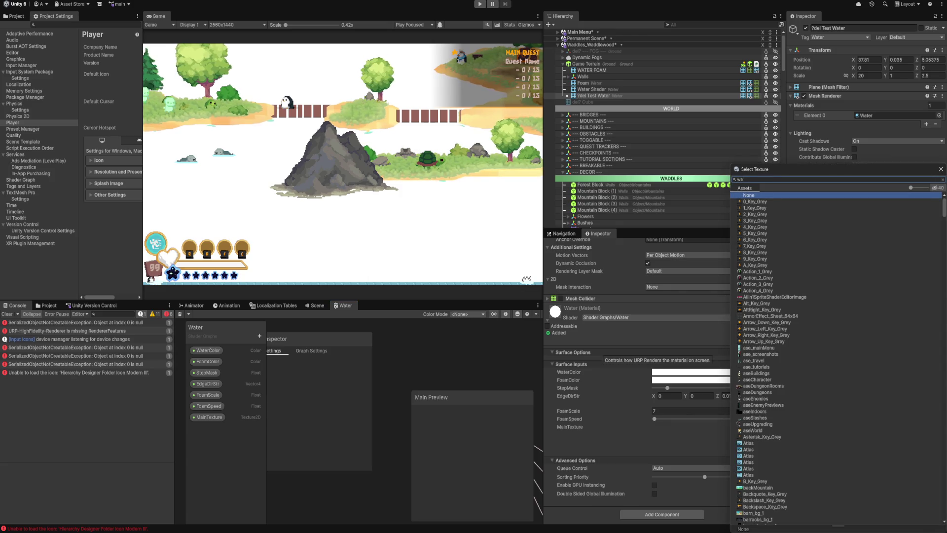
type("term")
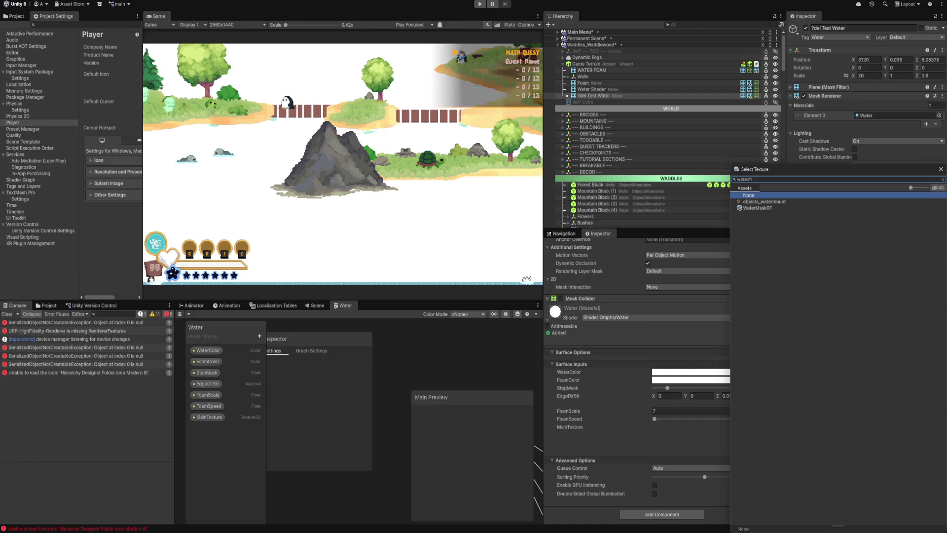
double_click(758, 208)
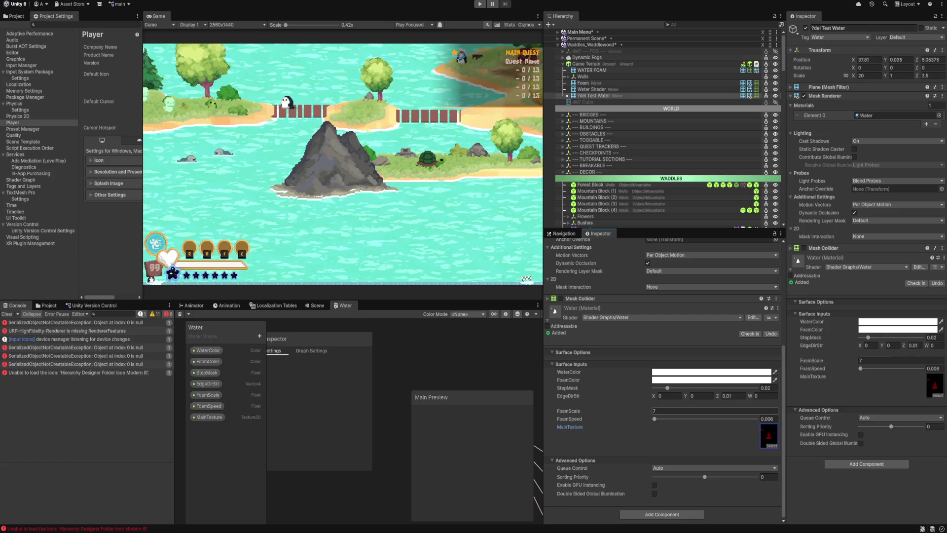
key("ctrl+s")
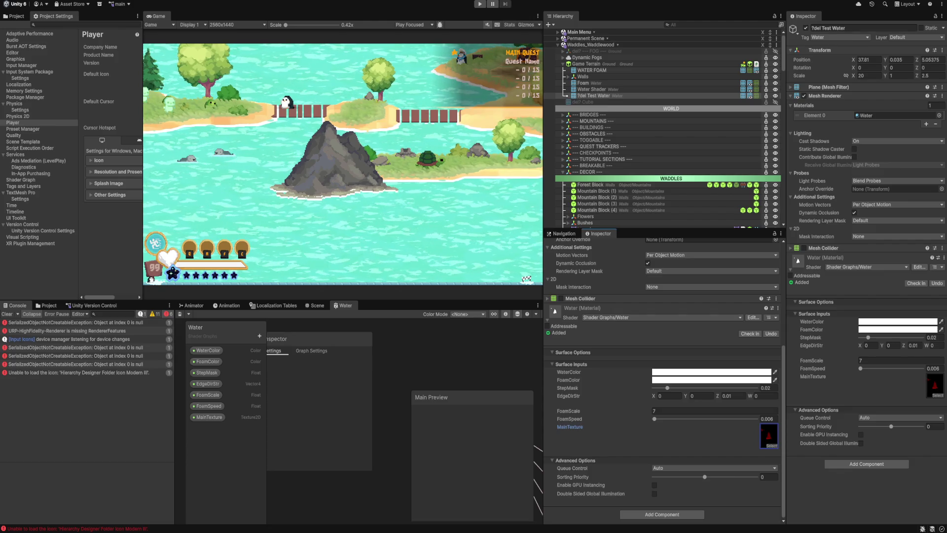
double_click(769, 435)
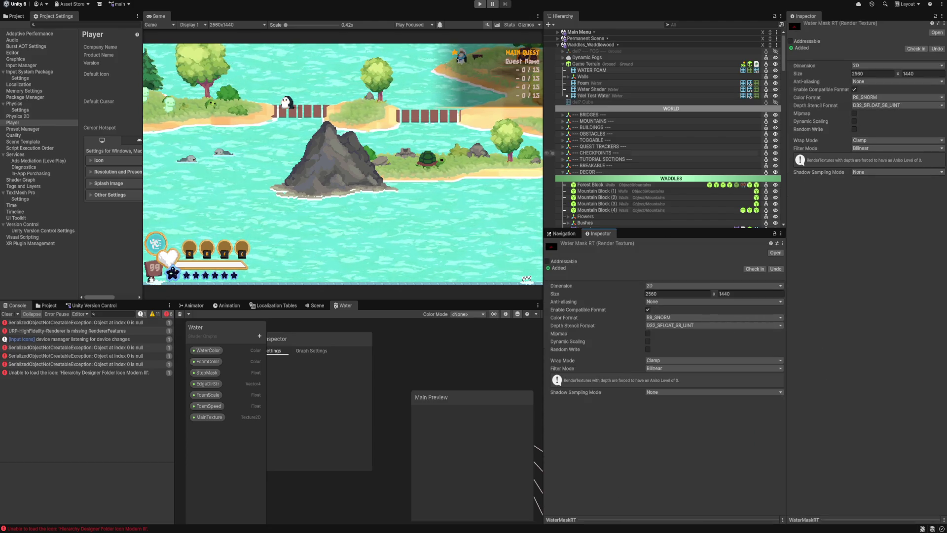
key("ctrl+p")
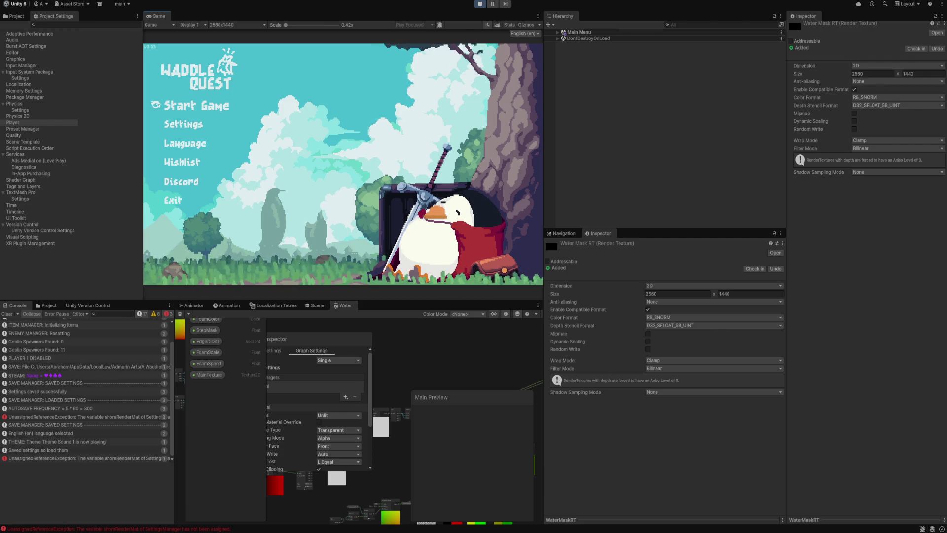
Step: Toggle Play mode, select the Settings Manager and expand its resolution settings
key("ctrl+p")
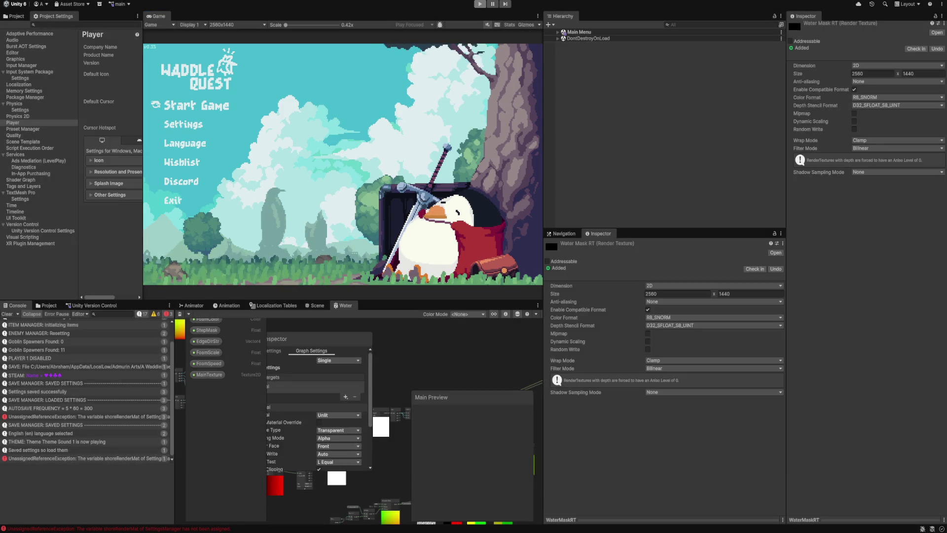
key("Return")
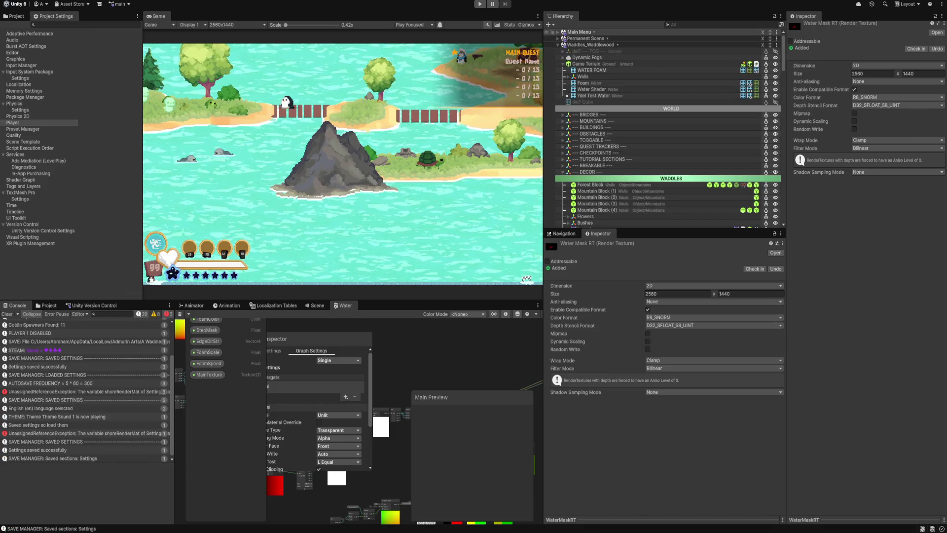
left_click(569, 70)
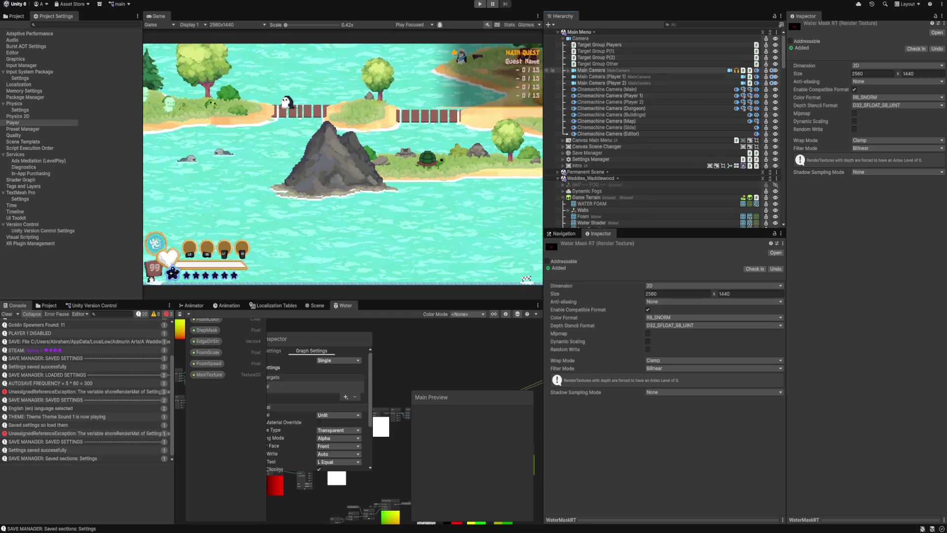
left_click(590, 159)
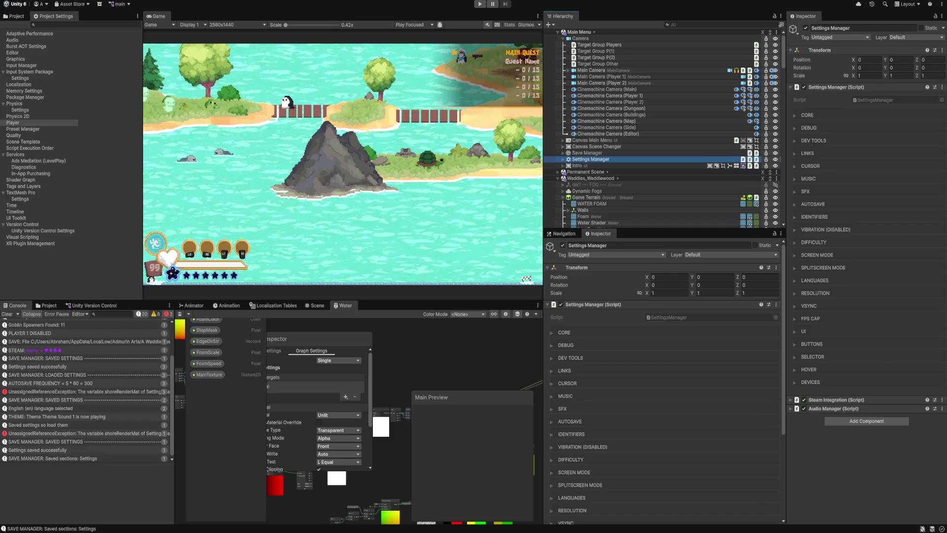
left_click(814, 293)
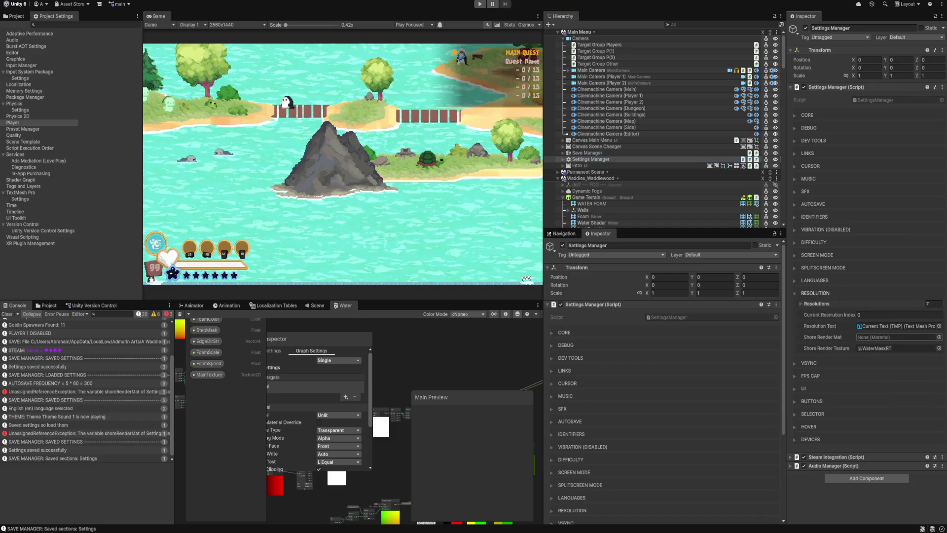
Step: Drag the Water material from the Materials folder into the Shore Render Mat field
left_click(48, 305)
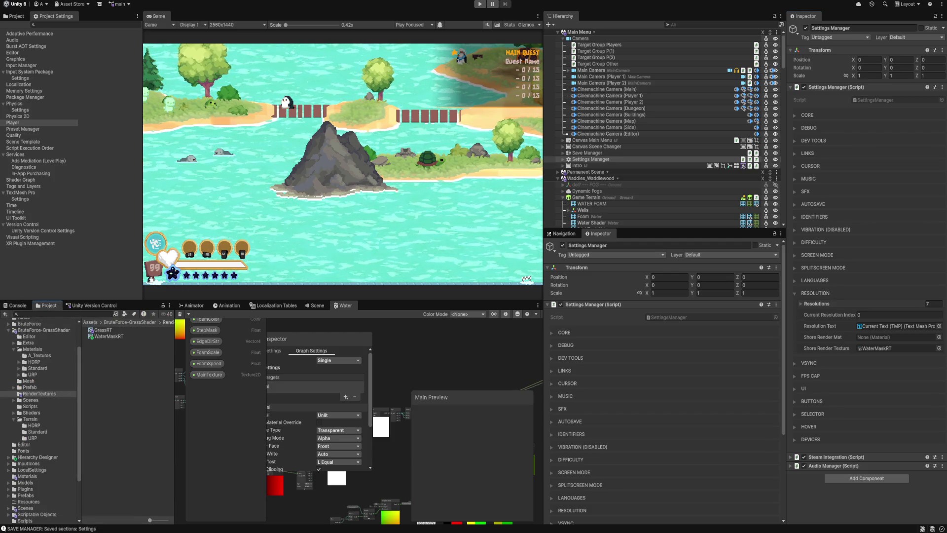
scroll(38, 419, "down", 3)
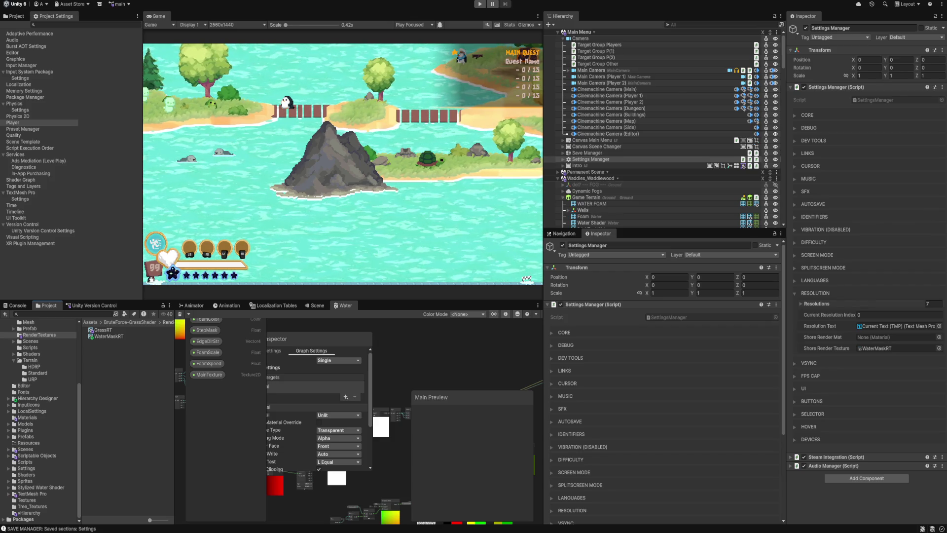
left_click(27, 417)
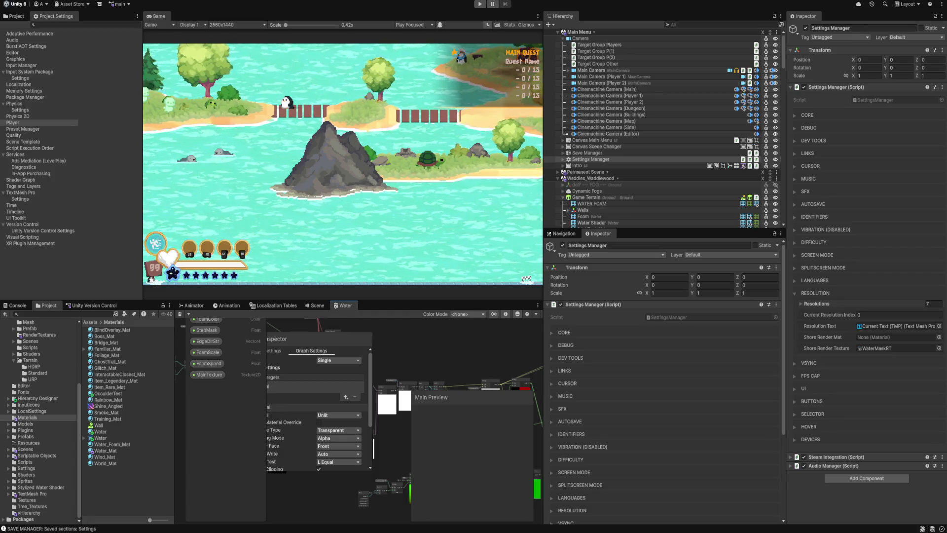
mouse_move(100, 431)
left_mouse_down()
mouse_move(394, 384)
mouse_move(895, 337)
left_mouse_up()
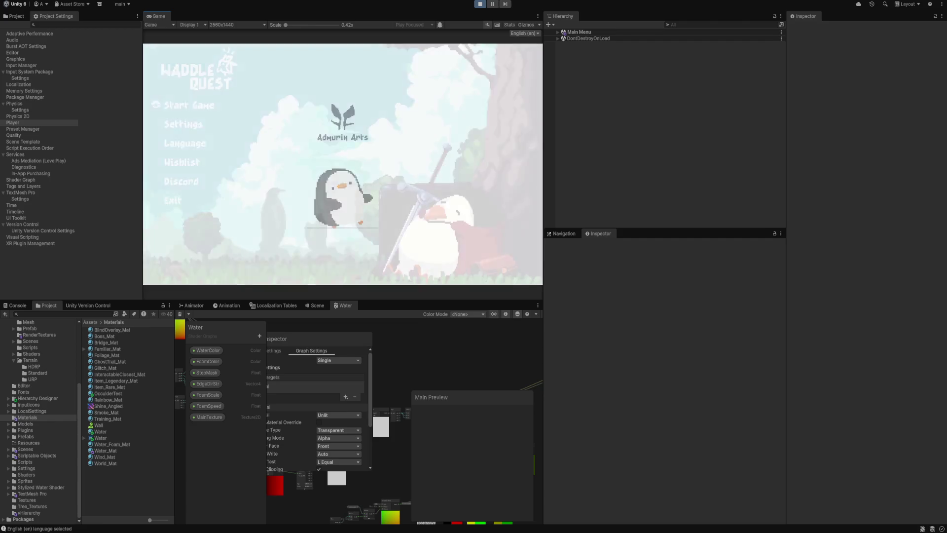
Step: Try the title menu, then open the NullReferenceException's code line from the widened Console
key("Down")
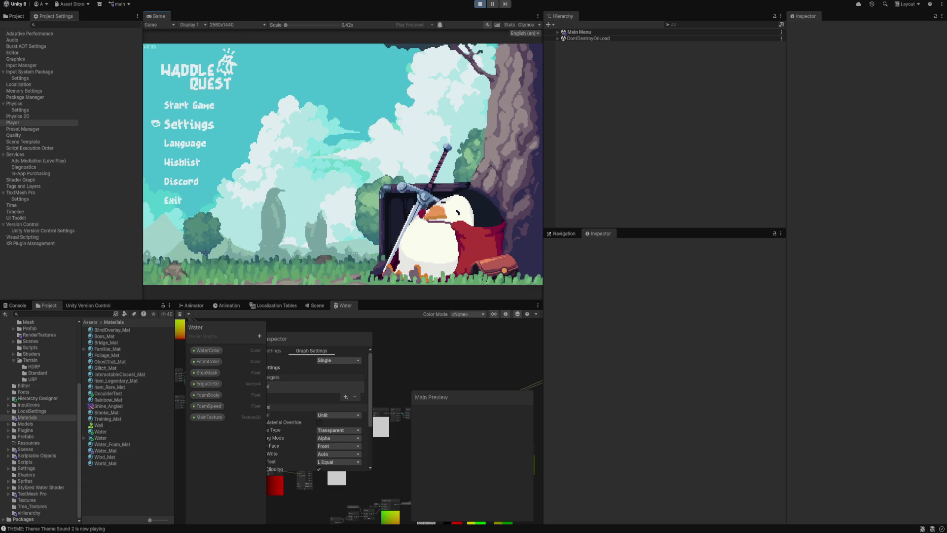
key("Up")
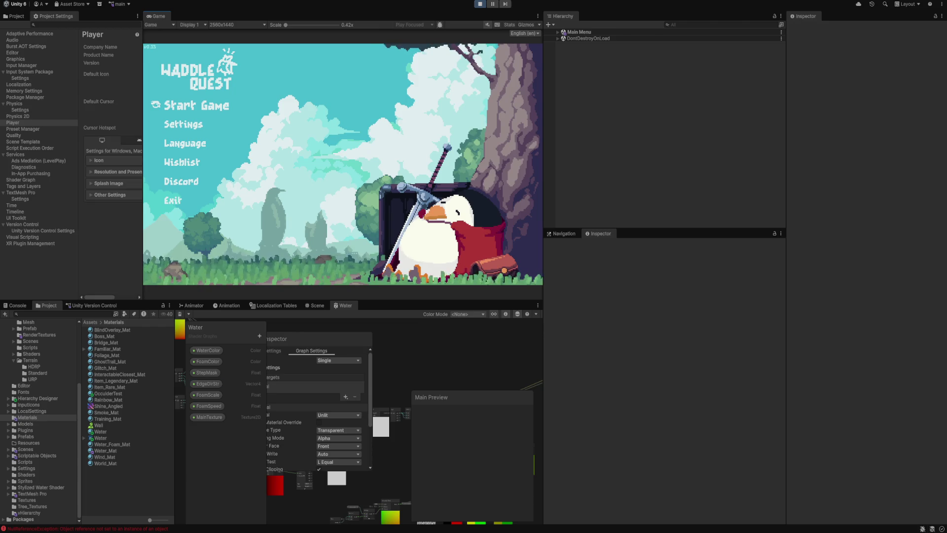
left_click(14, 306)
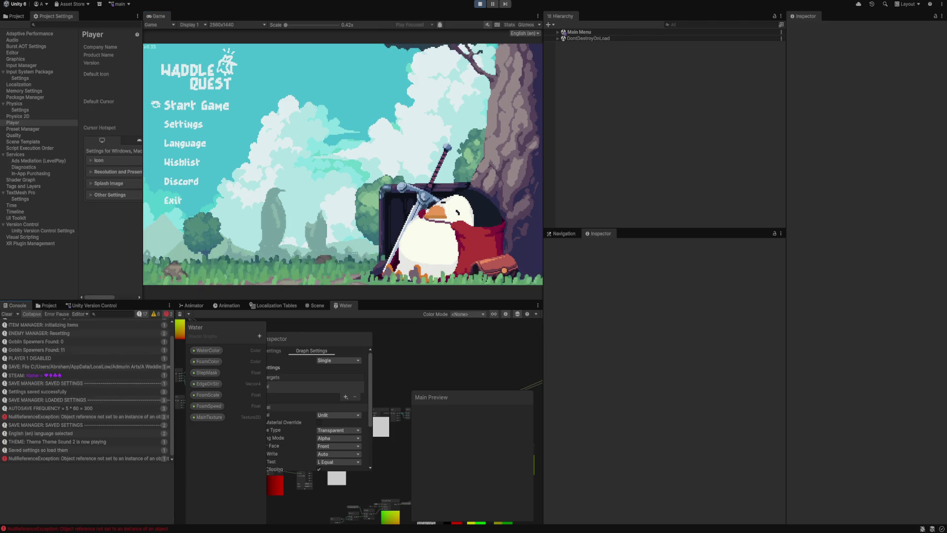
left_click_drag(174, 395, 241, 394)
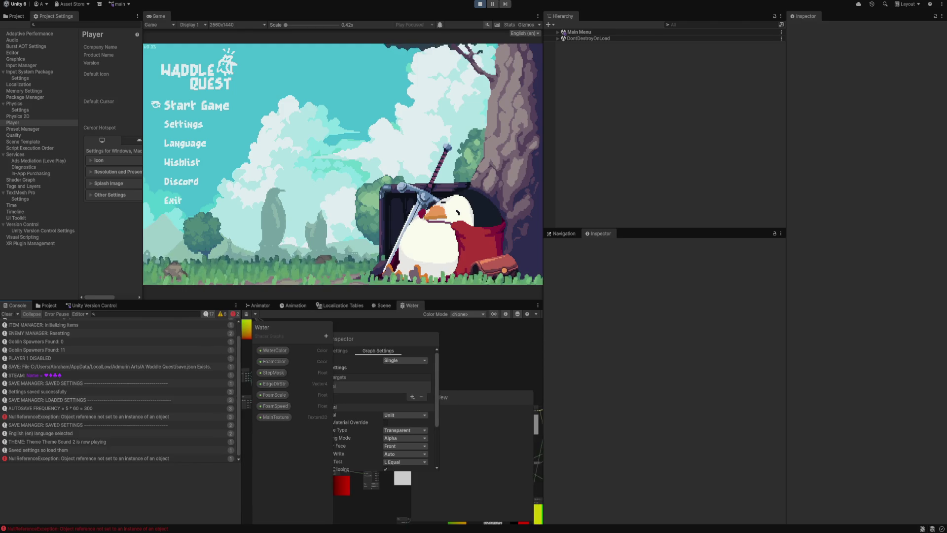
double_click(74, 417)
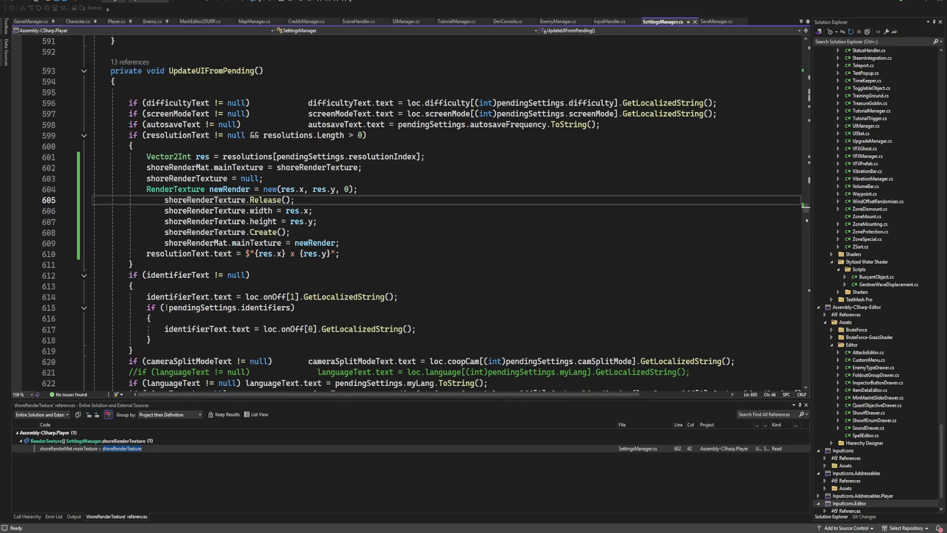
Step: Move the shoreRenderTexture = null line below the height assignment and indent it
left_click(206, 199)
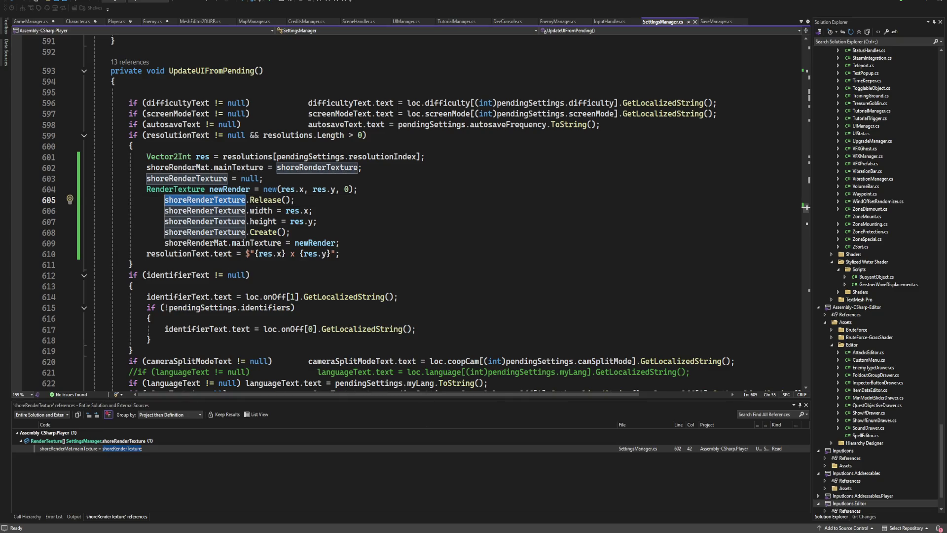
mouse_move(319, 168)
left_click(264, 178)
mouse_move(276, 200)
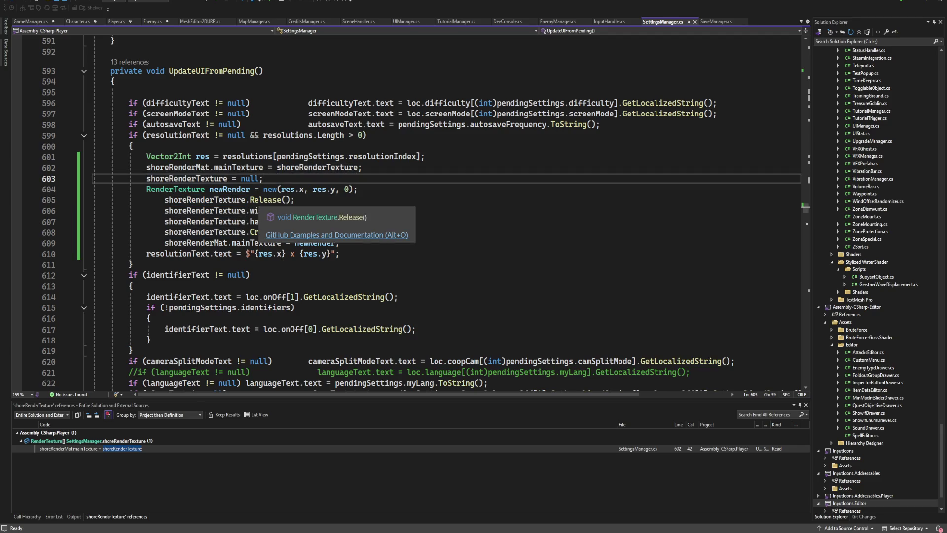
key("alt+Down")
key("alt+Down")
key("alt+Down")
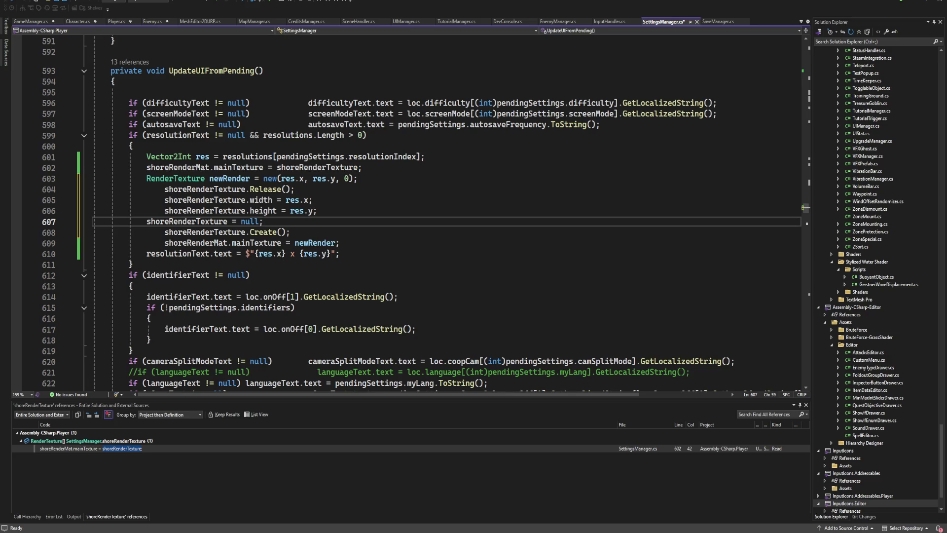
key("alt+Up")
key("alt+Up")
key("alt+Up")
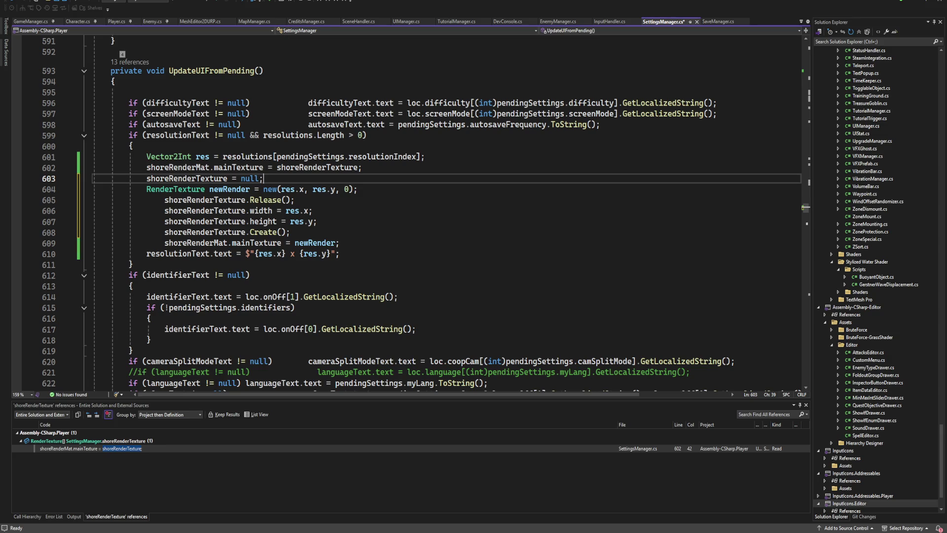
key("alt+Down")
key("alt+Down")
key("alt+Down")
key("alt+Up")
key("alt+Up")
key("alt+Up")
key("alt+Down")
key("alt+Down")
key("alt+Down")
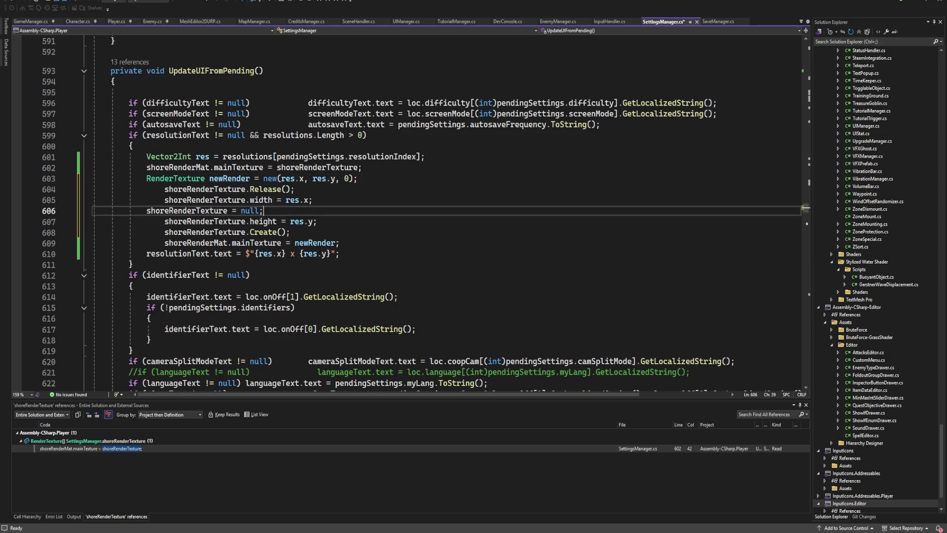
key("alt+Down")
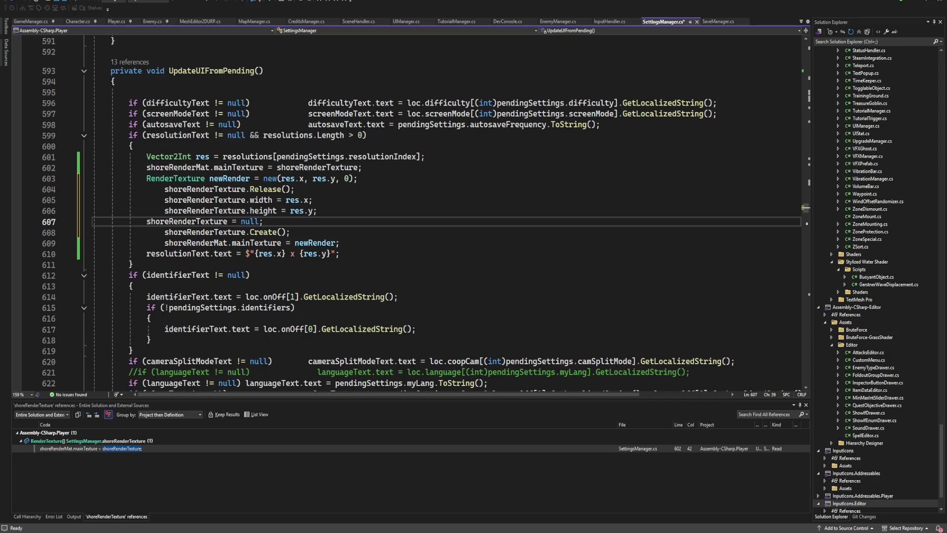
key("alt+Up")
key("alt+Up")
key("alt+Up")
key("Down")
key("Down")
key("Up")
key("Up")
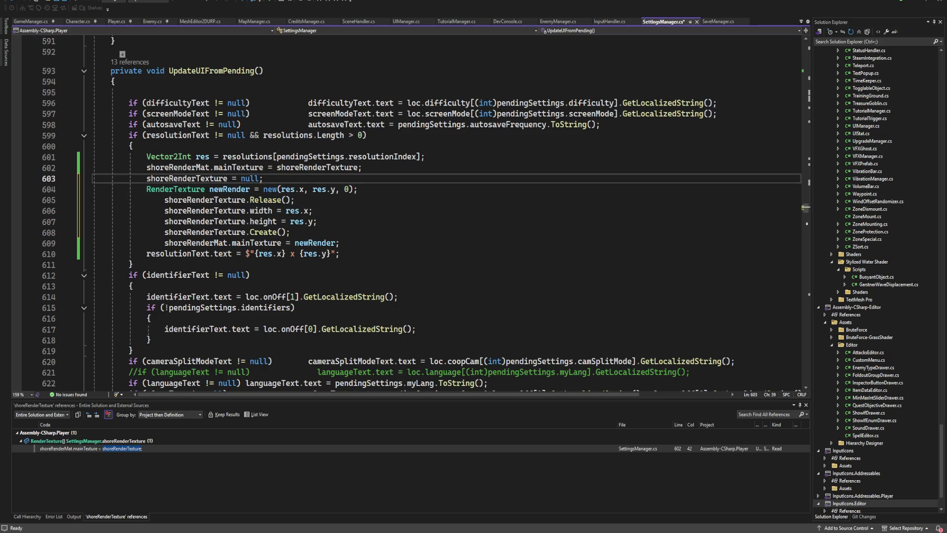
key("alt+Down")
key("alt+Down")
key("alt+Down")
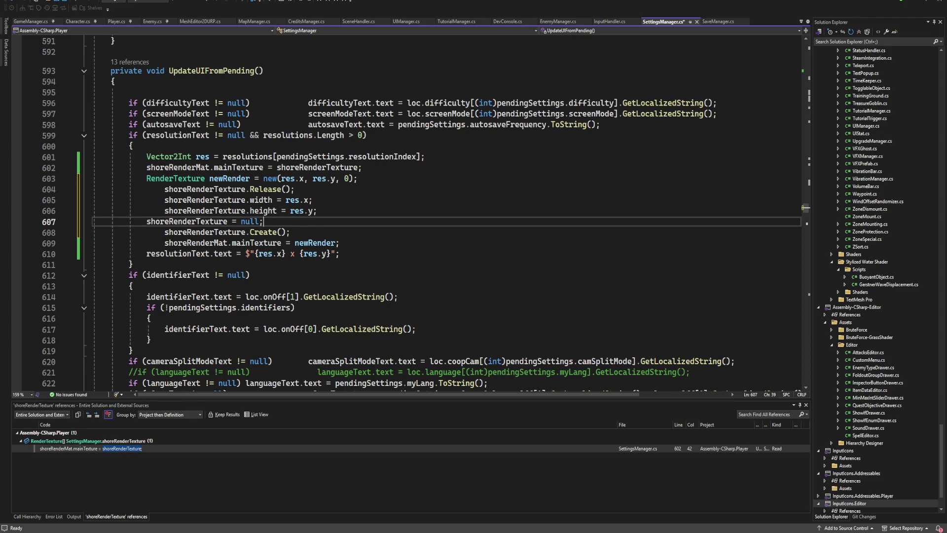
key("Home")
key("Tab")
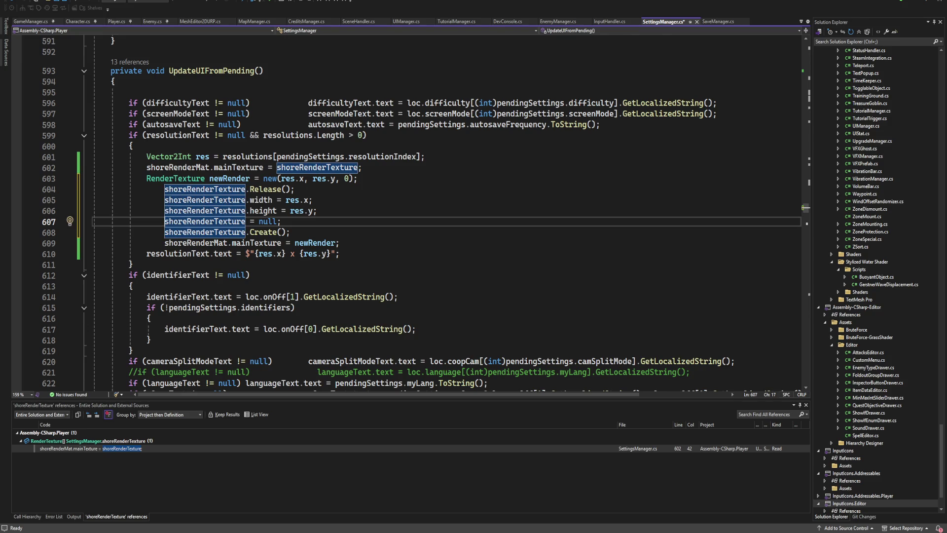
Step: Comment out the null line, move it below Create(), save SettingsManager.cs and return to Unity
key("ctrl+k")
key("ctrl+c")
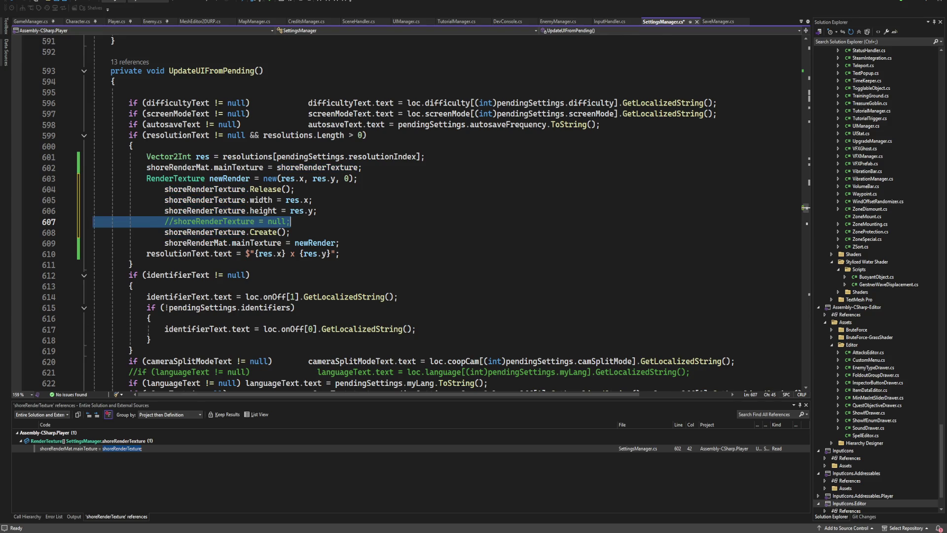
key("alt+Down")
left_click(339, 243)
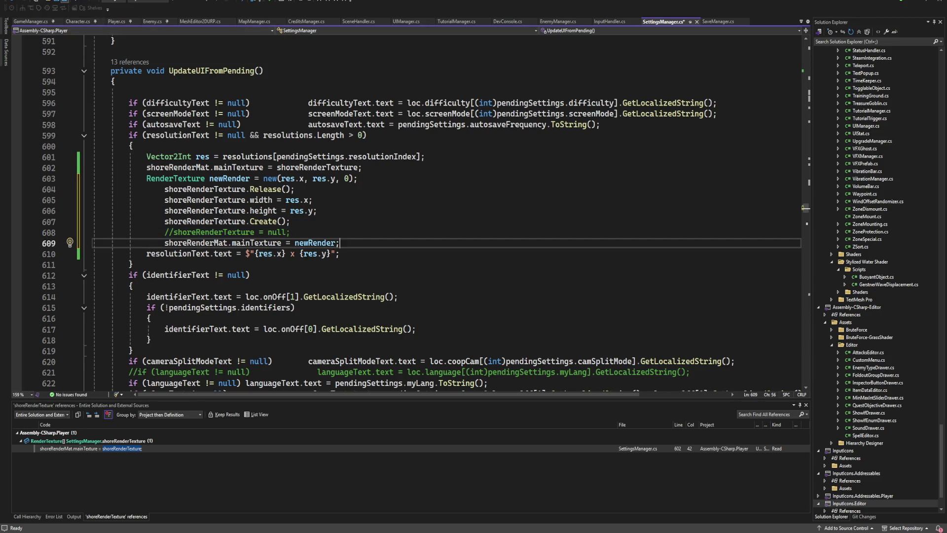
key("ctrl+s")
key("alt+Tab")
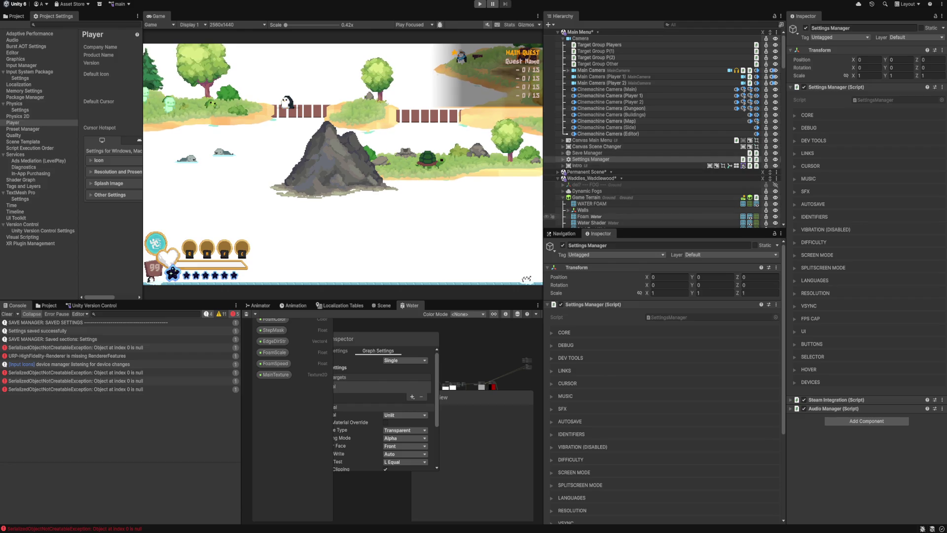
Step: Select the test water object and search its MainTexture picker for 'water'
scroll(642, 197, "down", 3)
scroll(661, 129, "up", 2)
scroll(662, 128, "down", 2)
left_click(600, 182)
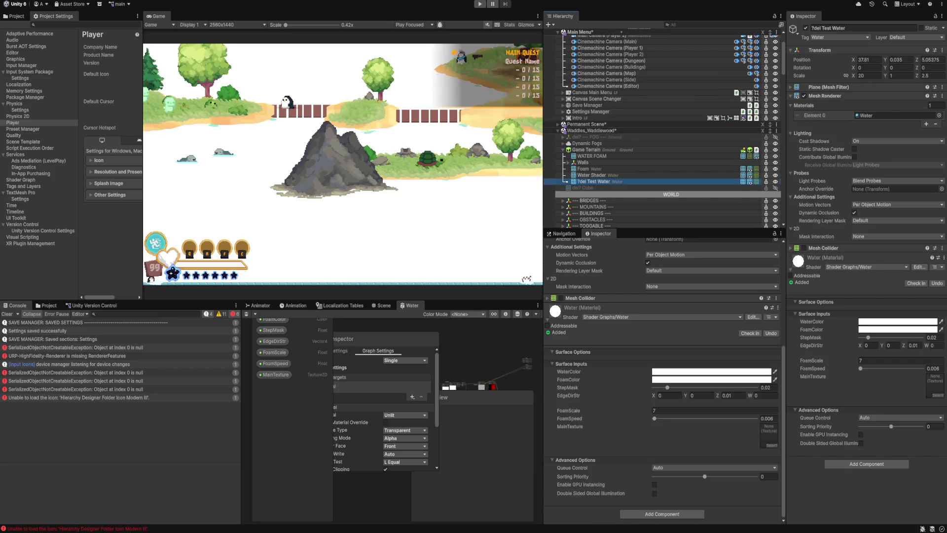
left_click(938, 395)
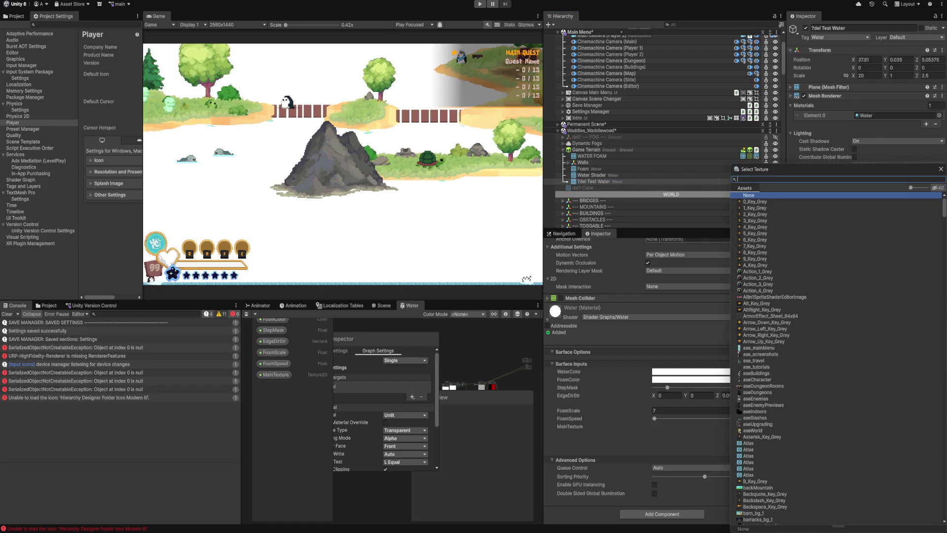
type("render")
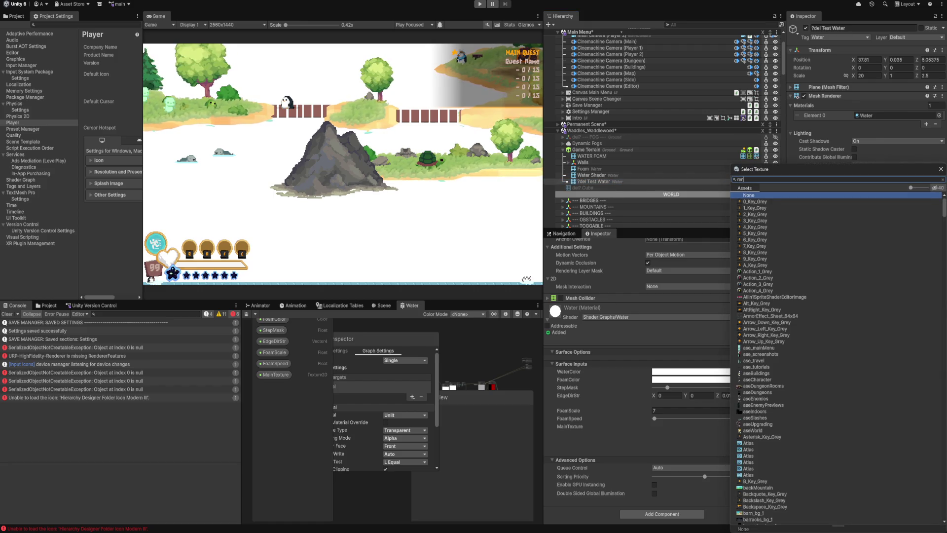
key("ctrl+a")
type("water")
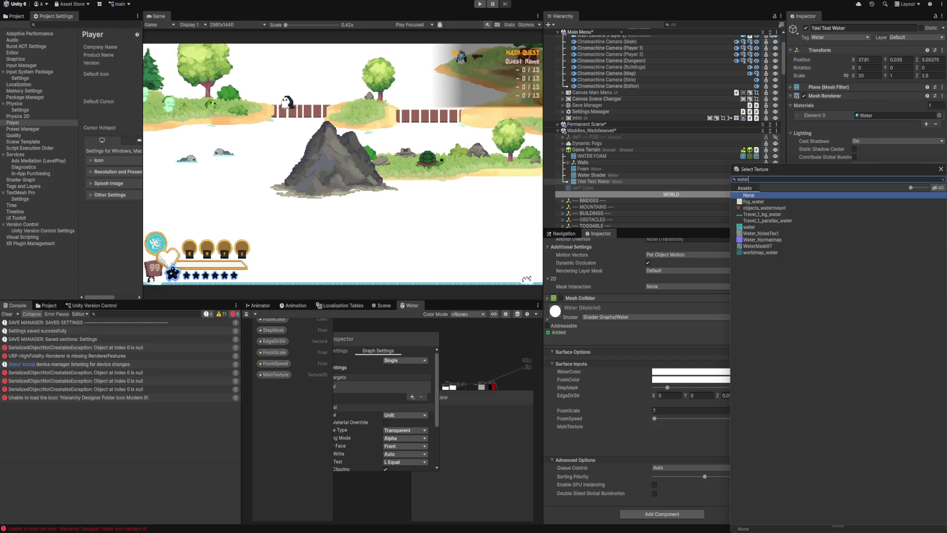
Step: Apply the water texture as MainTexture, save the scenes and enter Play mode
double_click(749, 227)
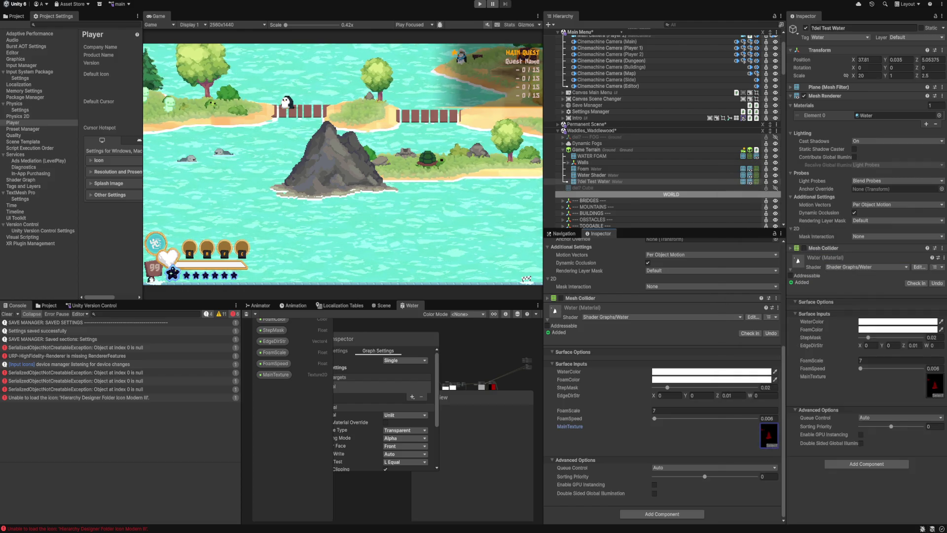
key("ctrl+s")
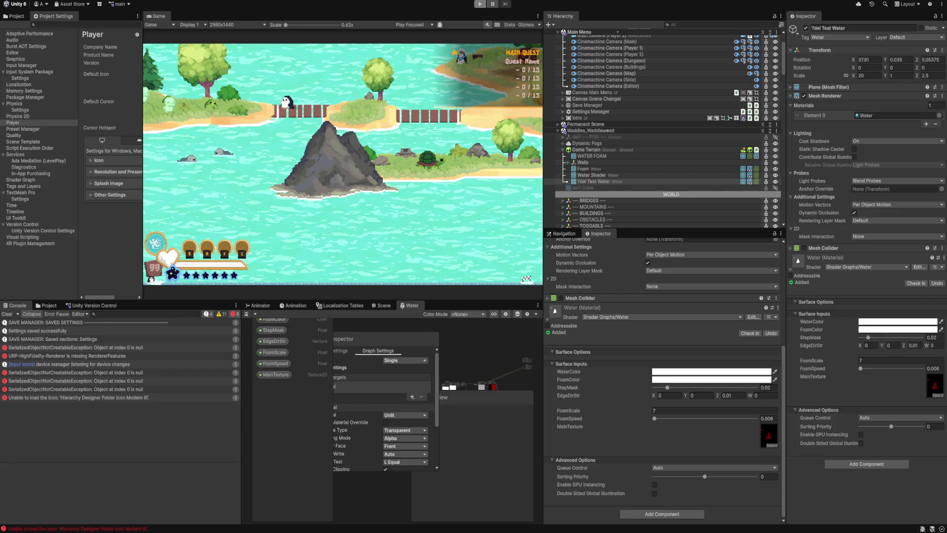
key("ctrl+p")
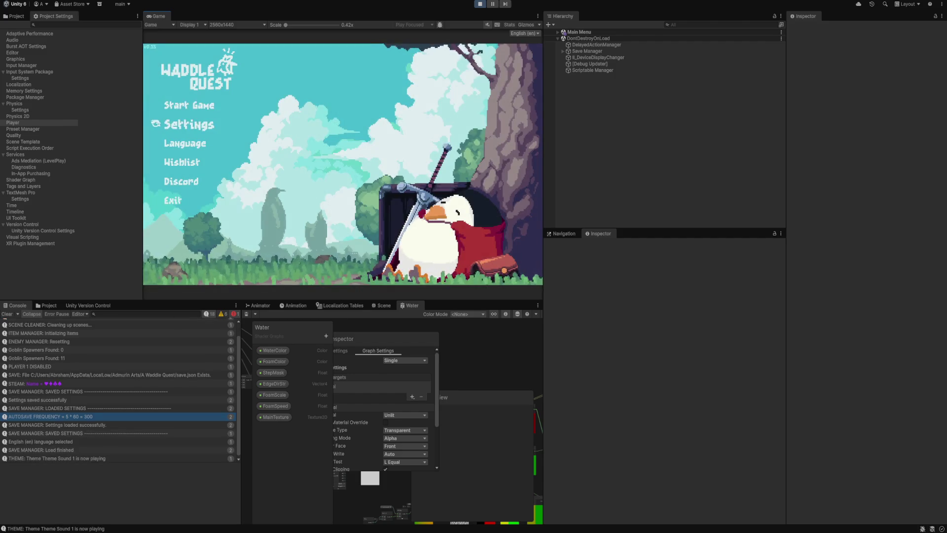
Step: In the game's Settings, set Resolution back to 1280 x 720 and apply it
key("Return")
key("Down")
key("Down")
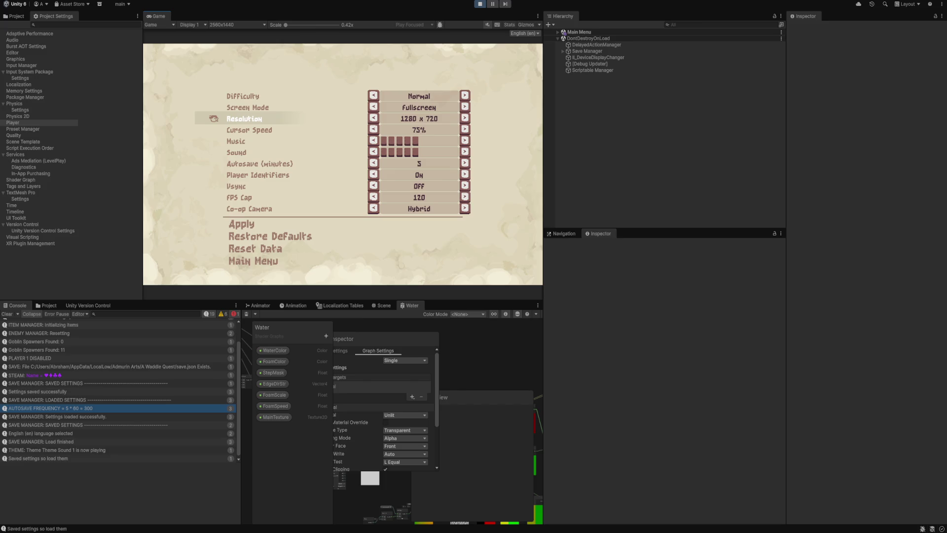
key("Right")
key("Right")
key("Right")
key("Left")
key("Left")
key("Left")
key("Down")
key("Down")
key("Down")
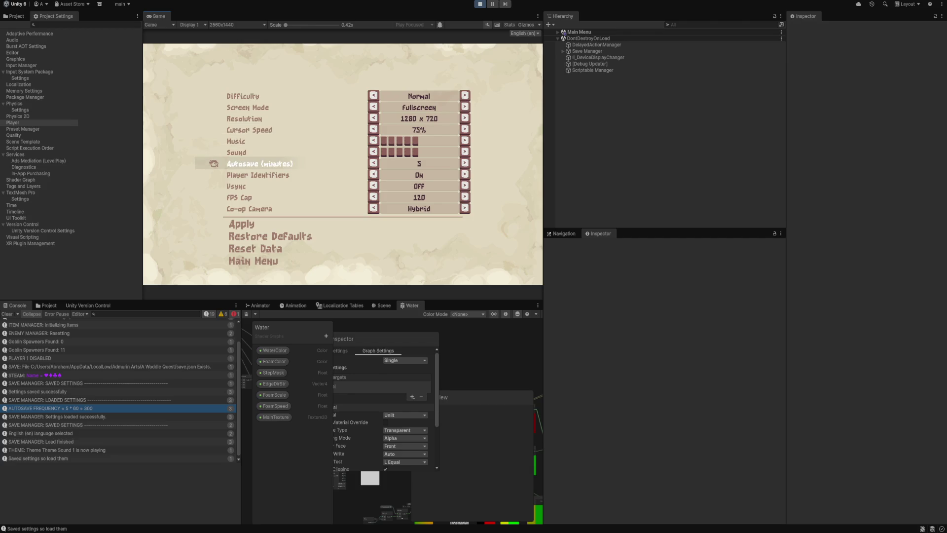
key("Return")
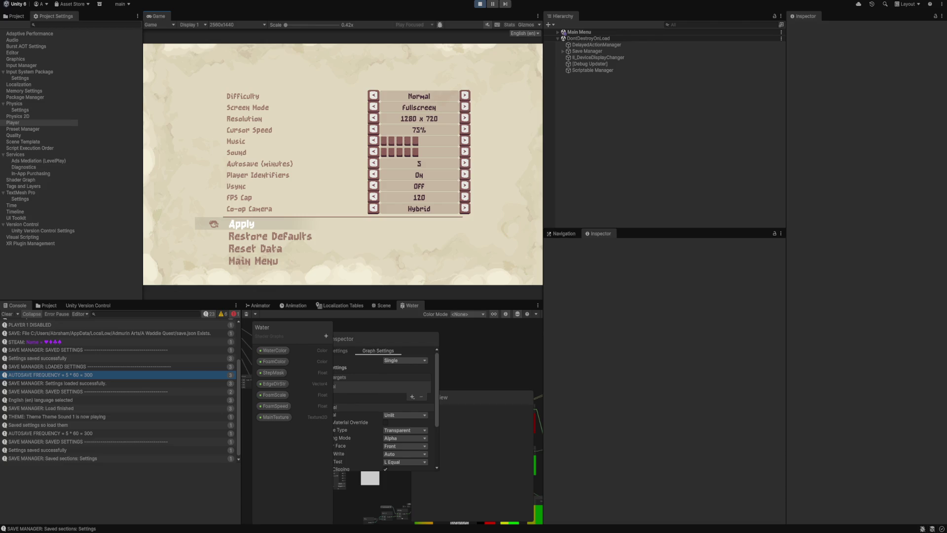
Step: Inspect the WaterMaskRT render texture in Assets > RenderTextures
left_click(46, 305)
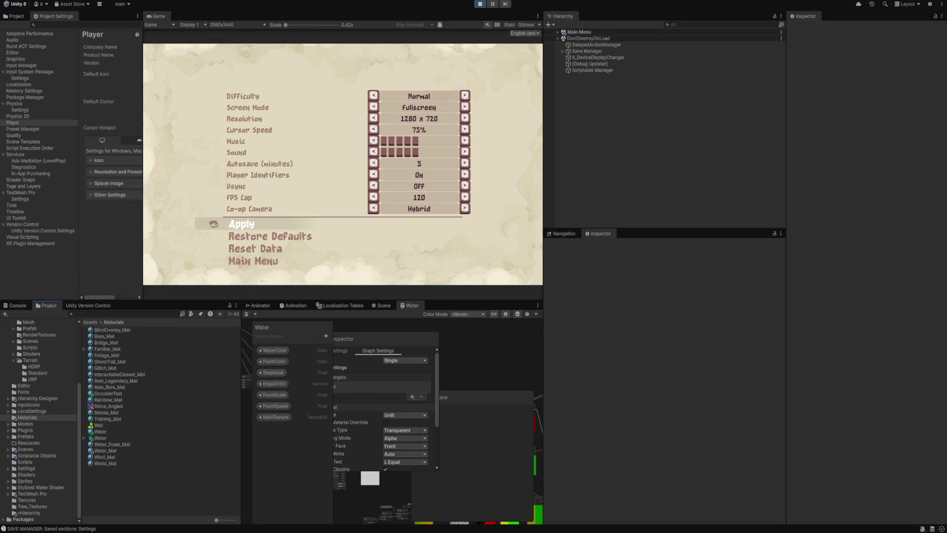
scroll(39, 419, "up", 5)
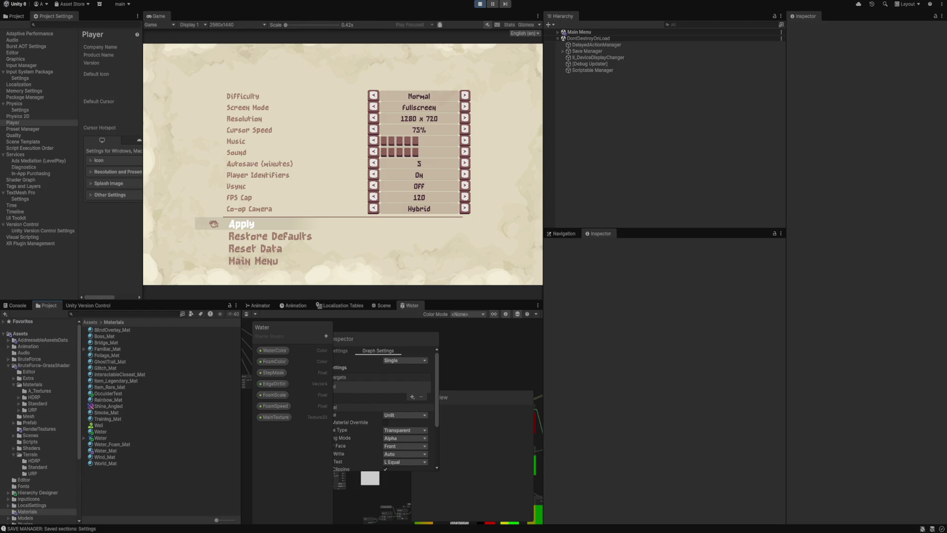
left_click(14, 384)
left_click(40, 403)
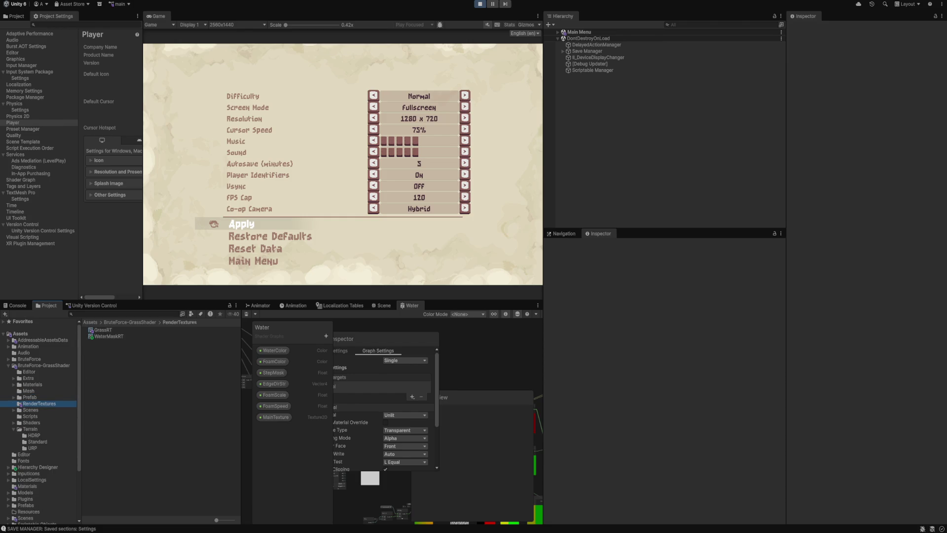
left_click(109, 336)
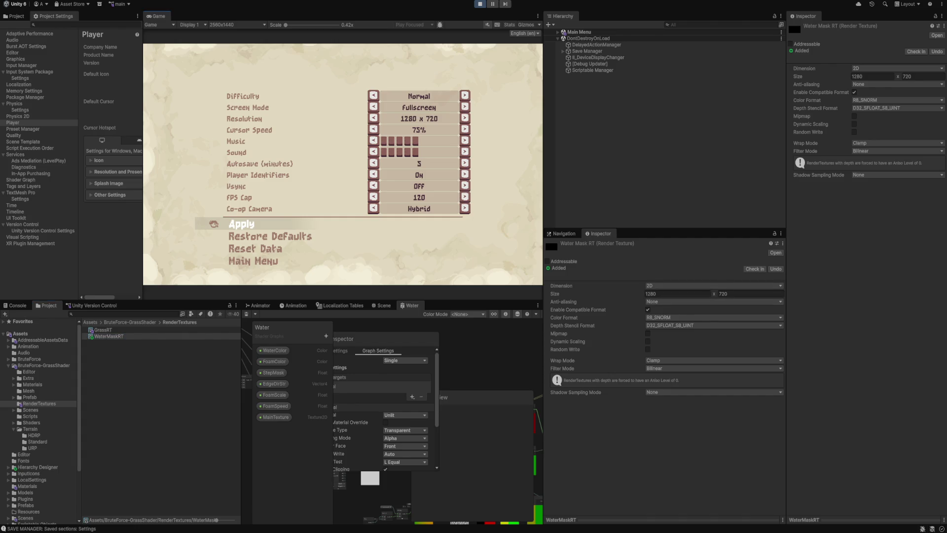
Step: Return to the game's main menu and start a local co-op session
key("Escape")
key("Return")
key("Return")
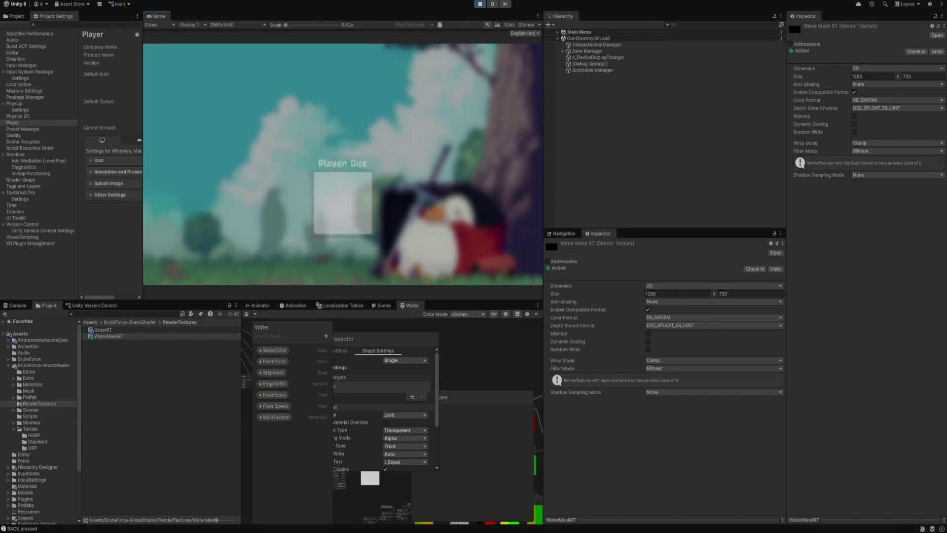
key("Return")
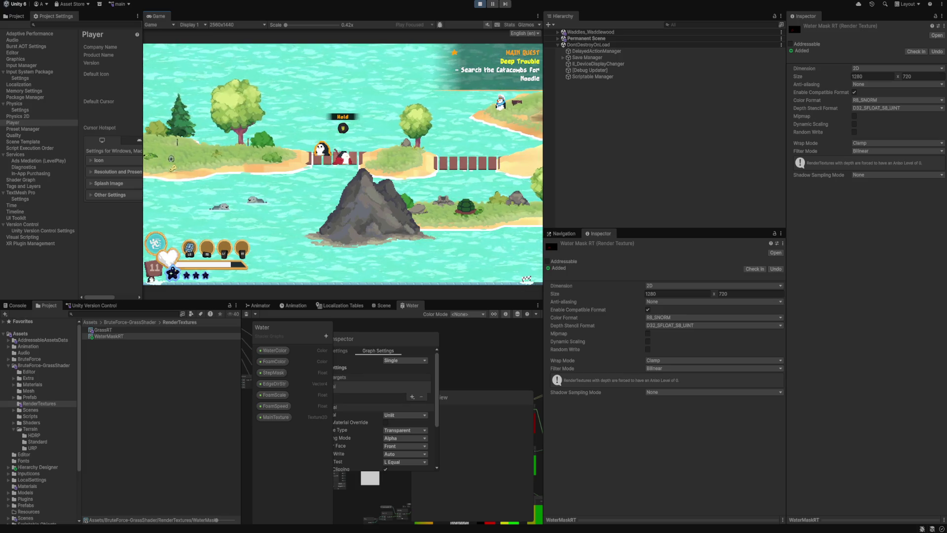
Step: Pause the co-op game, change and apply the Resolution setting, then resume
key("Escape")
key("Return")
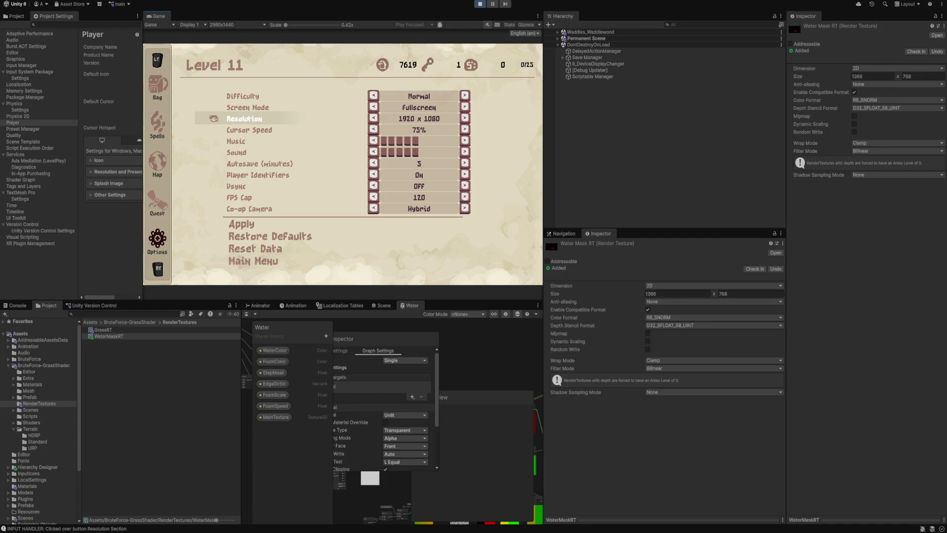
key("Down")
key("Down")
key("Down")
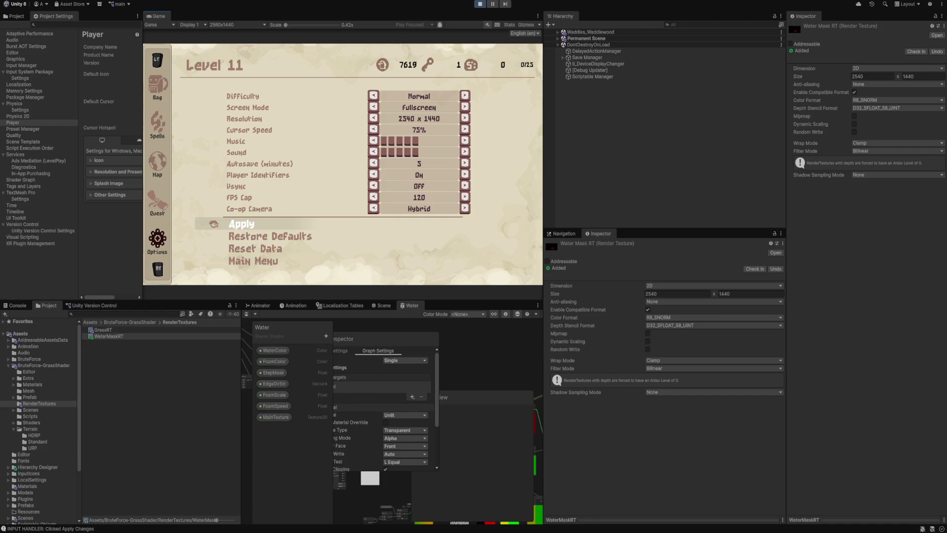
key("Escape")
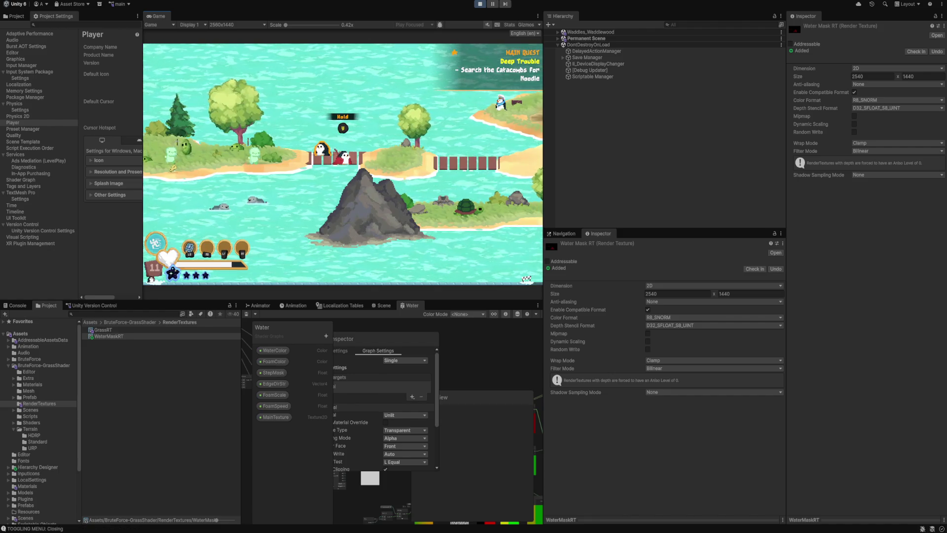
Step: Toggle Enable Compatible Format on WaterMaskRT and view the console error's stack trace
left_click(648, 309)
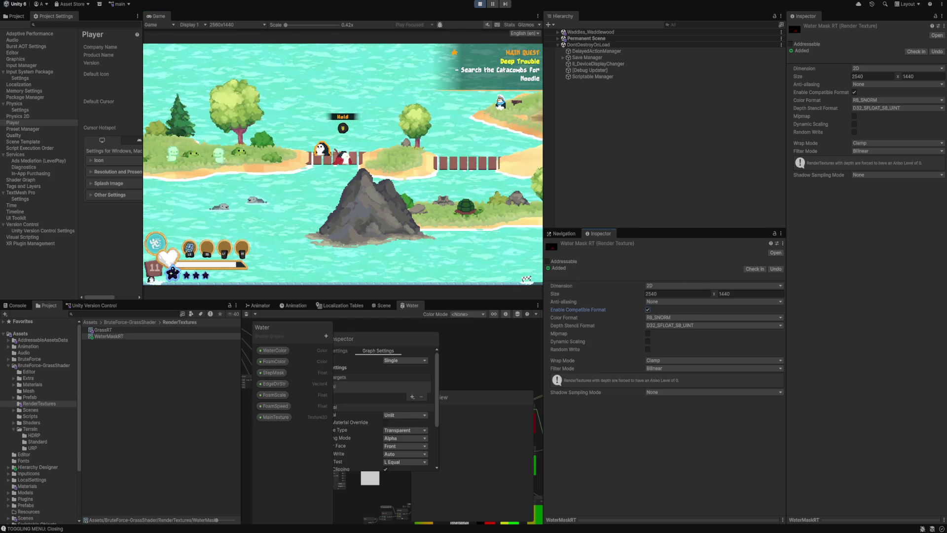
left_click(15, 306)
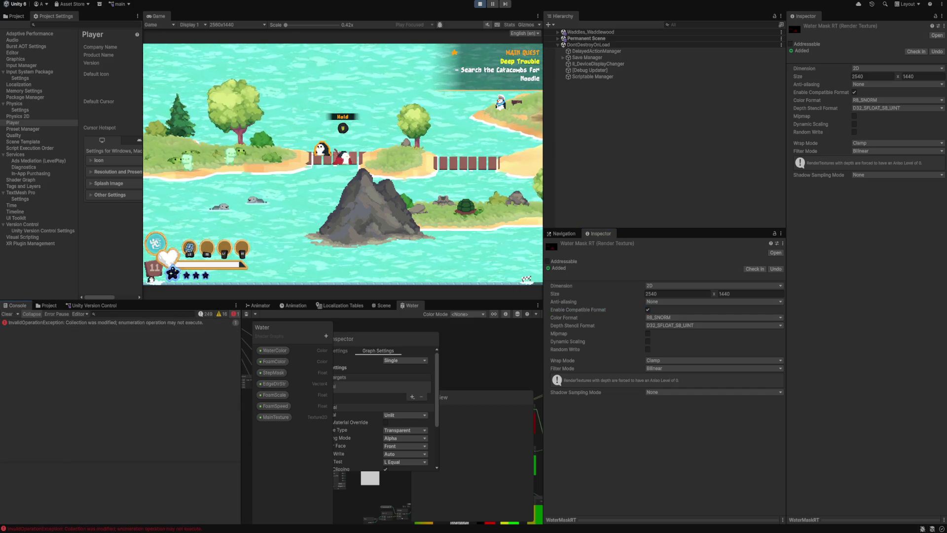
left_click(105, 322)
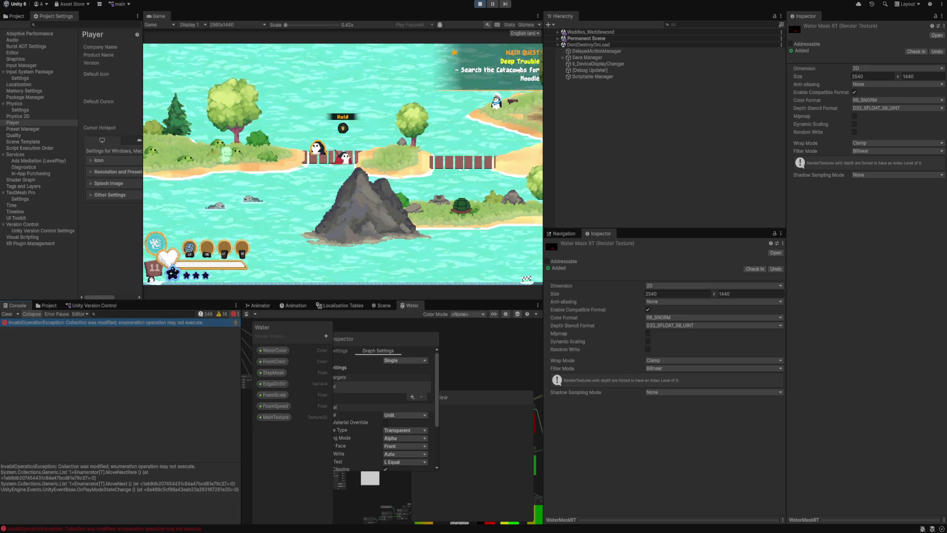
key("alt+Tab")
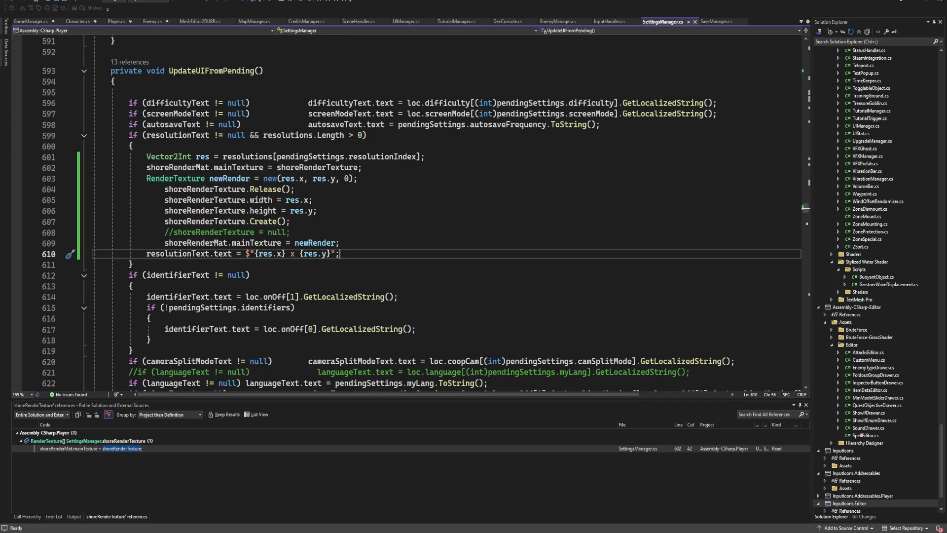
Step: Cut the '//shoreRenderTexture = null;' and newRender material assignment lines, then save all files
left_click(339, 243)
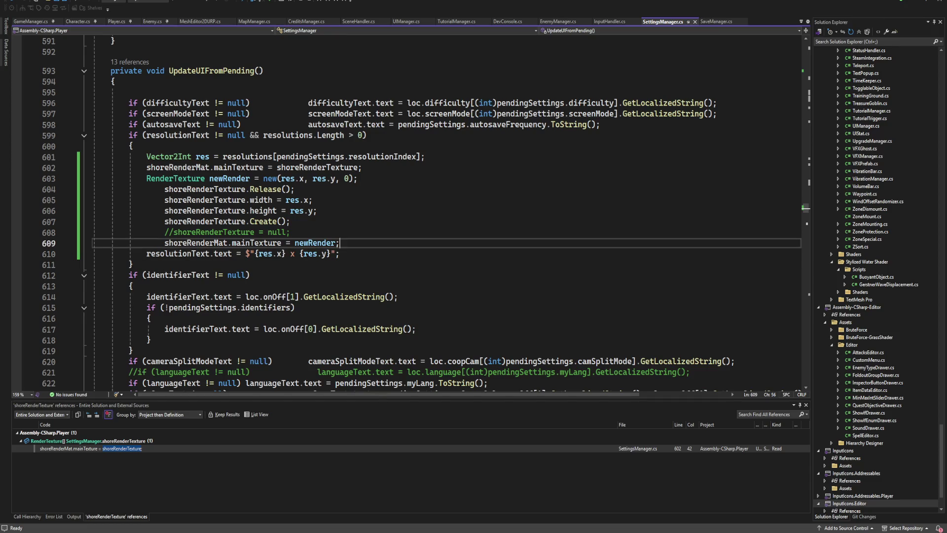
left_click(291, 231)
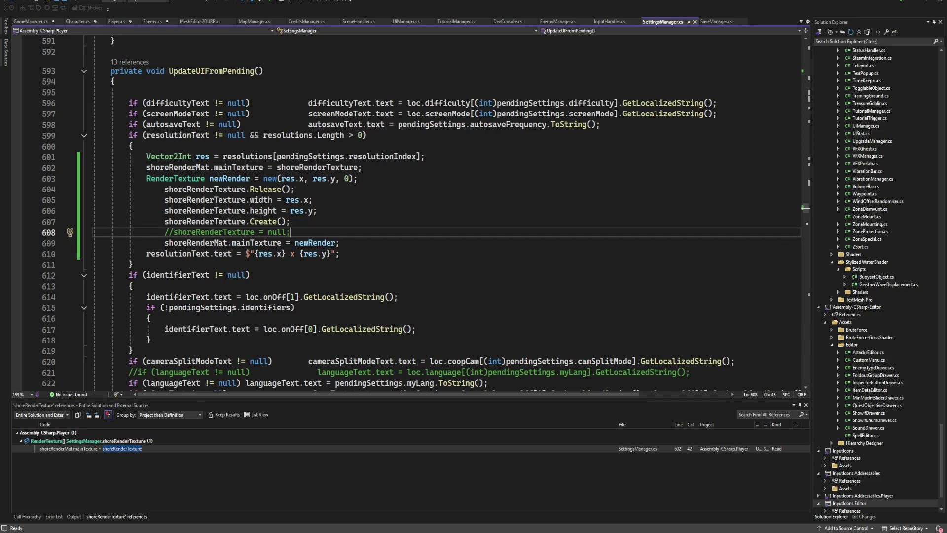
key("ctrl+x")
left_click(290, 221)
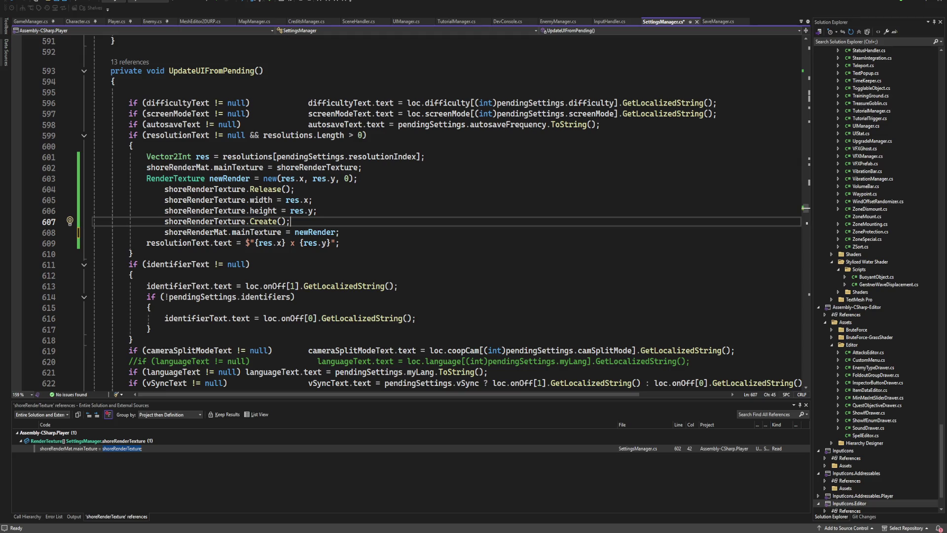
key("Down")
key("ctrl+x")
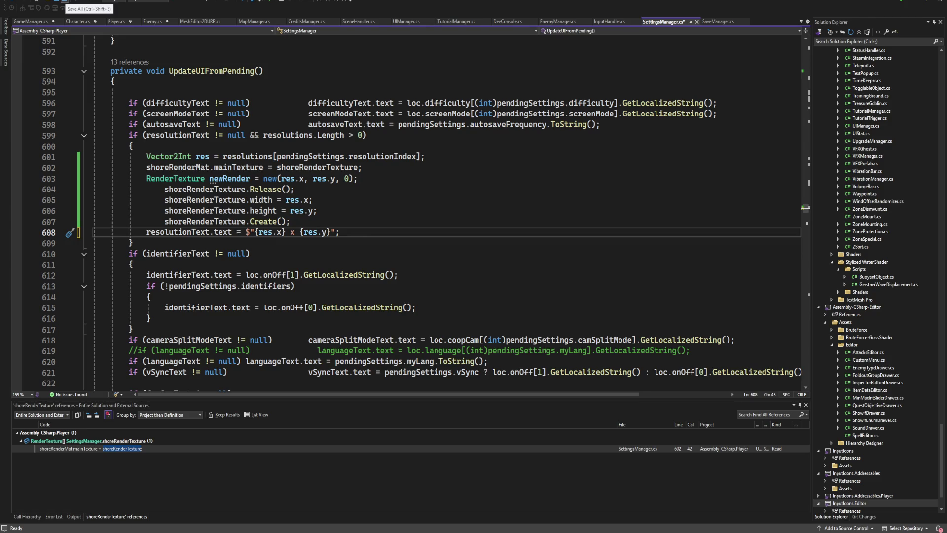
left_click(64, 2)
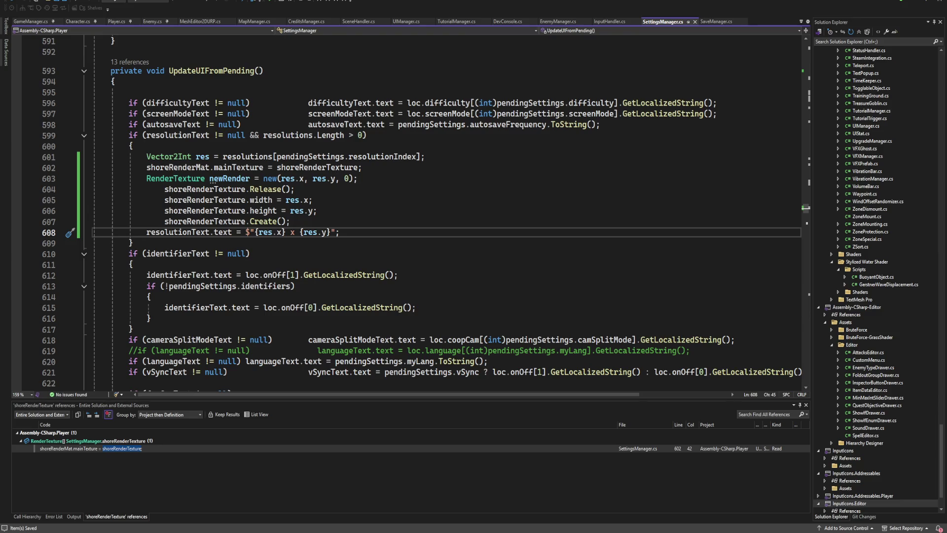
Step: Restore the shoreRenderMat.mainTexture = newRender line after the Create() call
left_click(291, 221)
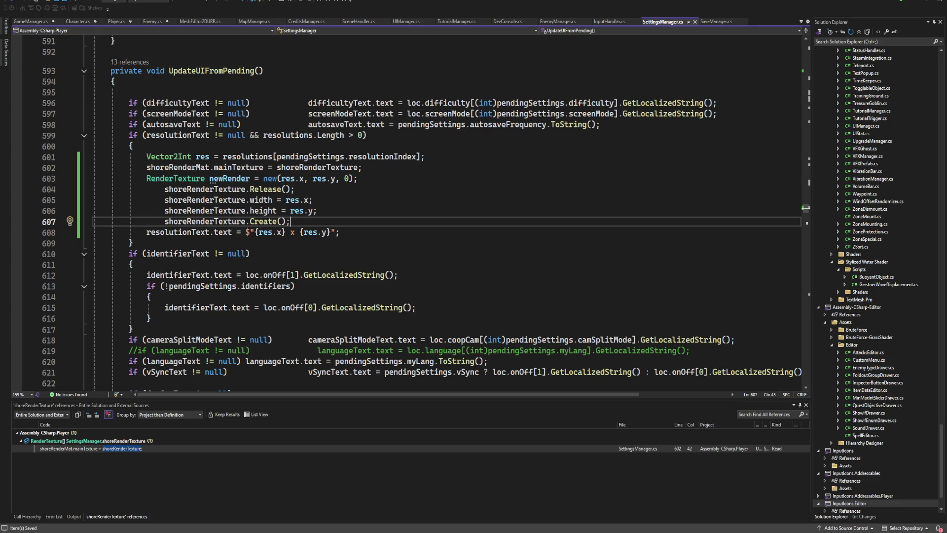
left_click(191, 179)
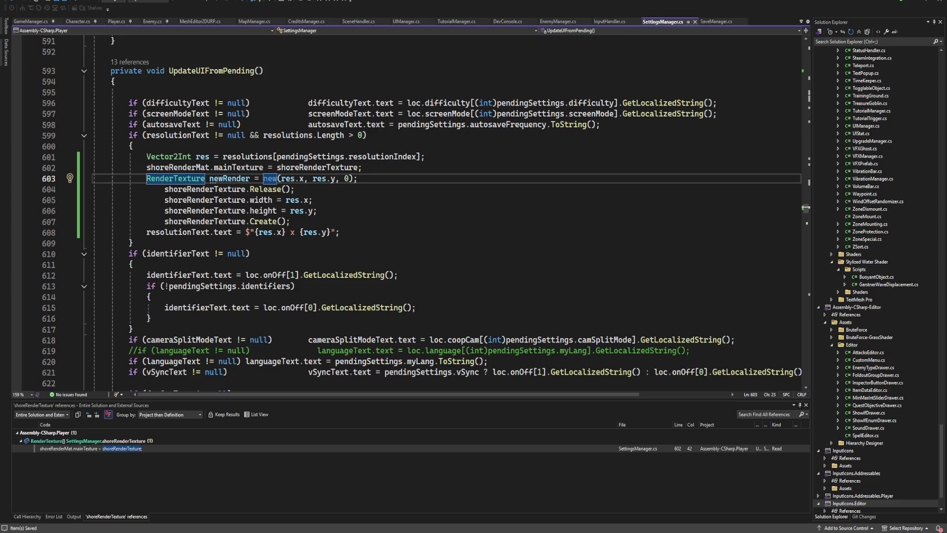
key("ctrl+y")
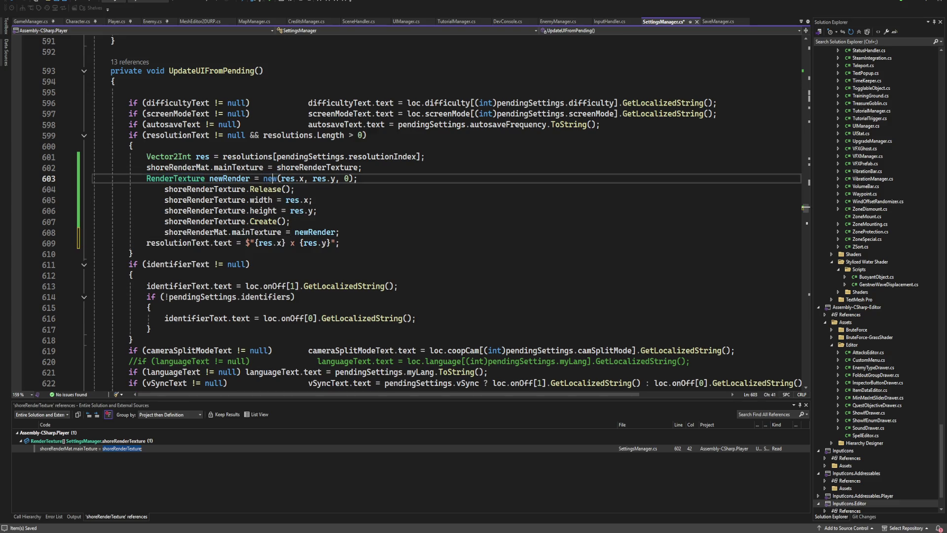
Step: Remove the newRender declaration and assignment, outdent the four resize lines, and save SettingsManager.cs
key("ctrl+y")
key("ctrl+y")
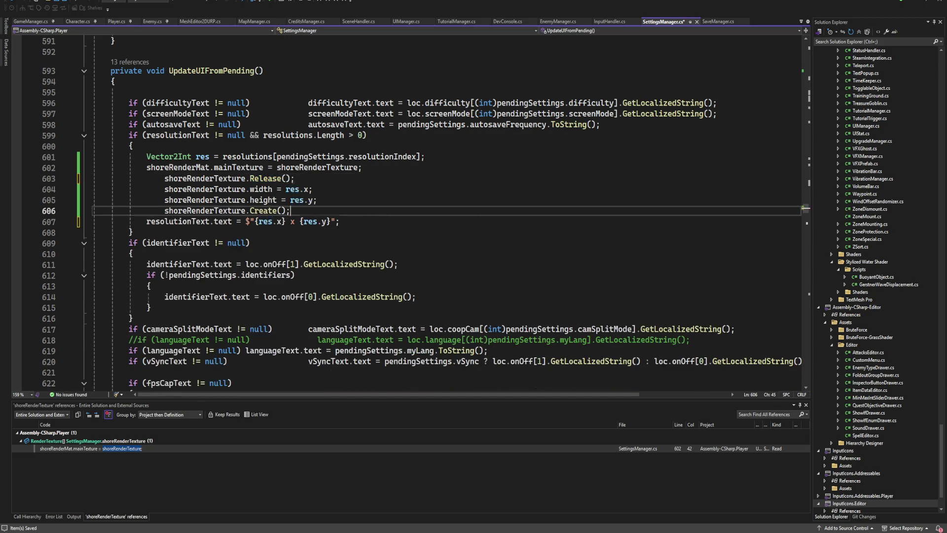
key("shift+Up")
key("shift+Up")
key("shift+Up")
key("shift+Home")
key("shift+Tab")
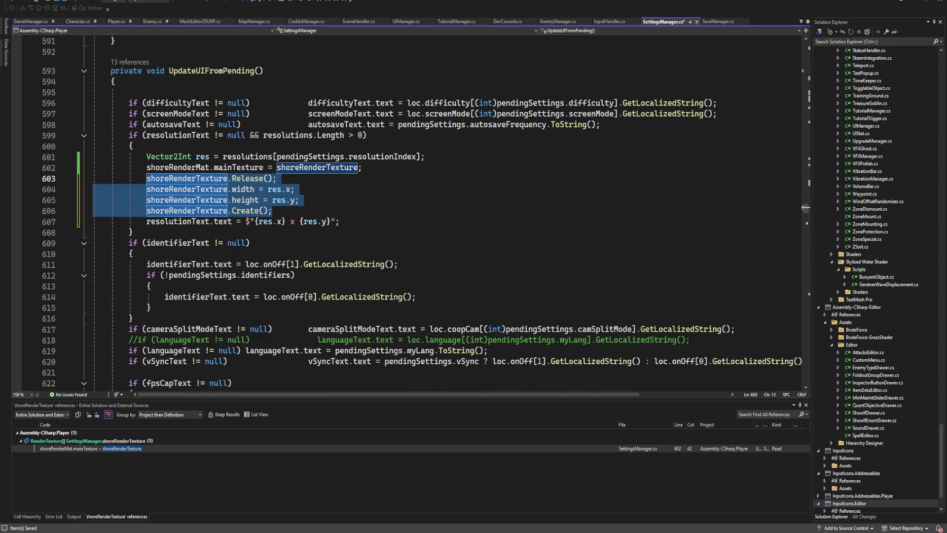
left_click(272, 211)
key("ctrl+s")
Step: Place the caret on the width line and return to Unity
left_click(295, 189)
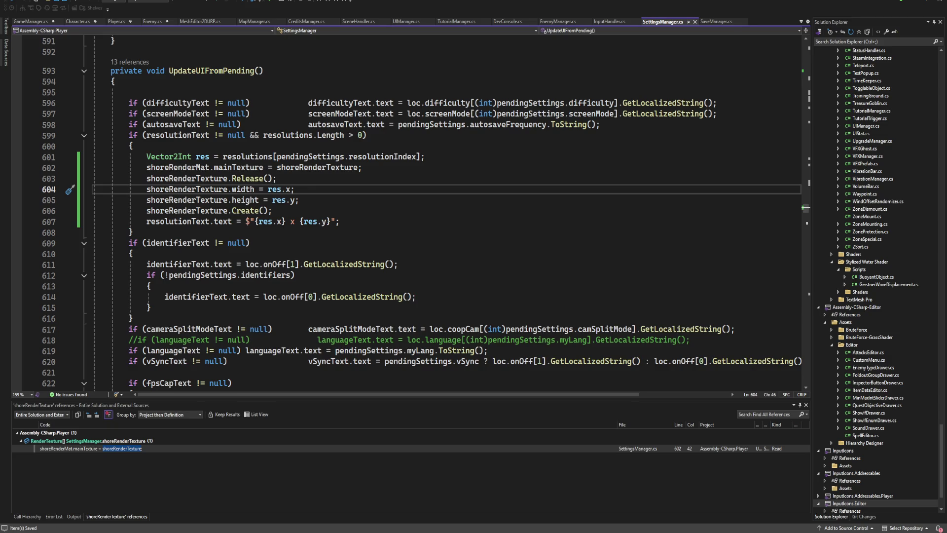
mouse_move(192, 532)
key("super")
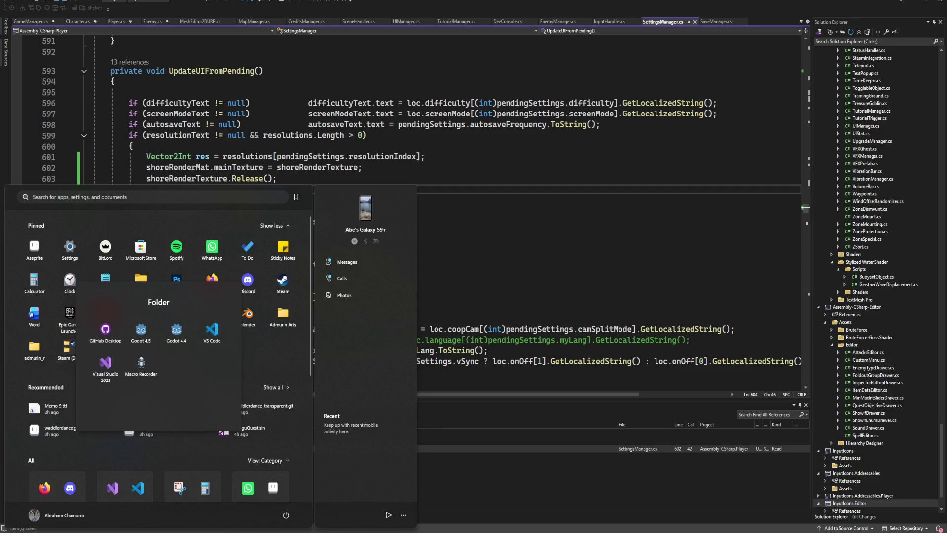
key("super")
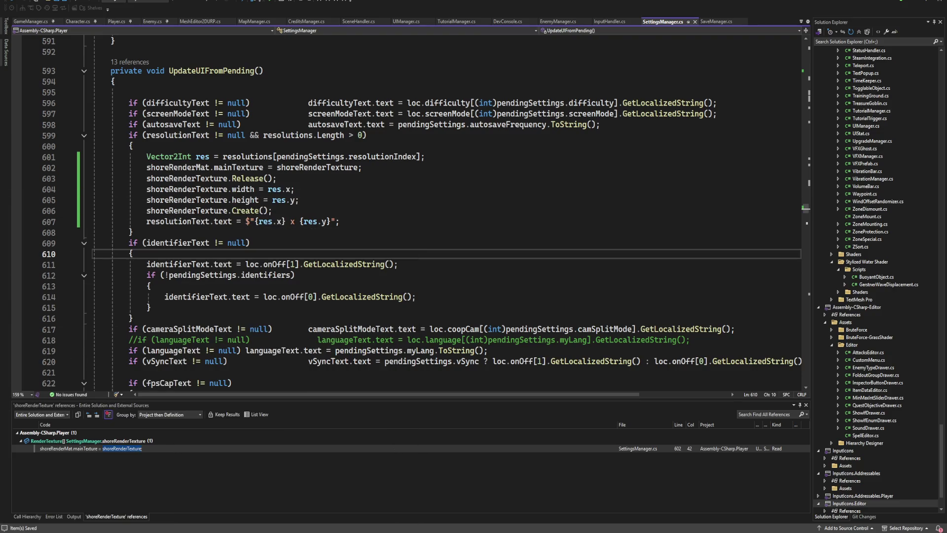
key("alt+Tab")
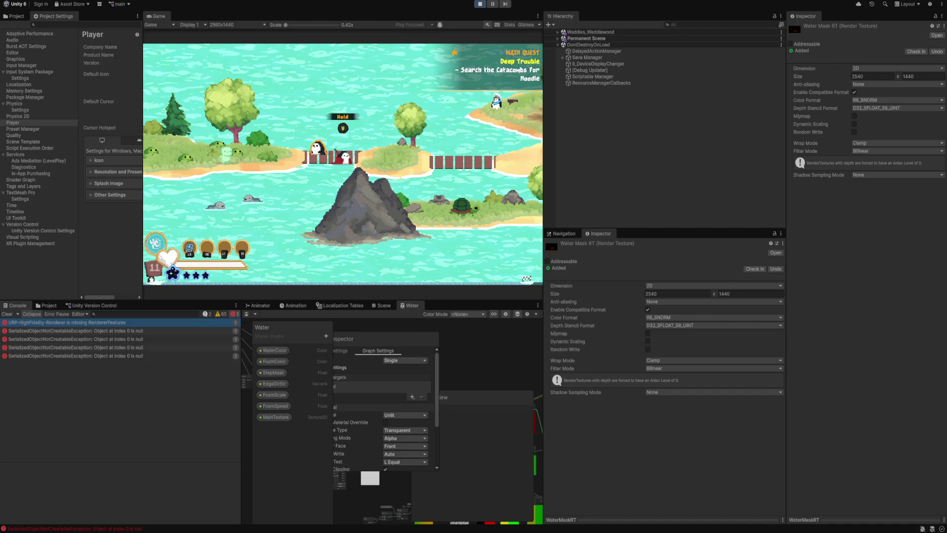
Step: Stop Play mode, search the Hierarchy and select the Credits object
key("ctrl+p")
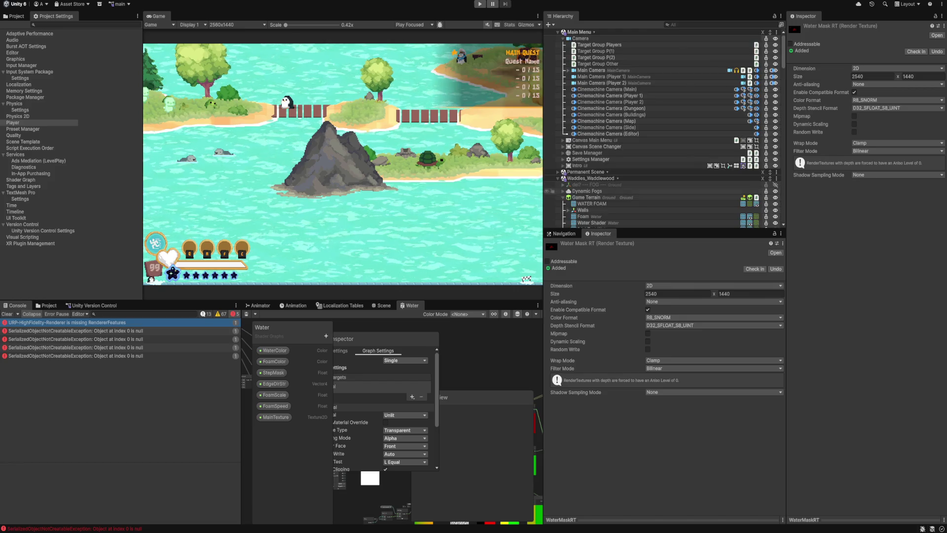
scroll(666, 128, "down", 6)
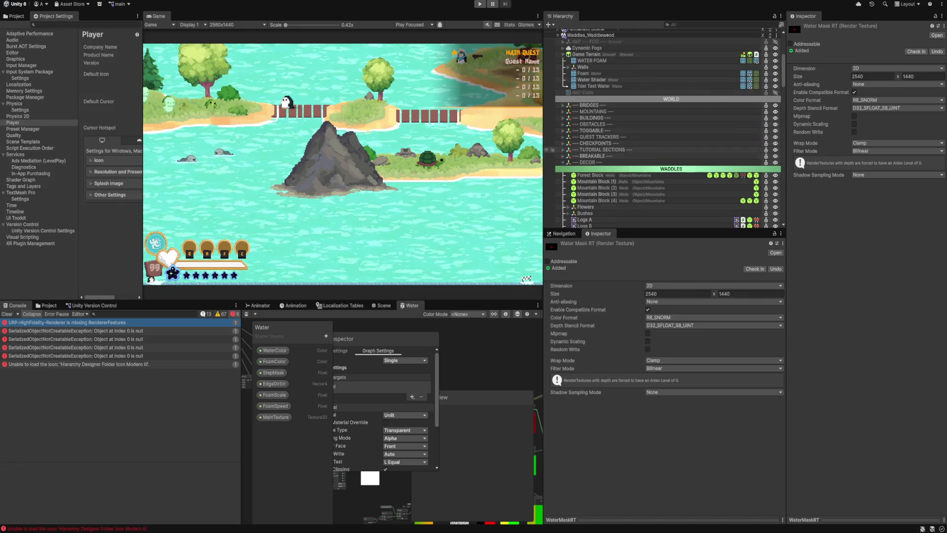
scroll(666, 128, "down", 2)
scroll(666, 129, "up", 8)
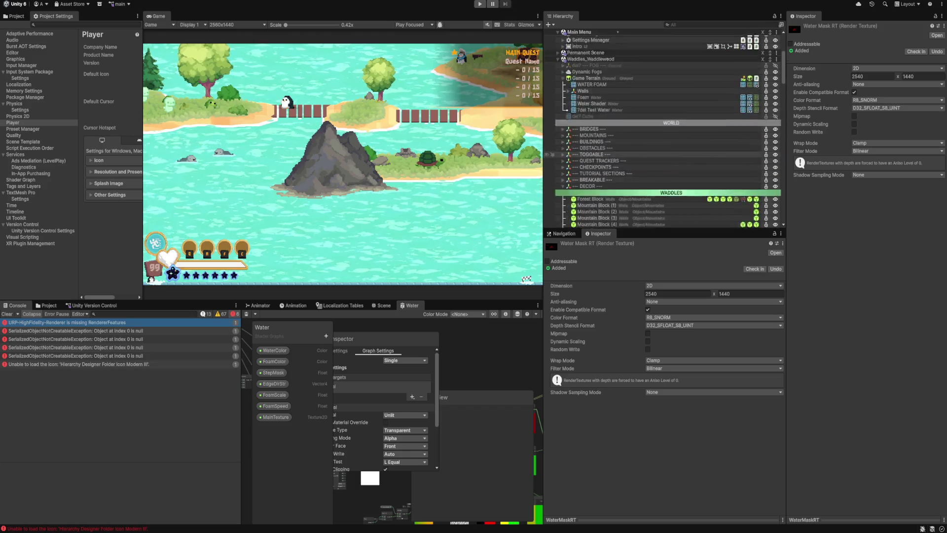
key("ctrl+f")
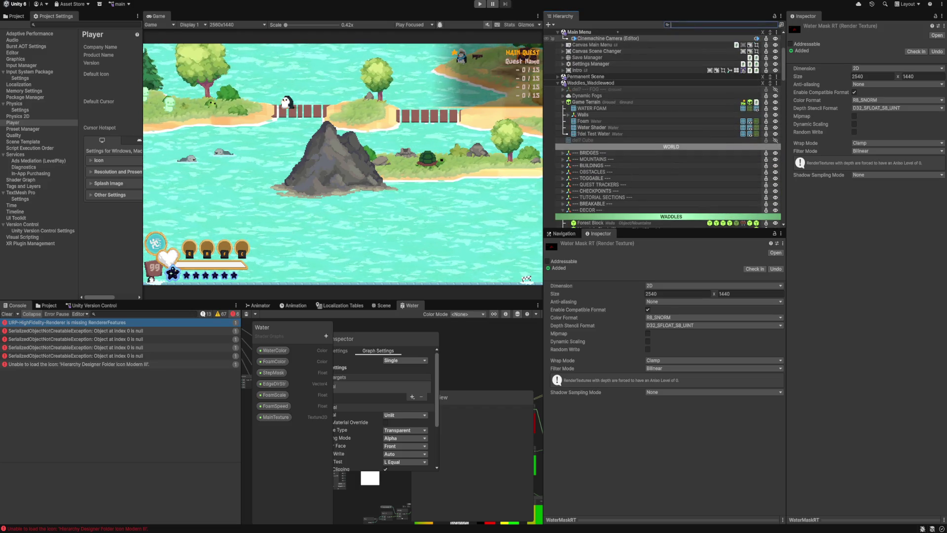
type("cred")
left_click(587, 38)
left_click(575, 38)
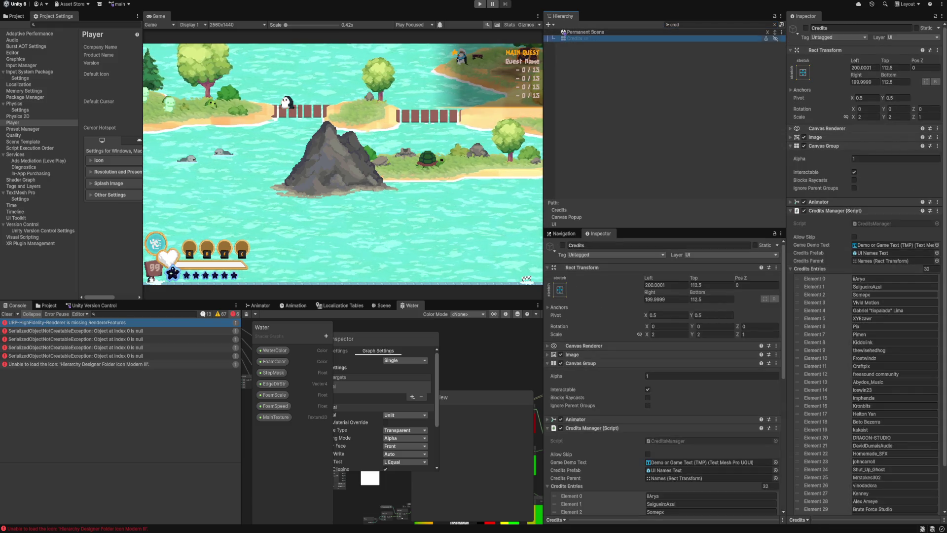
Step: Add a new credit name entry, drag it to the top of Credits Entries, and save
left_click(894, 302)
scroll(894, 302, "down", 1)
left_click(894, 305)
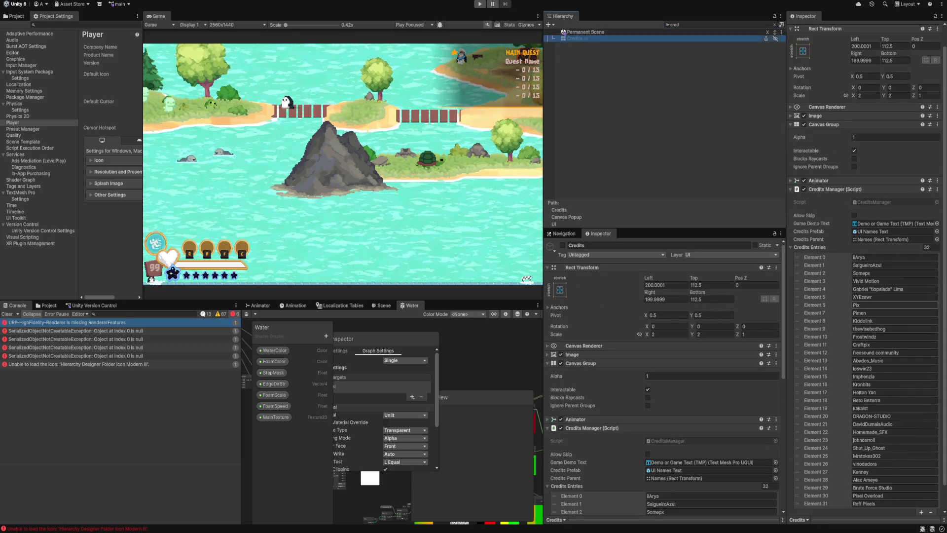
scroll(894, 305, "down", 1)
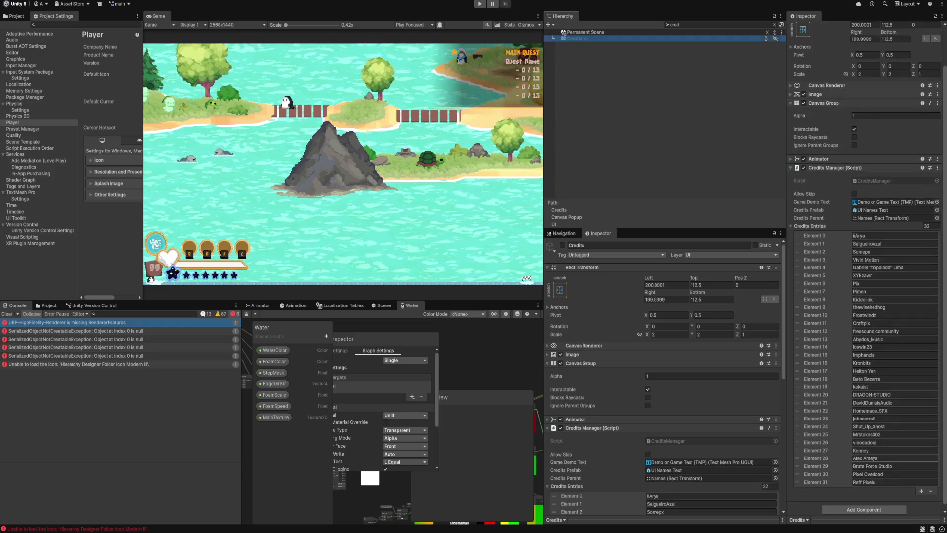
left_click(921, 490)
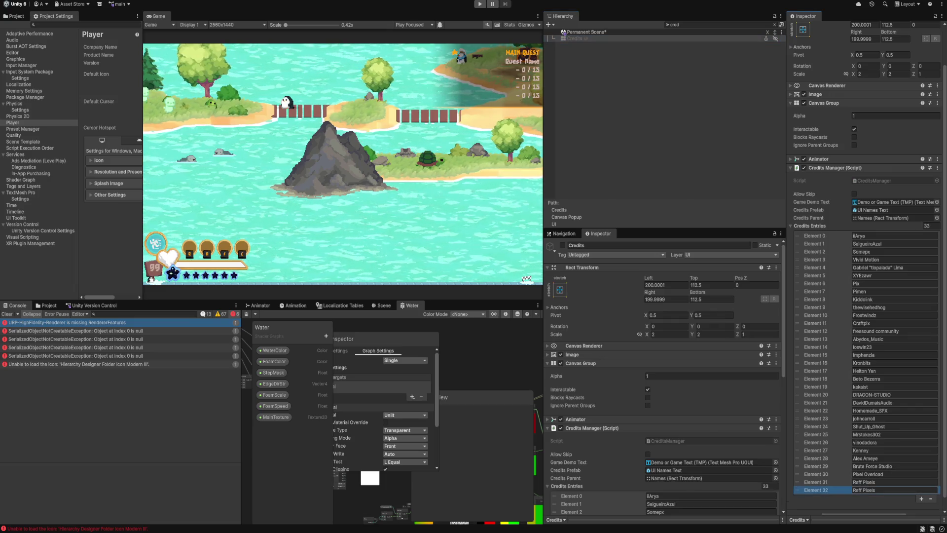
type("Sir")
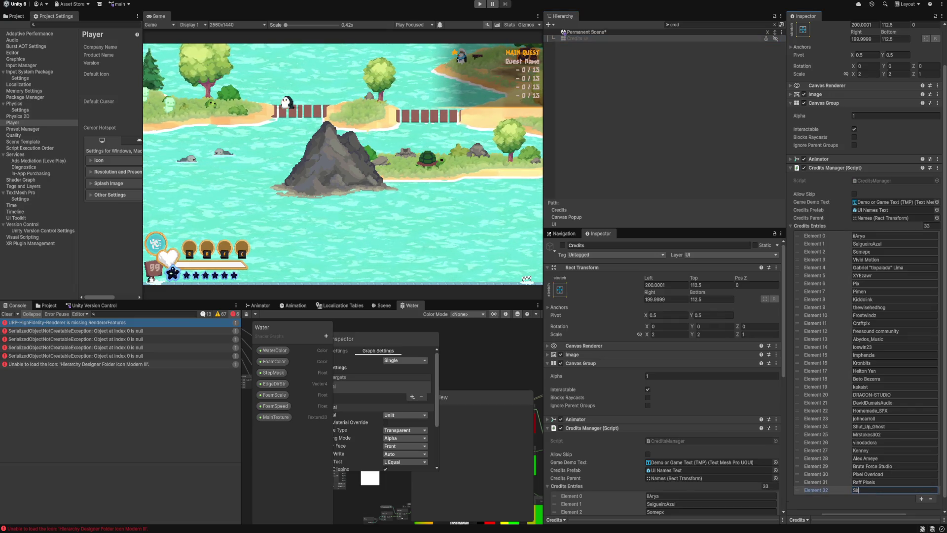
type("_Stefen")
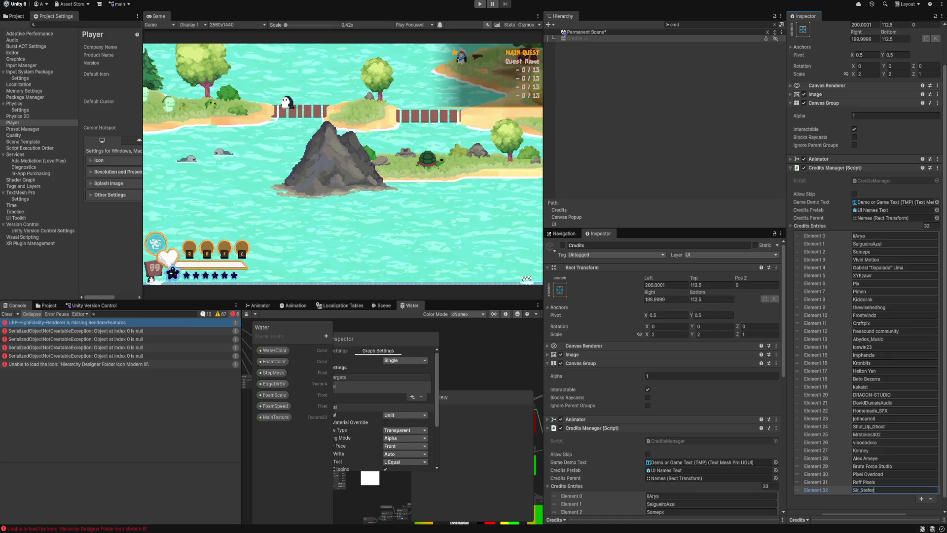
left_click_drag(798, 490, 797, 235)
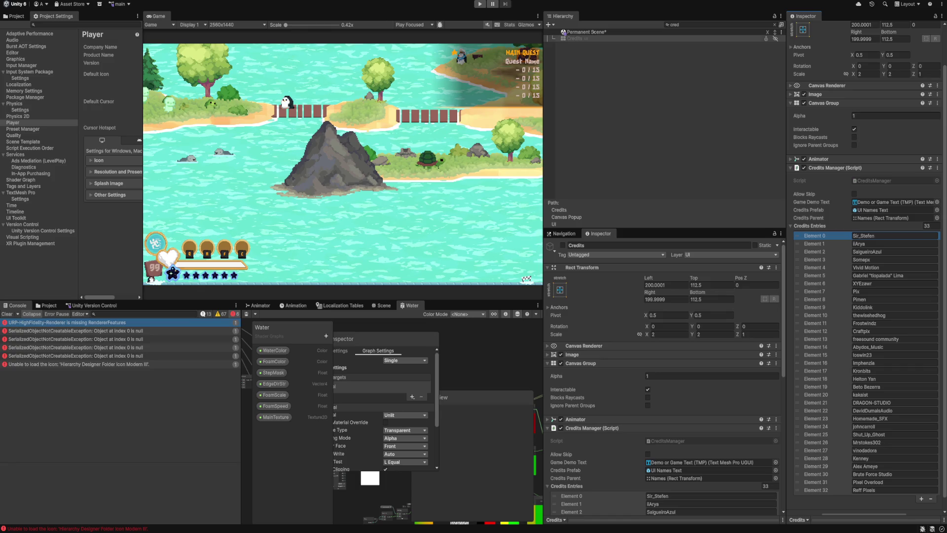
key("ctrl+s")
Step: Collapse the Credits Entries list and clear the Hierarchy search
scroll(663, 375, "down", 3)
scroll(663, 375, "down", 6)
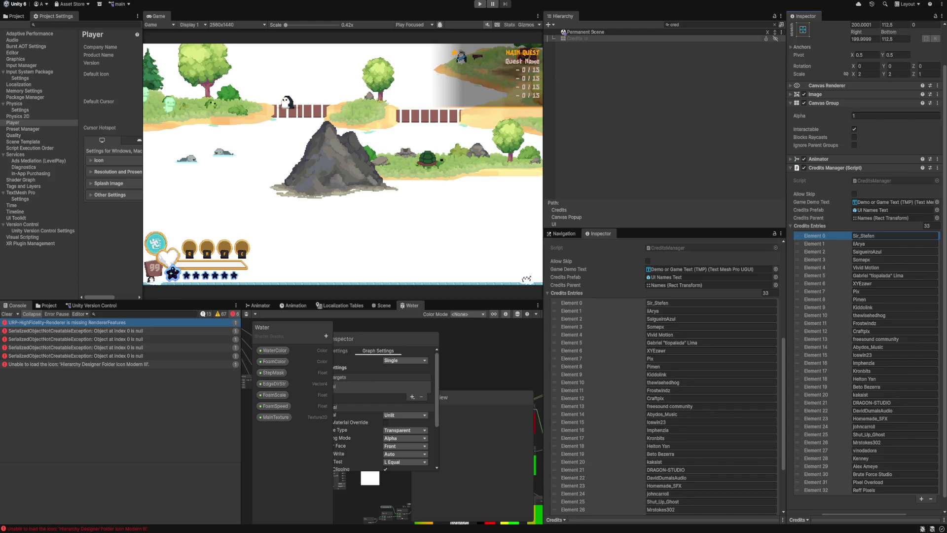
scroll(664, 375, "down", 2)
scroll(664, 375, "up", 3)
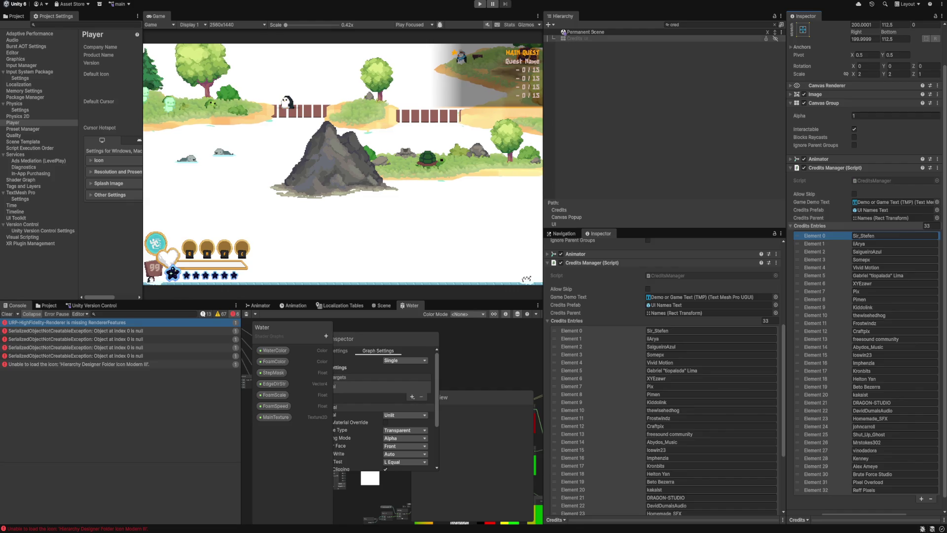
left_click(809, 226)
left_click(774, 25)
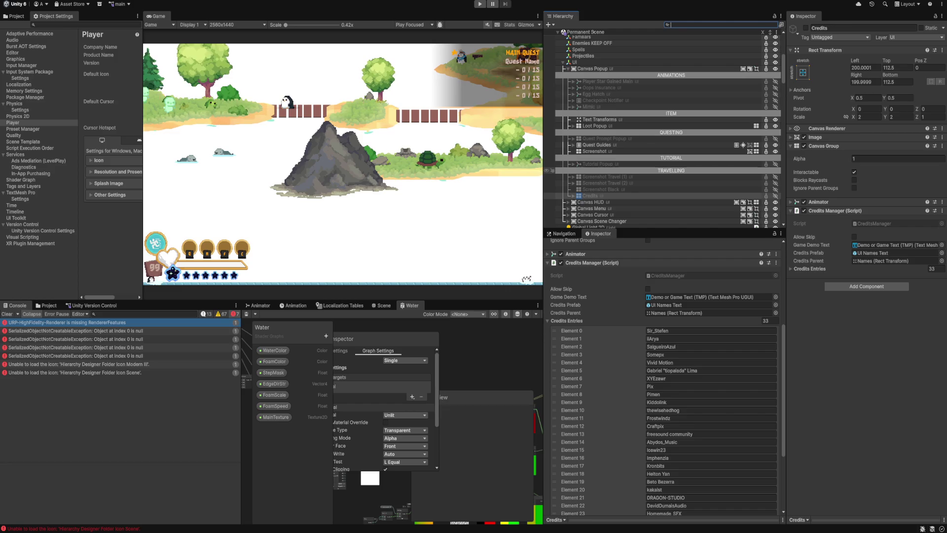
Step: Expand Credits > Demo Texts > Names and select the {your name} UI Names Text
left_click(590, 195)
key("Right")
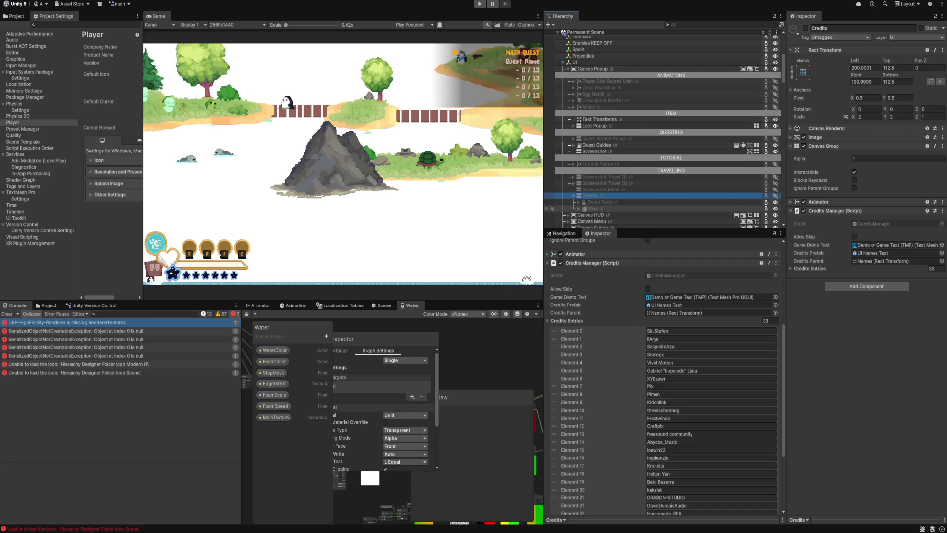
left_click(578, 201)
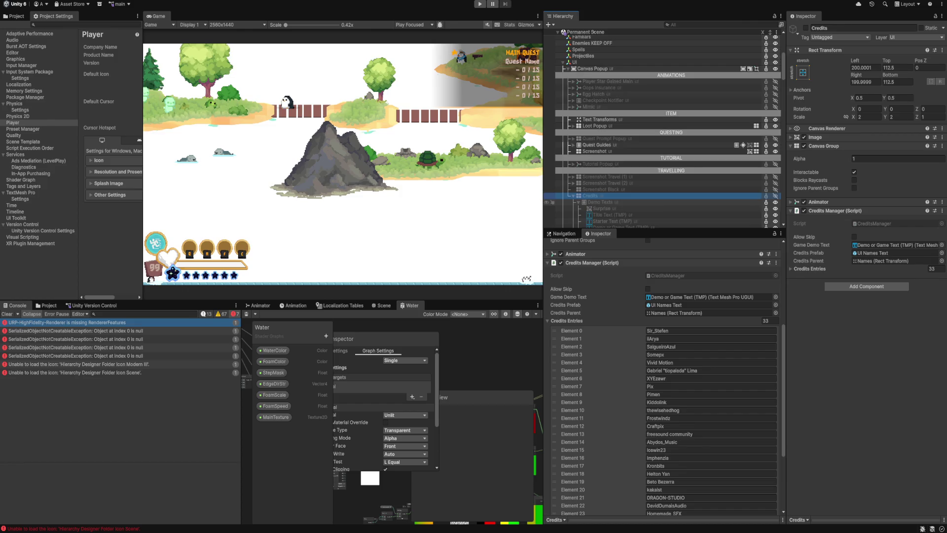
scroll(661, 202, "down", 5)
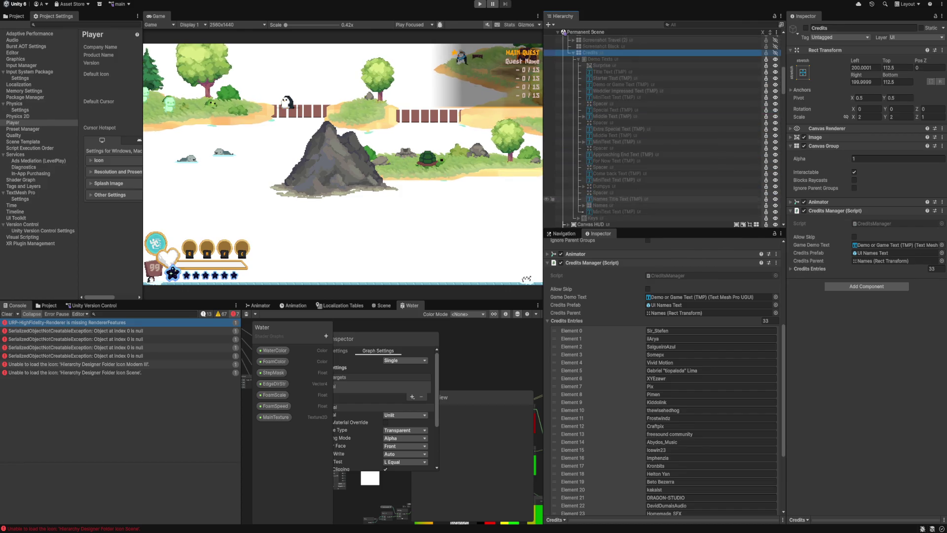
left_click(584, 205)
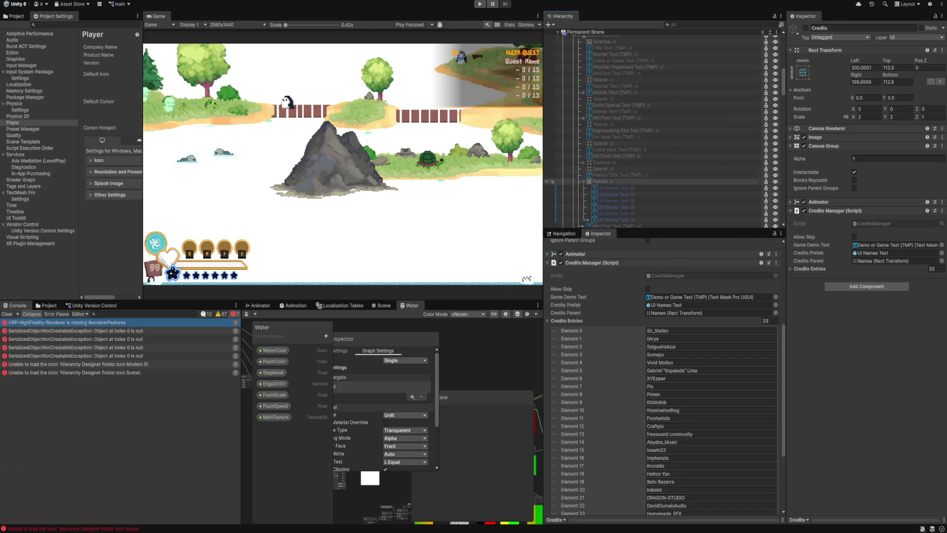
left_click(556, 194)
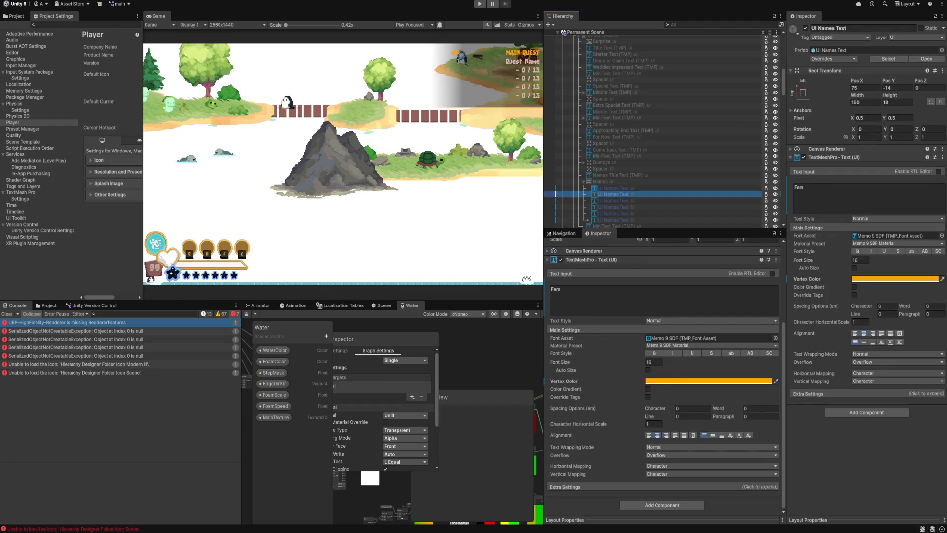
key("Down")
key("Down")
key("Down")
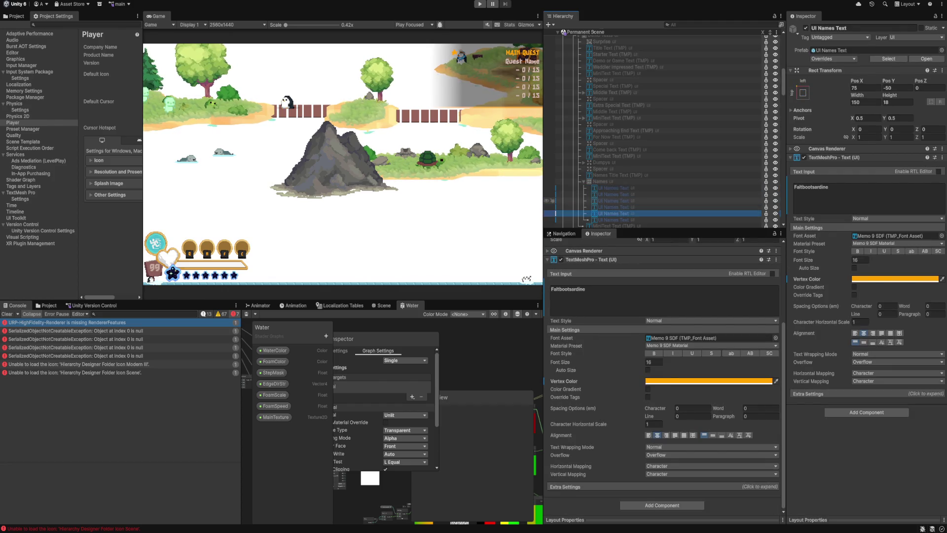
Step: Replace the placeholder Text Input with the new credit name, correcting typos
left_click(868, 197)
type("Sior_S")
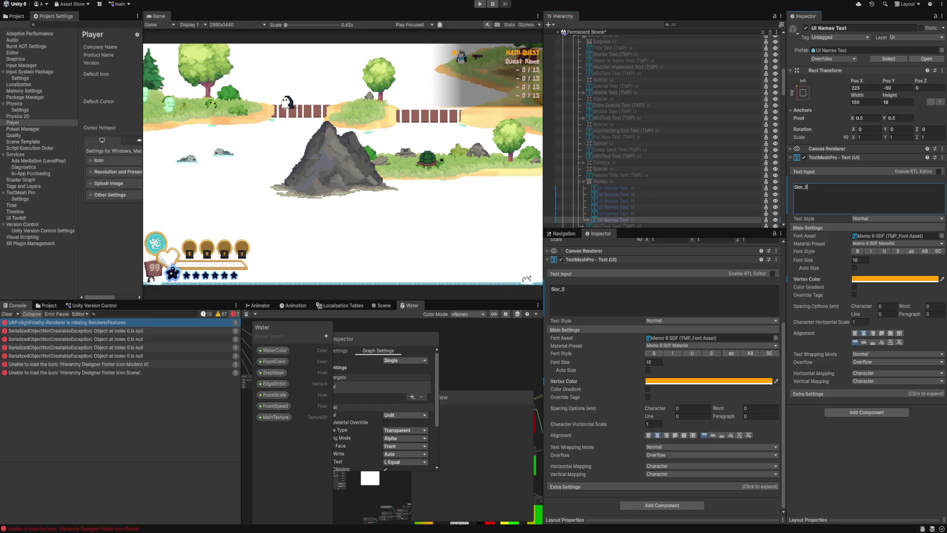
key("BackSpace")
key("BackSpace")
key("BackSpace")
type("_Stefan")
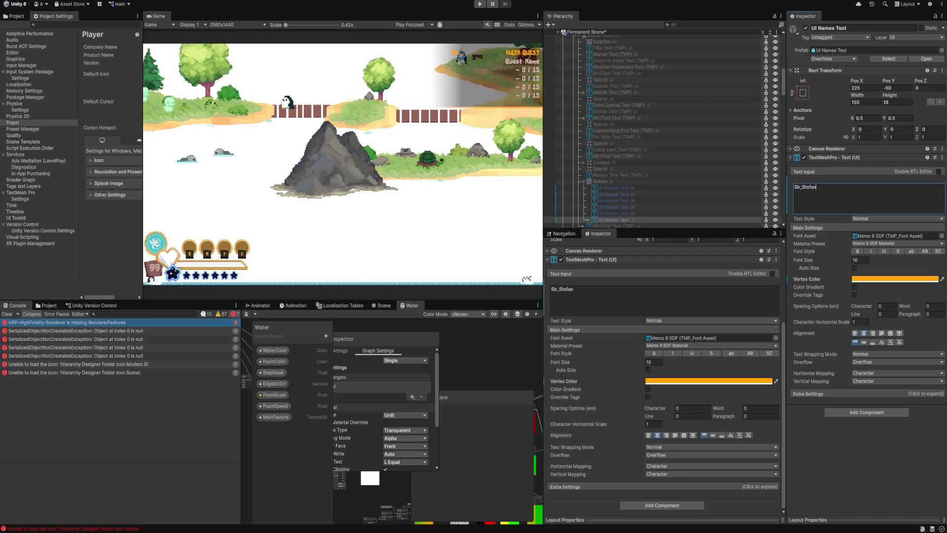
key("BackSpace")
type("en")
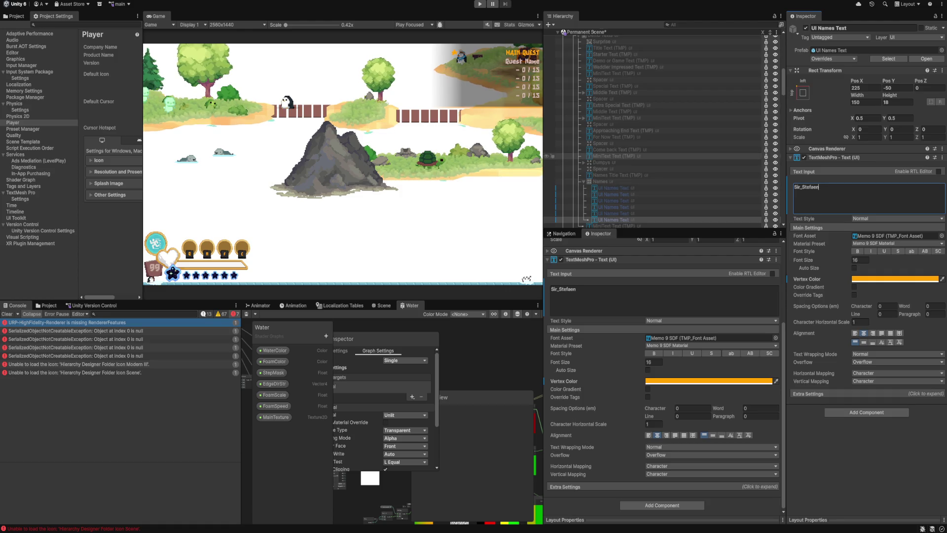
key("BackSpace")
key("BackSpace")
key("BackSpace")
type("en")
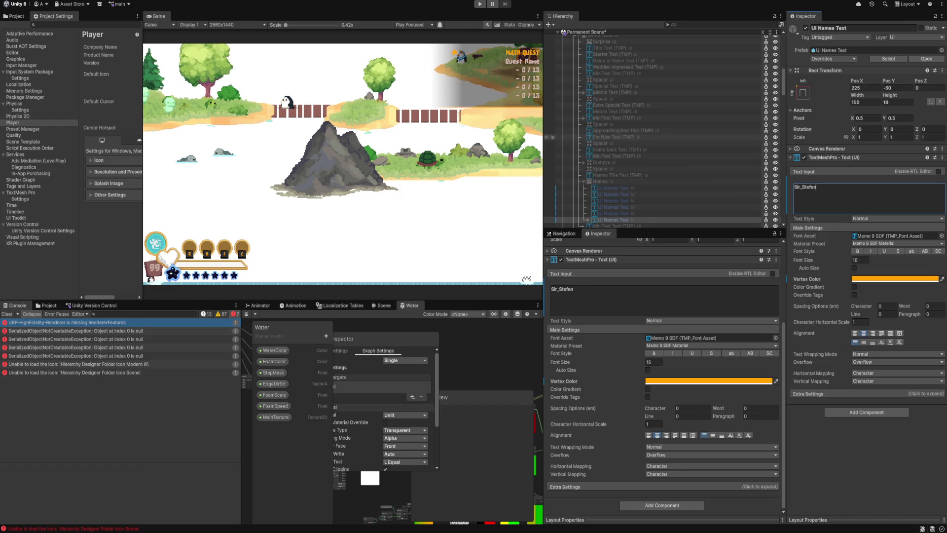
Step: Delete Element 0 from Credits Entries, save the scene and enter Play mode
scroll(661, 131, "up", 5)
left_click(641, 148)
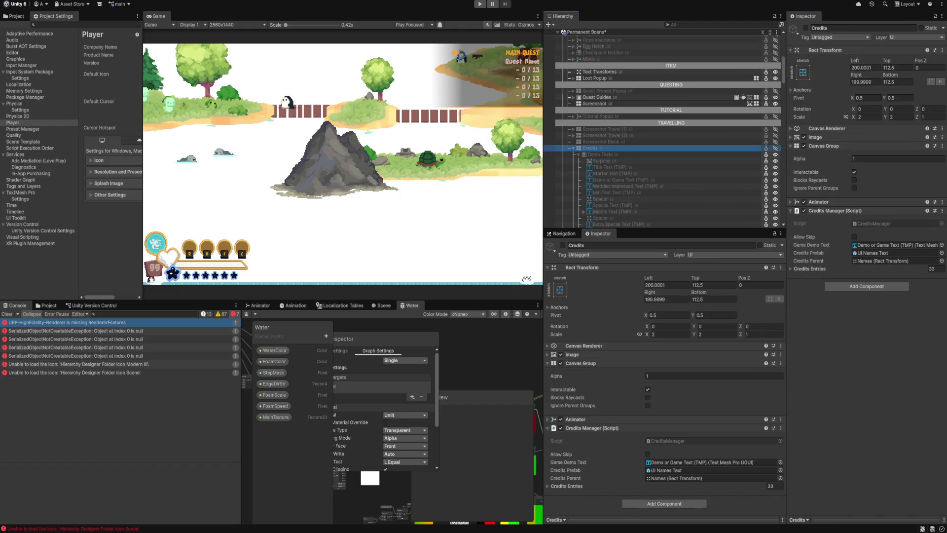
left_click(810, 269)
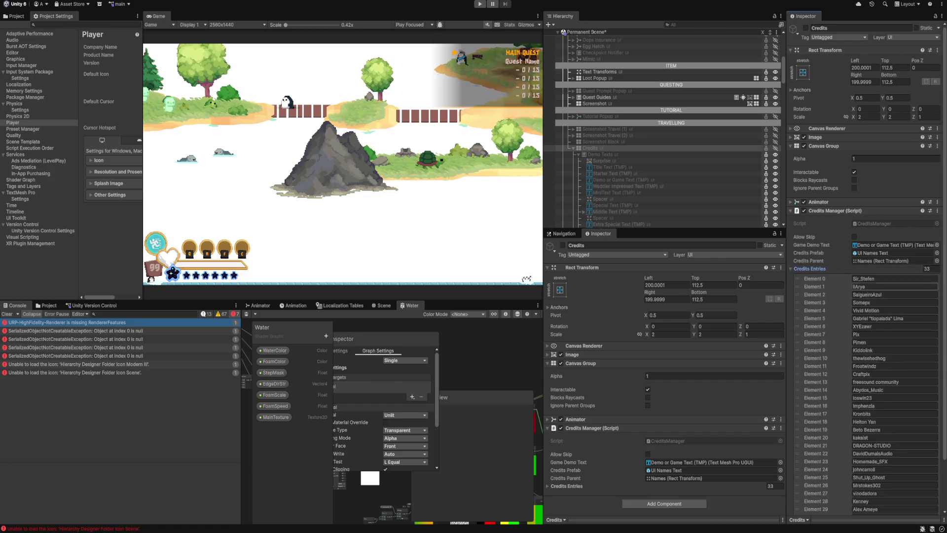
scroll(867, 345, "down", 2)
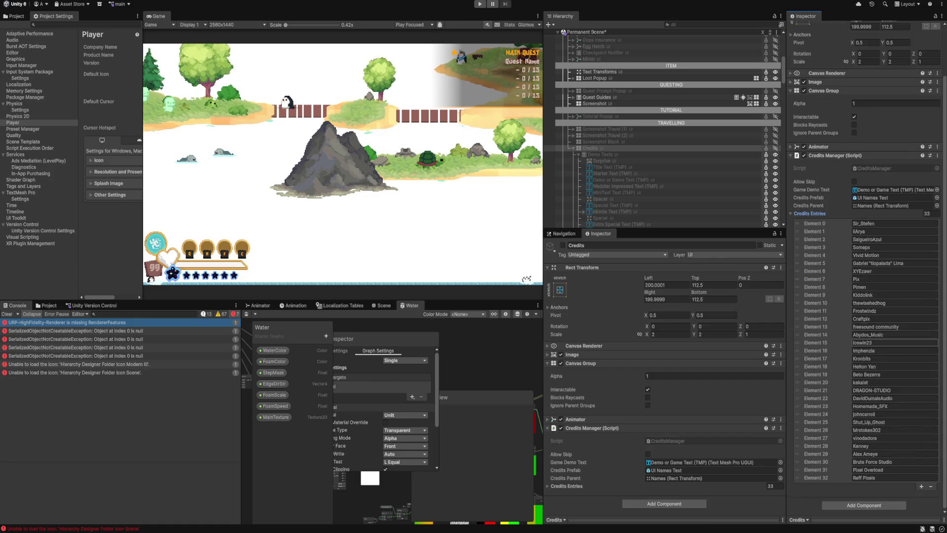
left_click(817, 224)
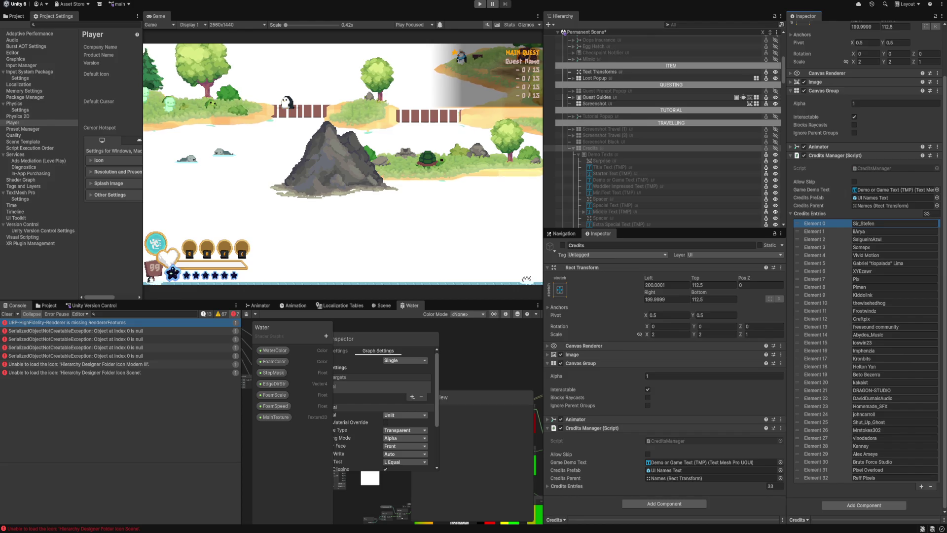
left_click(930, 486)
key("ctrl+s")
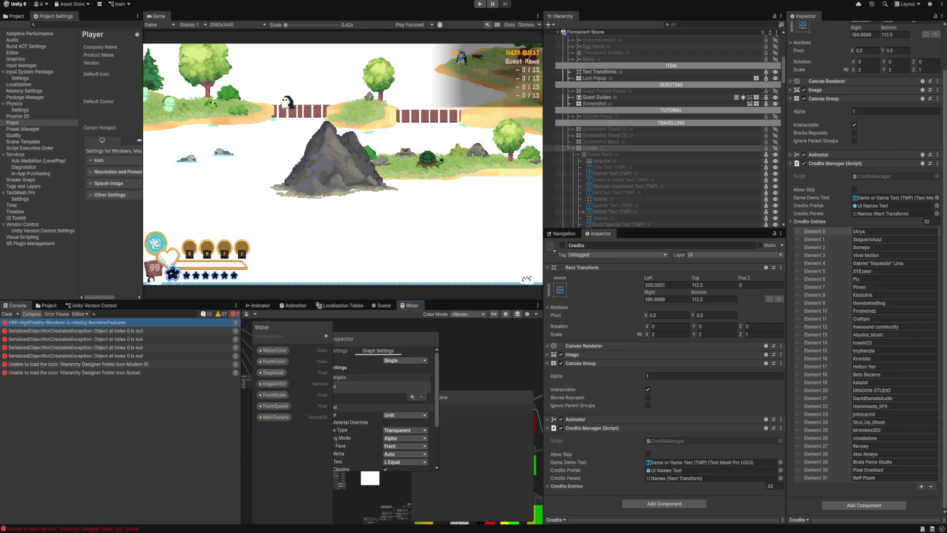
key("ctrl+p")
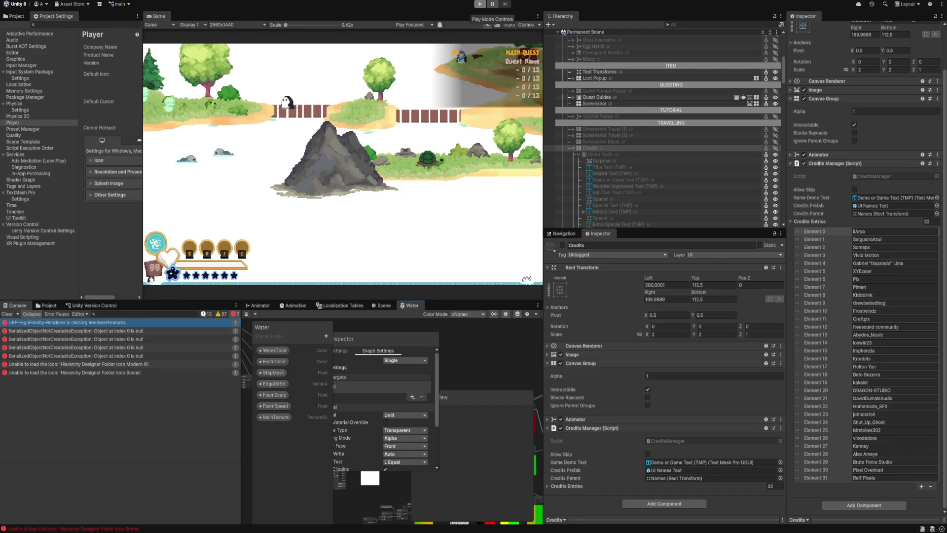
Step: Assign the 'water' texture as Test Water's MainTexture and start Play mode
scroll(641, 119, "up", 5)
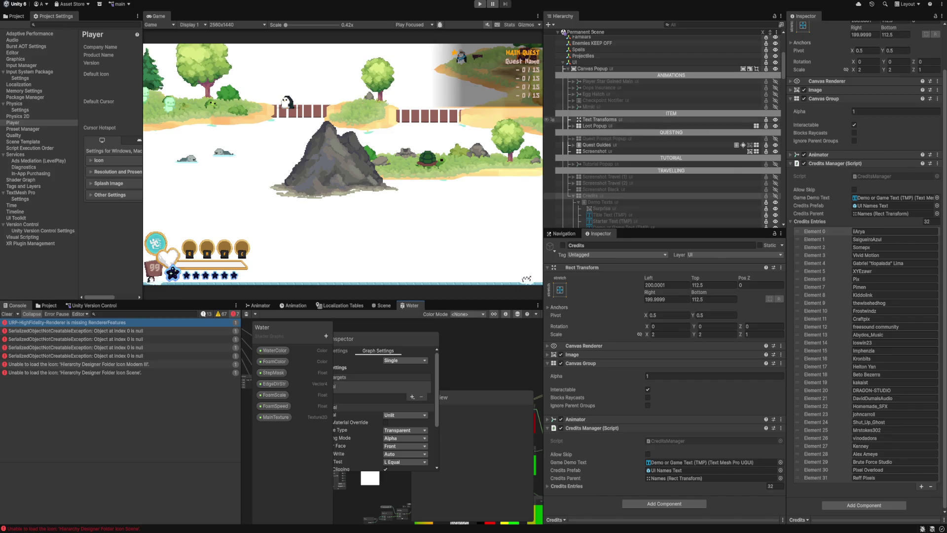
scroll(641, 123, "up", 10)
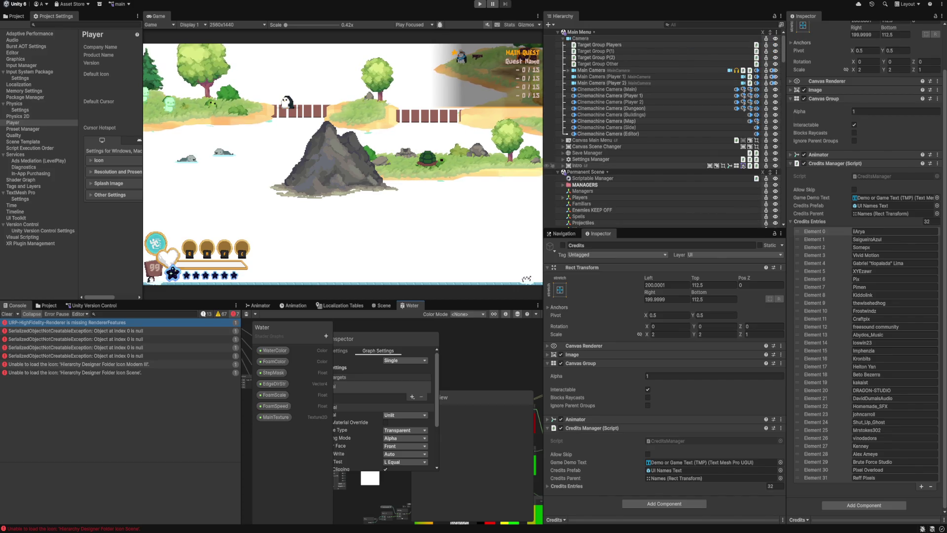
scroll(661, 129, "down", 8)
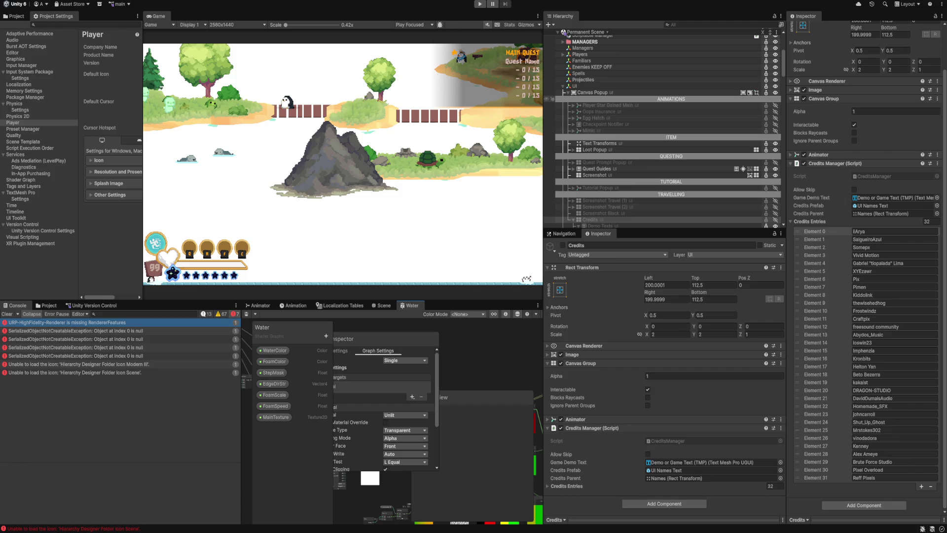
left_click(566, 86)
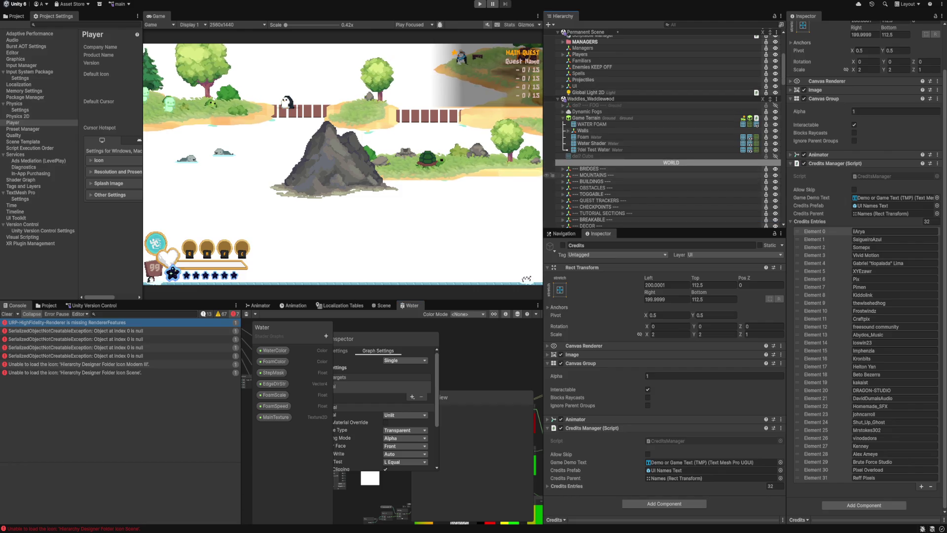
left_click(597, 150)
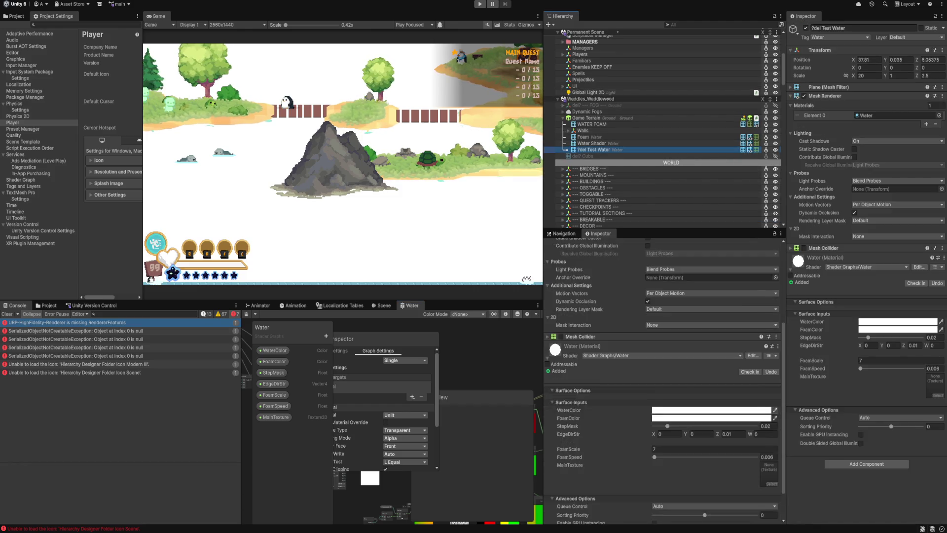
scroll(661, 380, "down", 2)
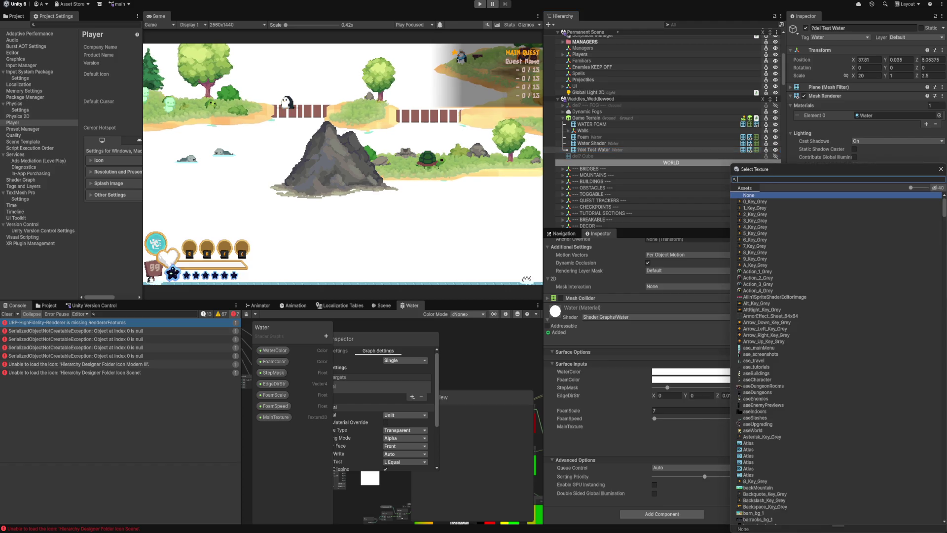
type("wa")
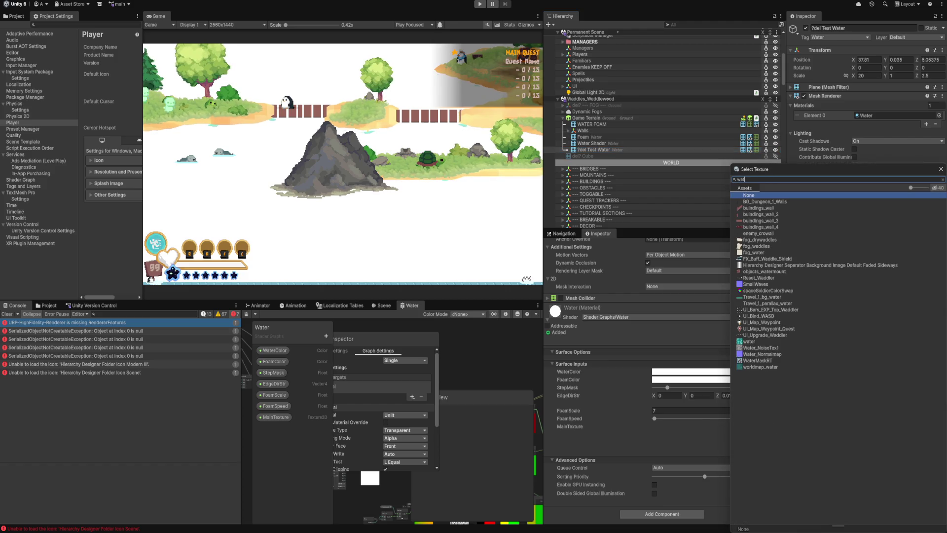
type("ter")
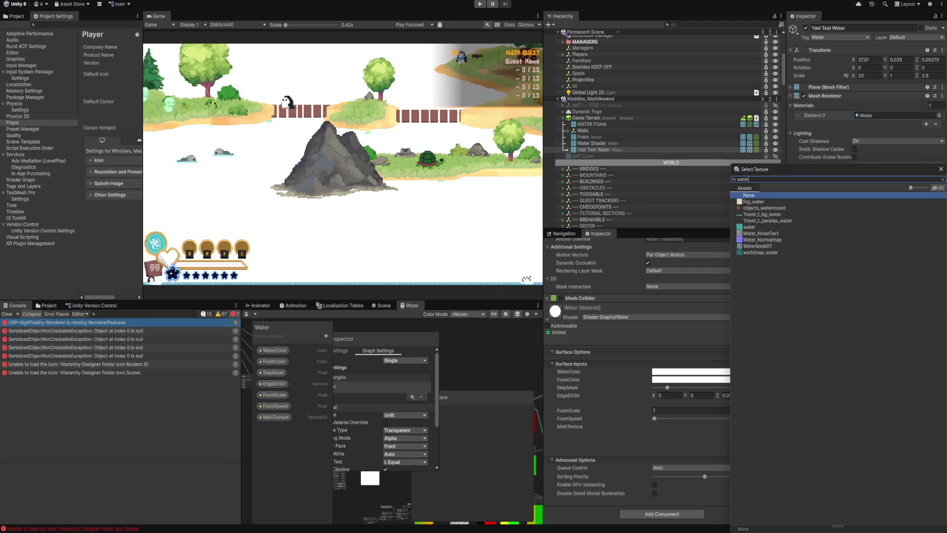
double_click(749, 226)
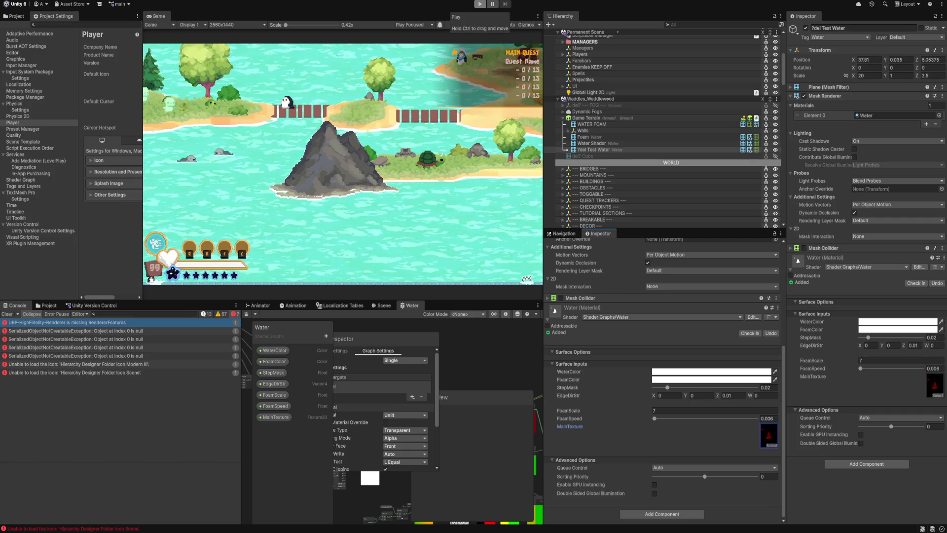
left_click(479, 5)
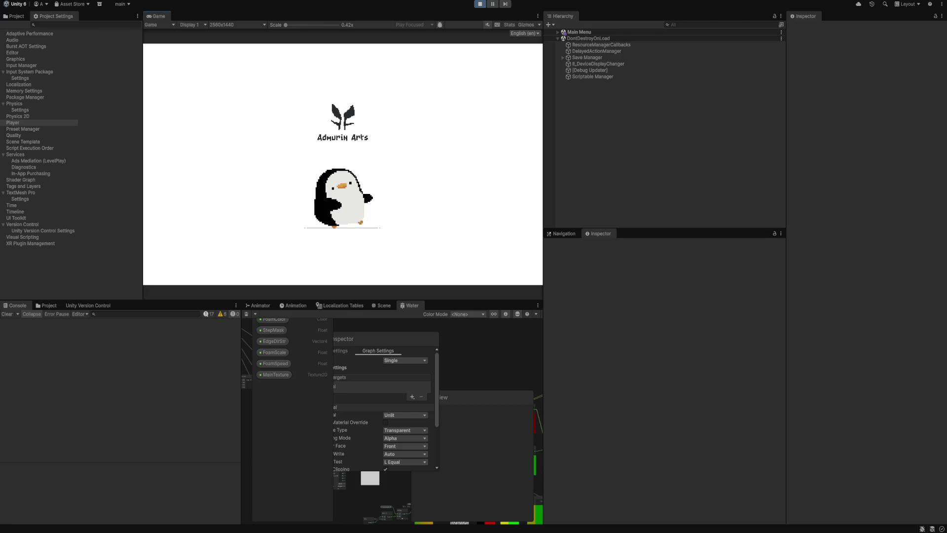
Step: Skip the splash into the play choices, then inspect WaterMaskRT in RenderTextures
key("Down")
key("Up")
key("Return")
key("Return")
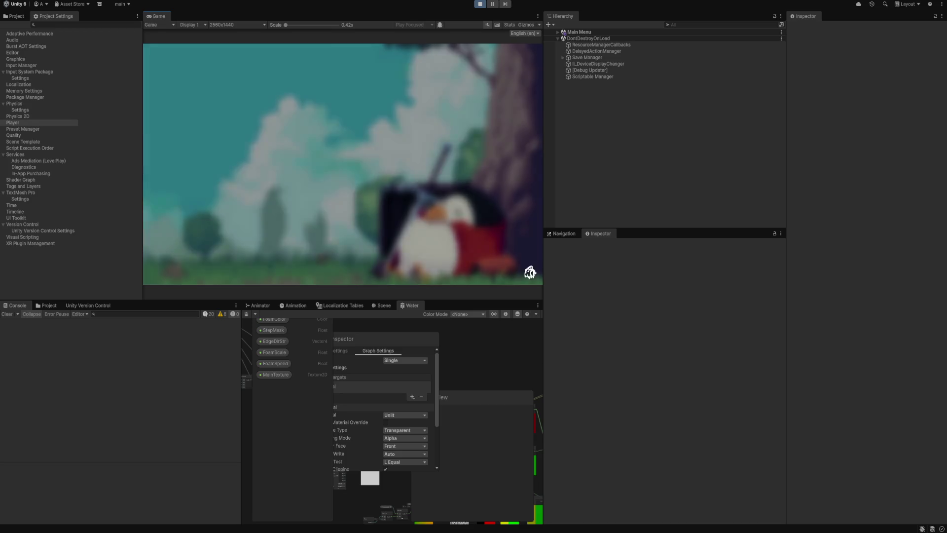
left_click(47, 305)
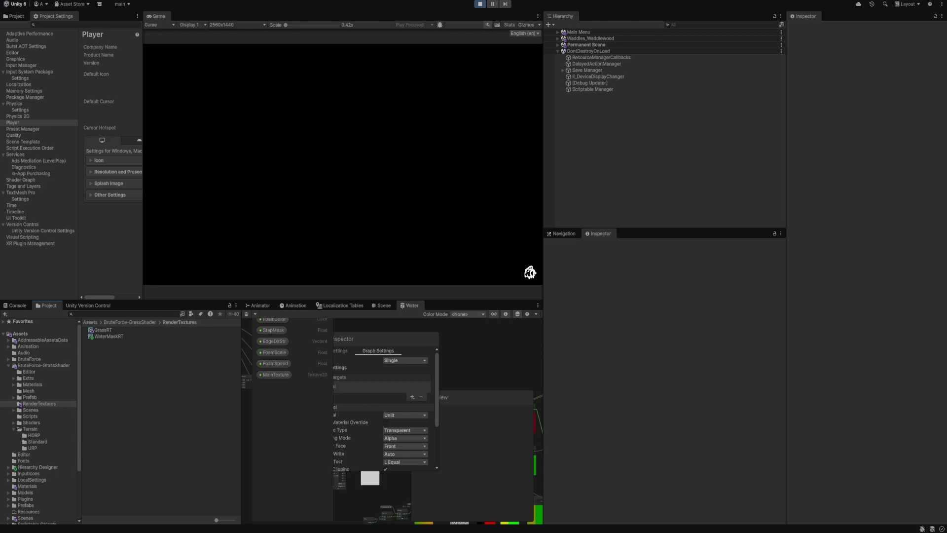
left_click(109, 336)
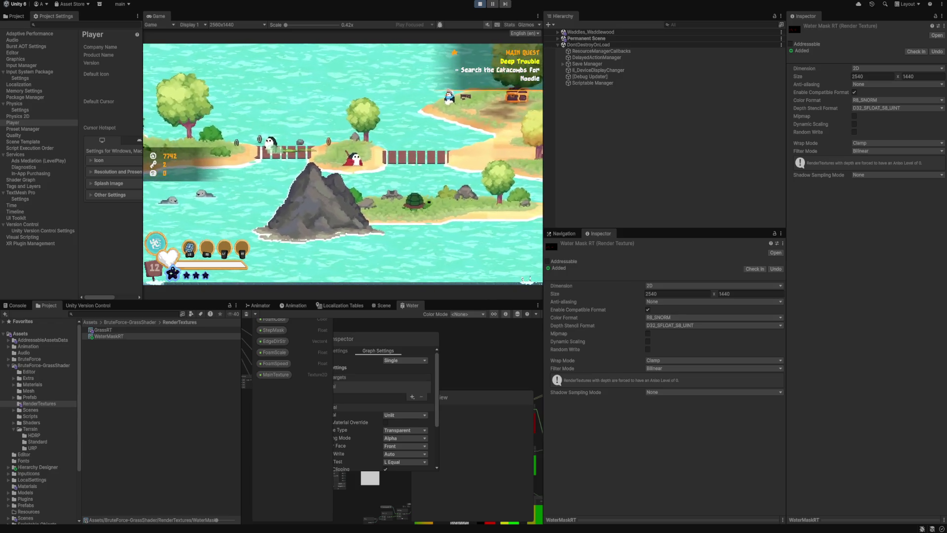
Step: From the pause menu Options, lower the resolution, apply it, and walk onto the bridge
key("Escape")
key("q")
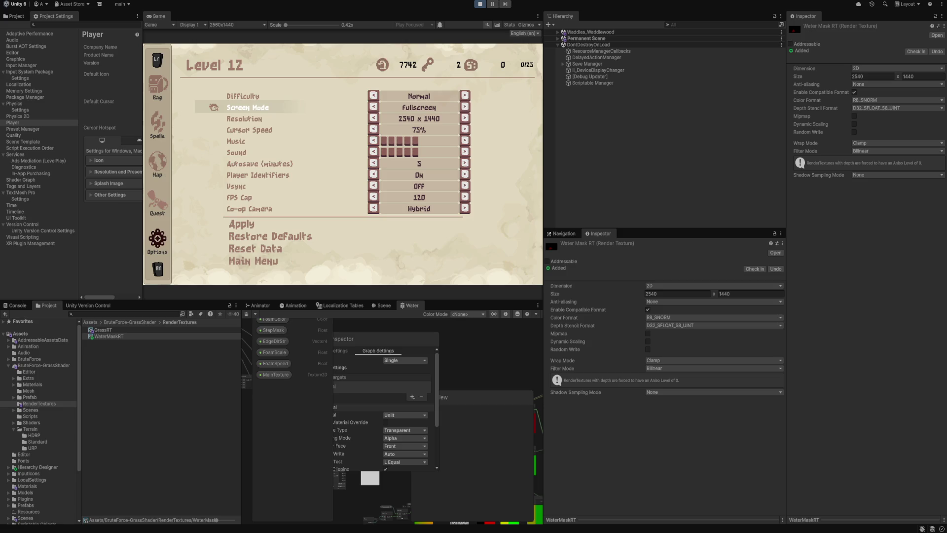
key("Left")
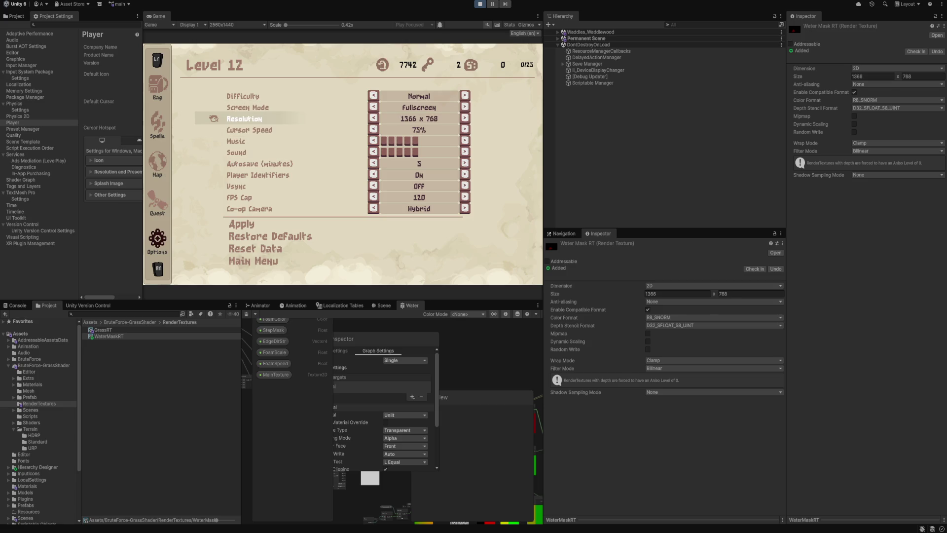
key("Down")
key("Down")
key("Down")
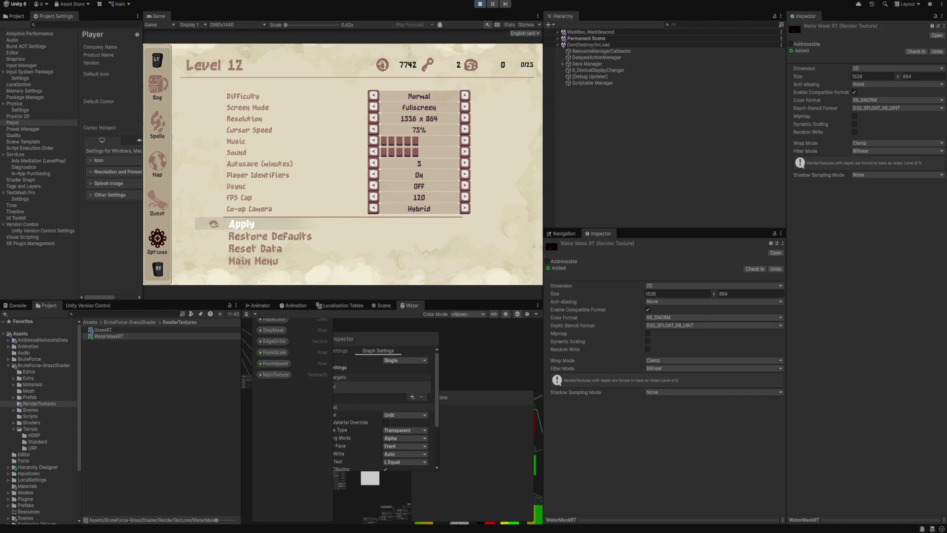
key("Return")
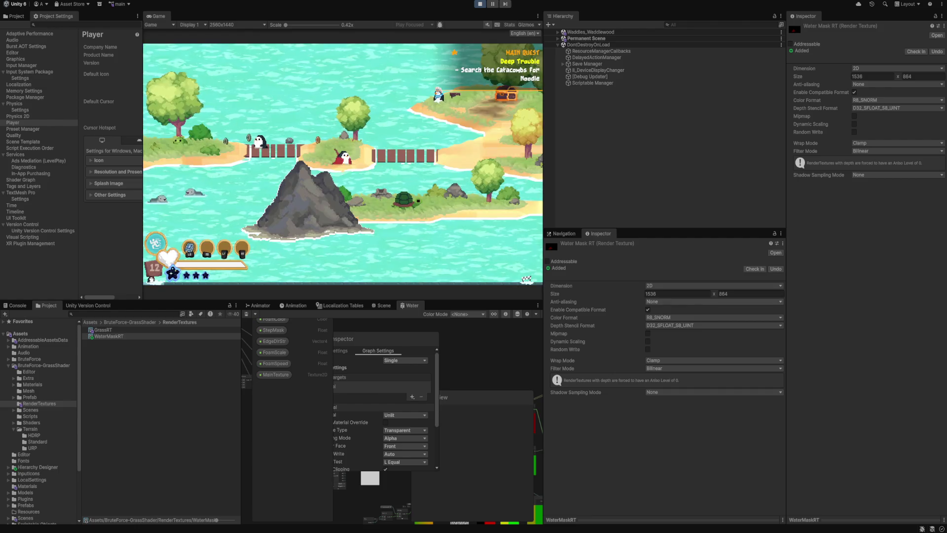
key("Left")
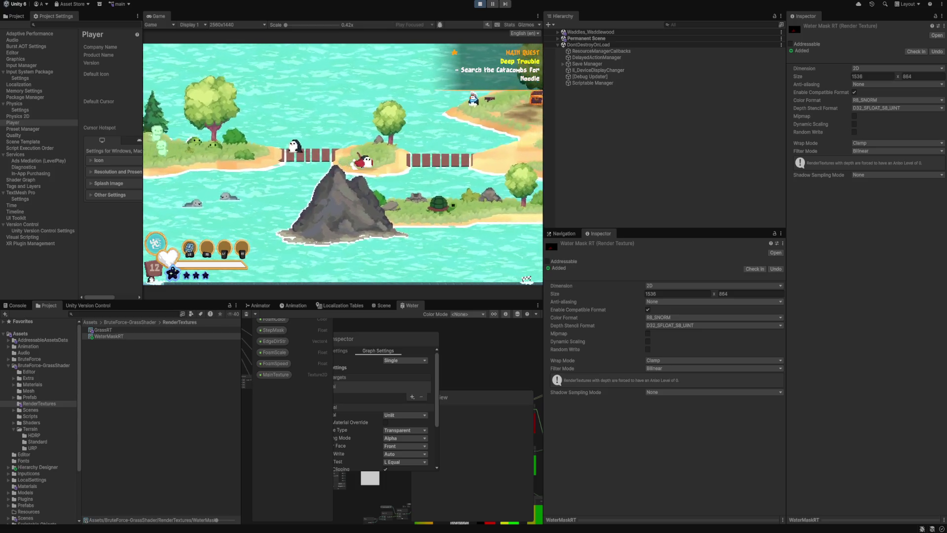
Step: Reopen Options and lower the Resolution to 1366 x 768
key("Escape")
key("q")
key("Down")
key("Down")
key("Right")
key("Left")
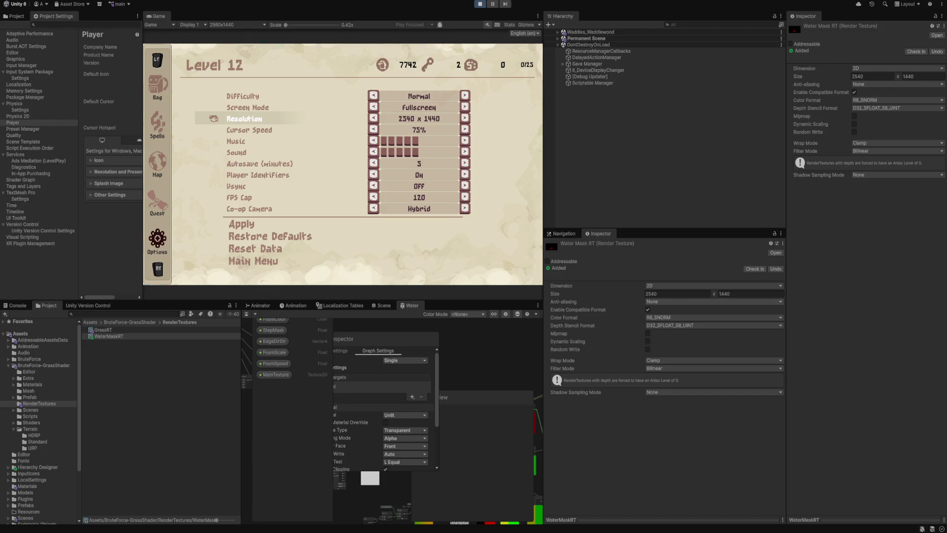
Step: Set the pause-menu Resolution option back to 2540 x 1440 and resume the game
key("Escape")
key("Right")
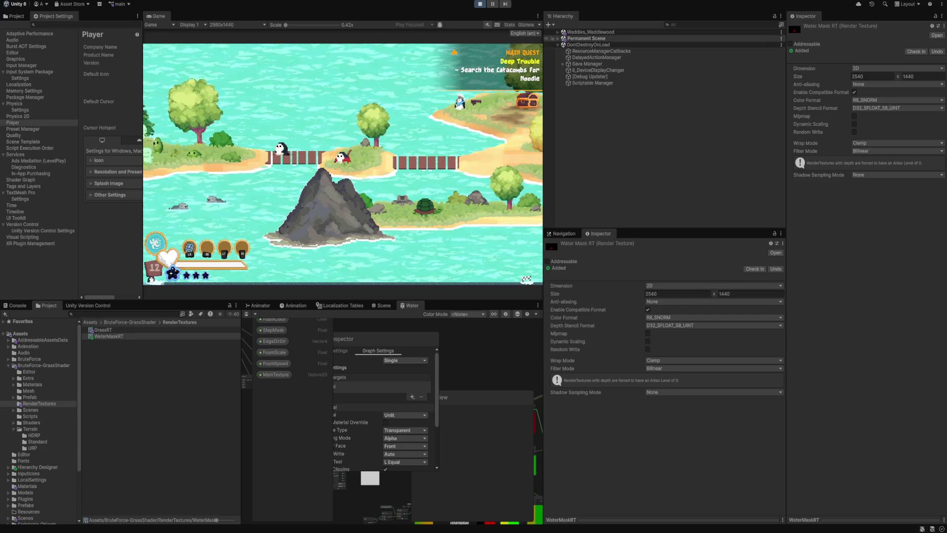
Step: Select Shore Water Cam under Permanent Scene > Camera > Main Camera in the Hierarchy
left_click(558, 38)
left_click(558, 38)
left_click(558, 38)
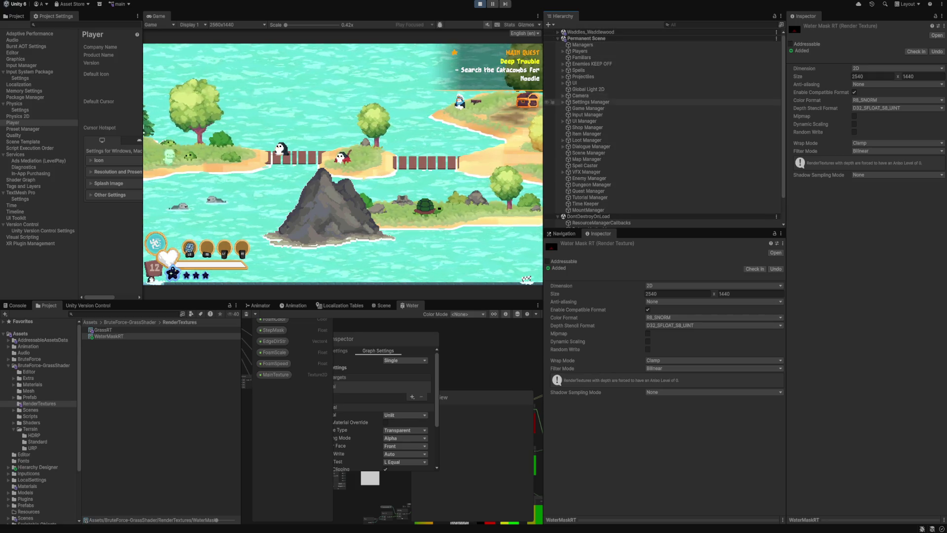
left_click(563, 96)
left_click(568, 127)
left_click(606, 140)
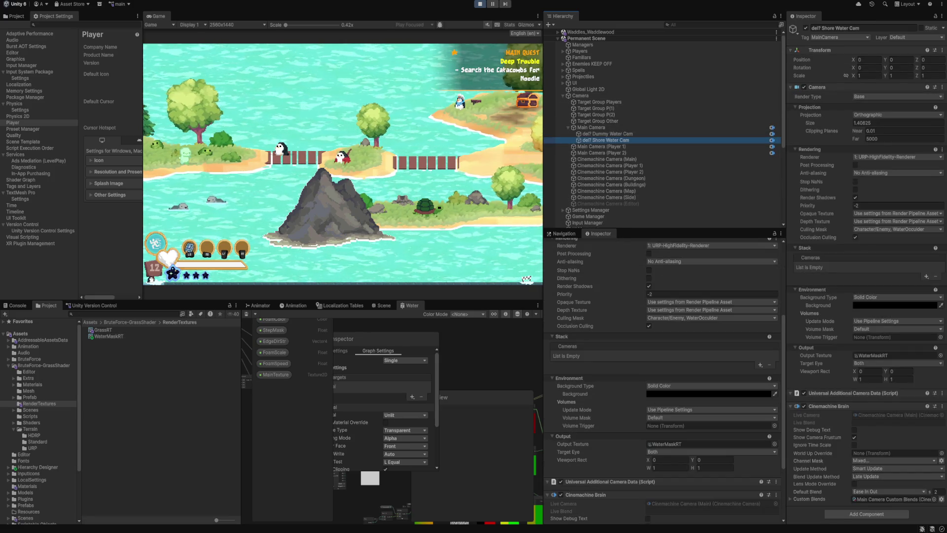
Step: Add the Interact layer to the Shore Water Cam's culling mask
left_click(710, 317)
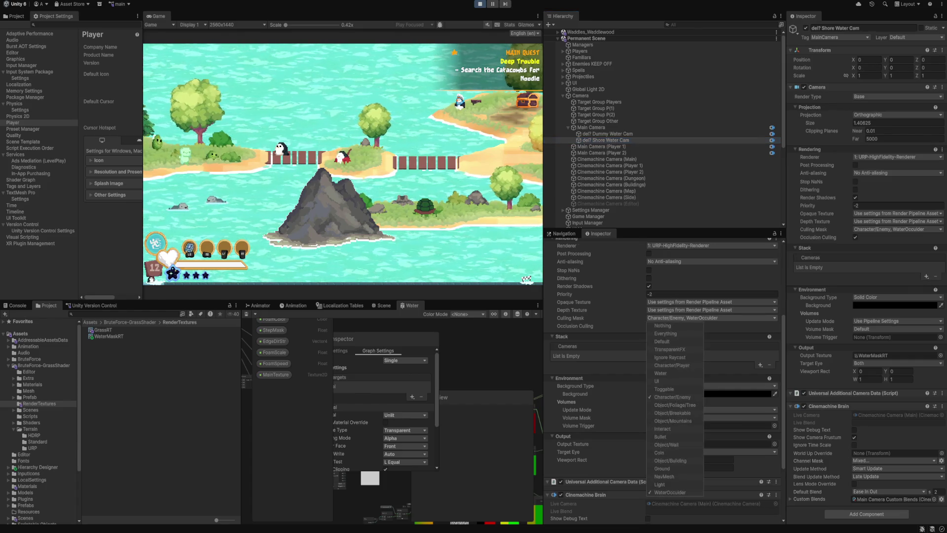
key("Escape")
left_click(710, 318)
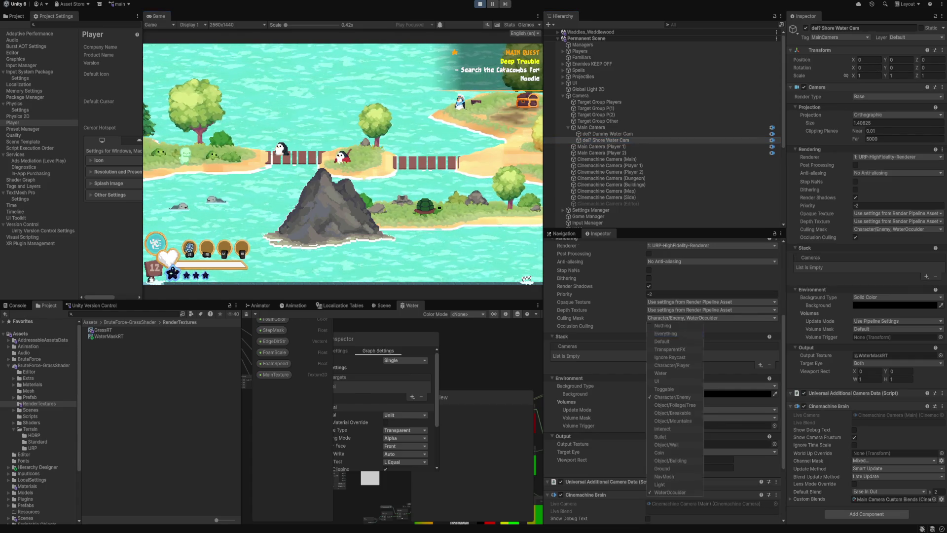
left_click(664, 429)
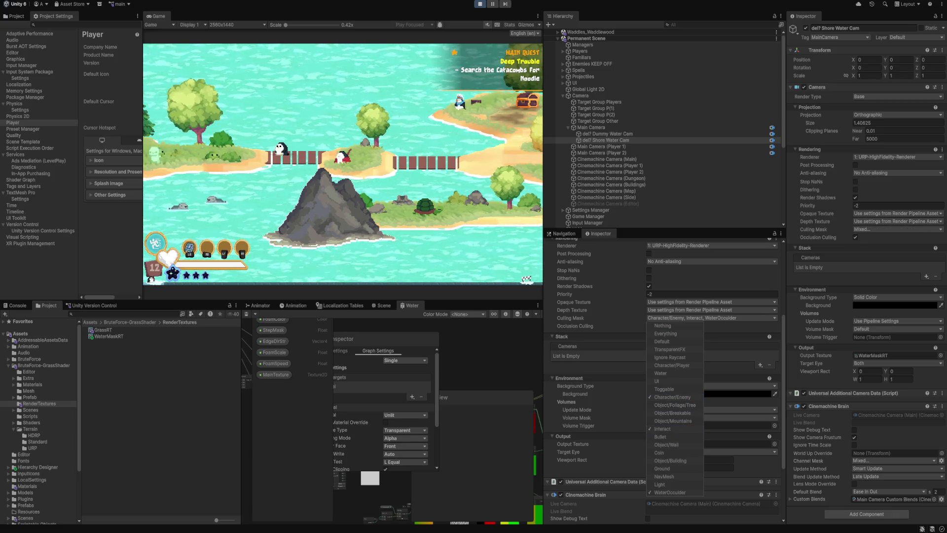
key("Escape")
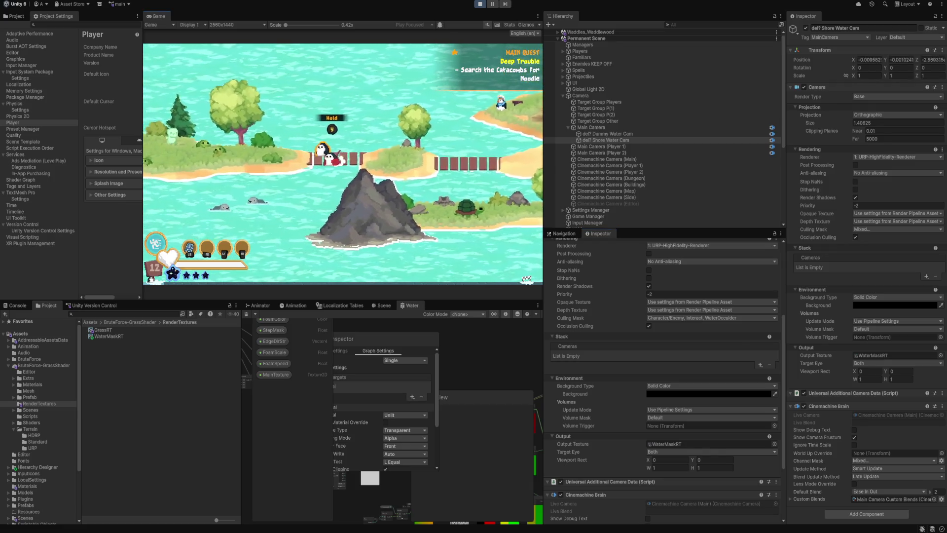
scroll(713, 333, "up", 5)
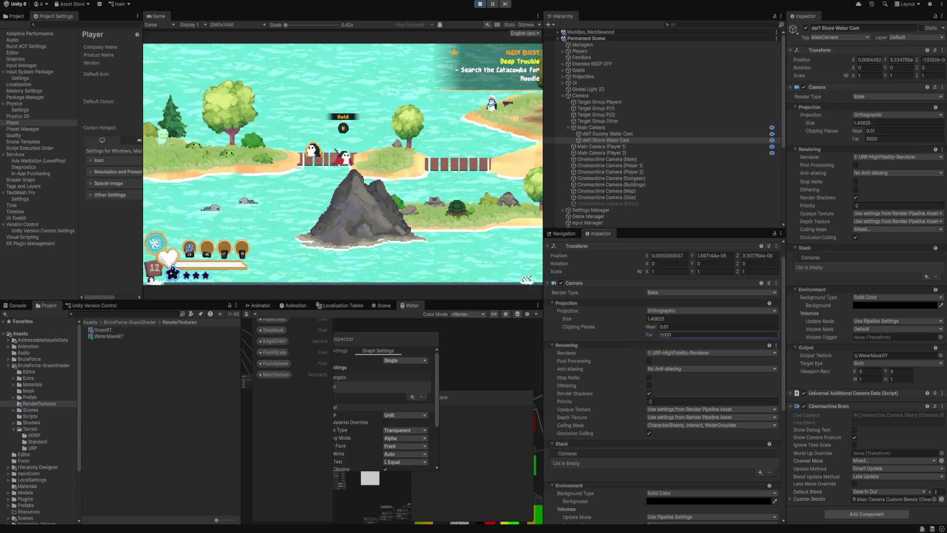
left_click(717, 327)
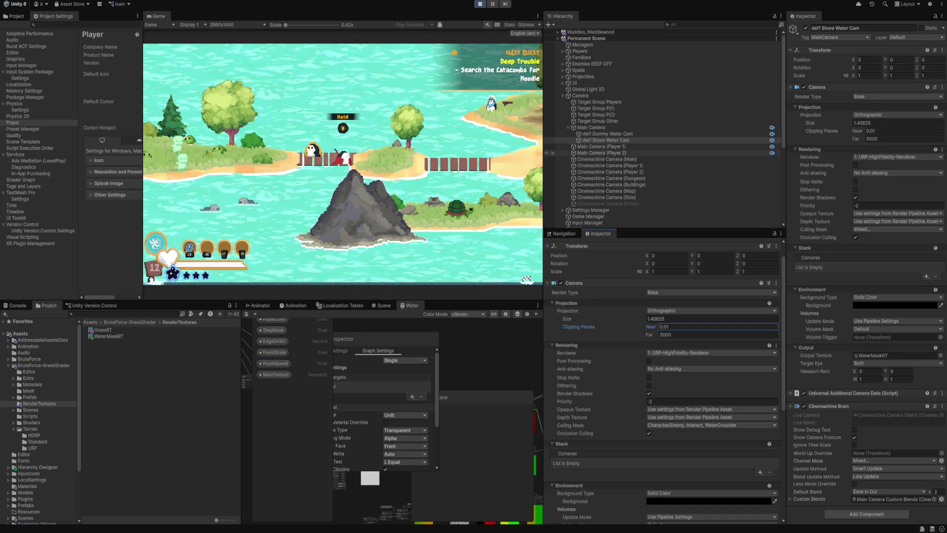
Step: Remove Character/Enemy from the culling mask after briefly testing Object/Foliage/Tree and Character/Player
left_click(605, 140)
left_click(711, 425)
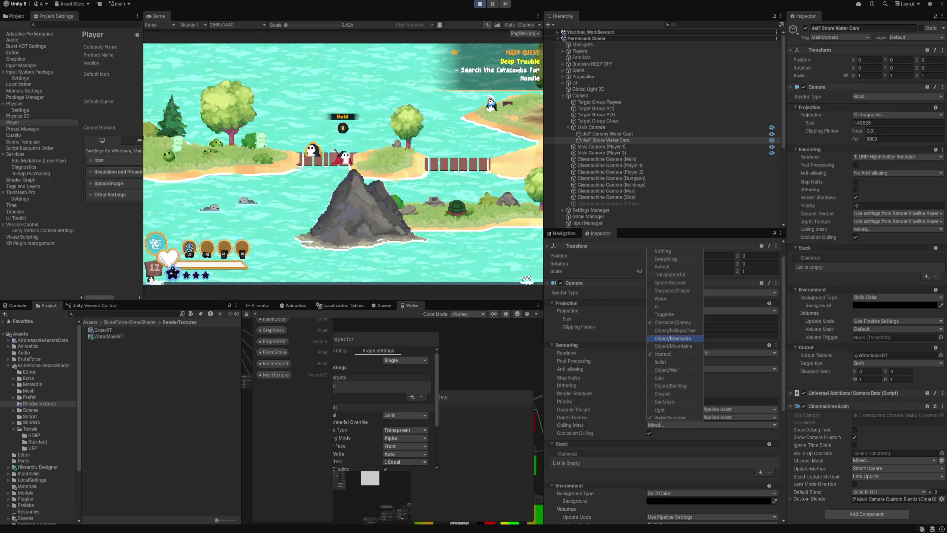
left_click(675, 330)
left_click(674, 330)
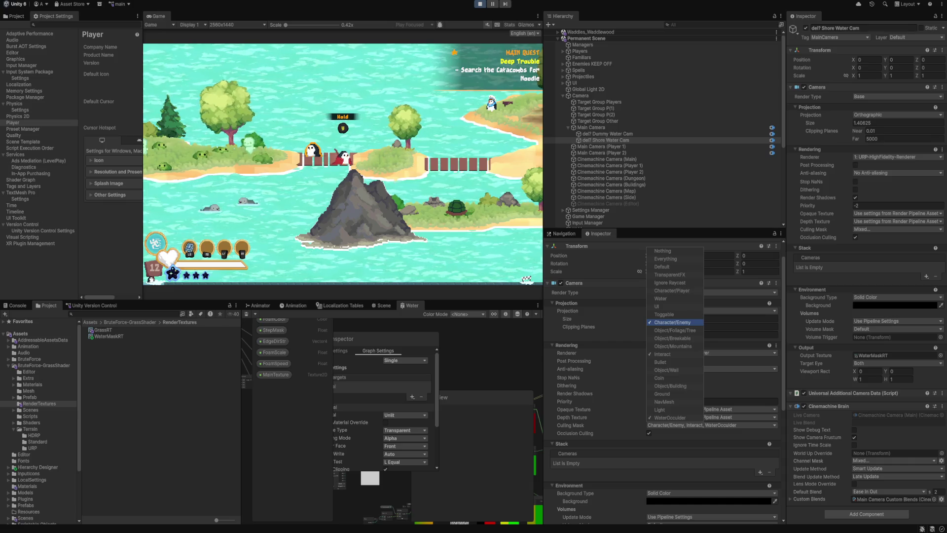
left_click(672, 323)
left_click(672, 291)
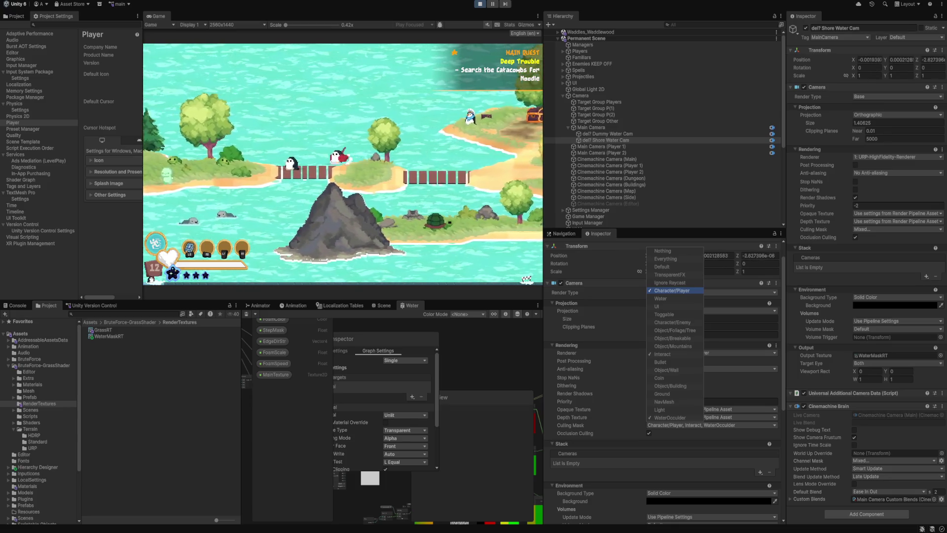
left_click(672, 291)
Step: Test TransparentFX, Object/Wall and Ground in the culling mask, then add Toggable
left_click(670, 274)
left_click(670, 275)
left_click(667, 370)
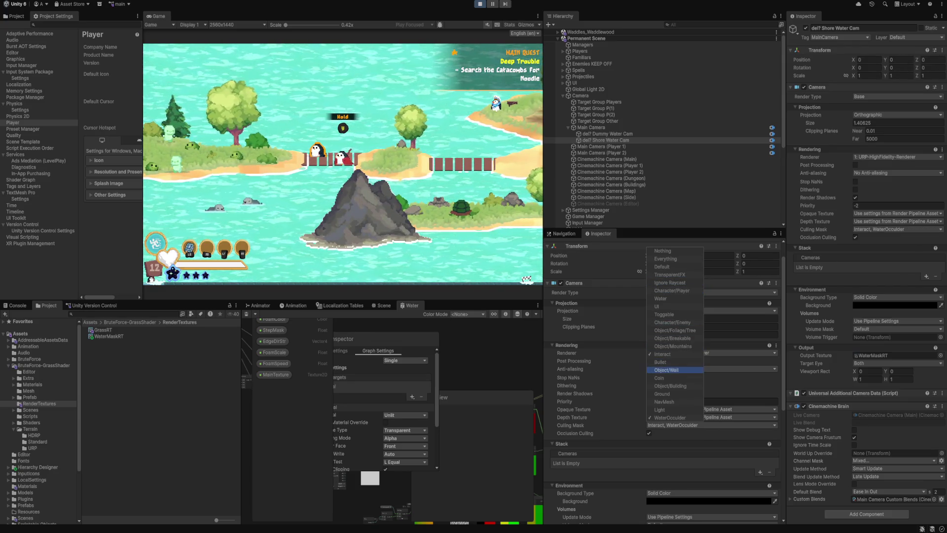
left_click(661, 378)
left_click(661, 377)
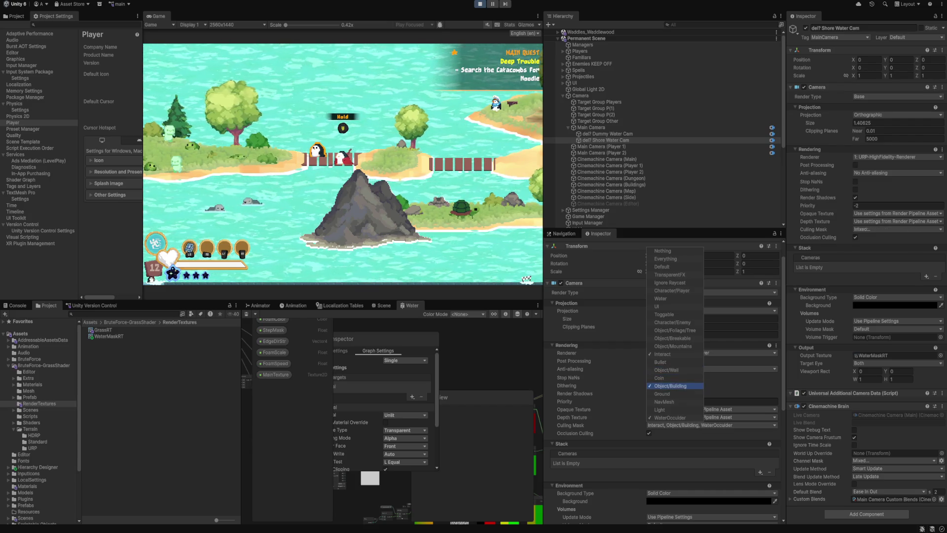
left_click(662, 394)
left_click(662, 394)
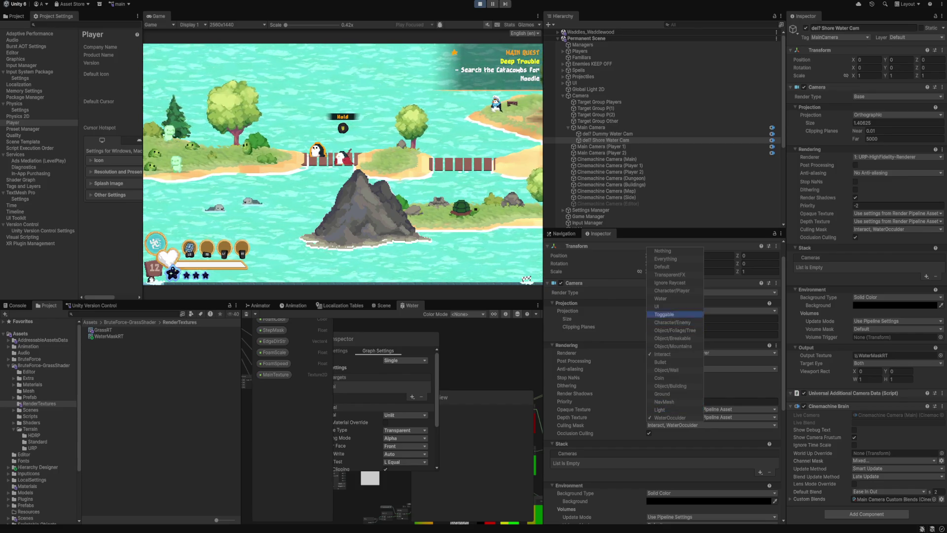
left_click(664, 314)
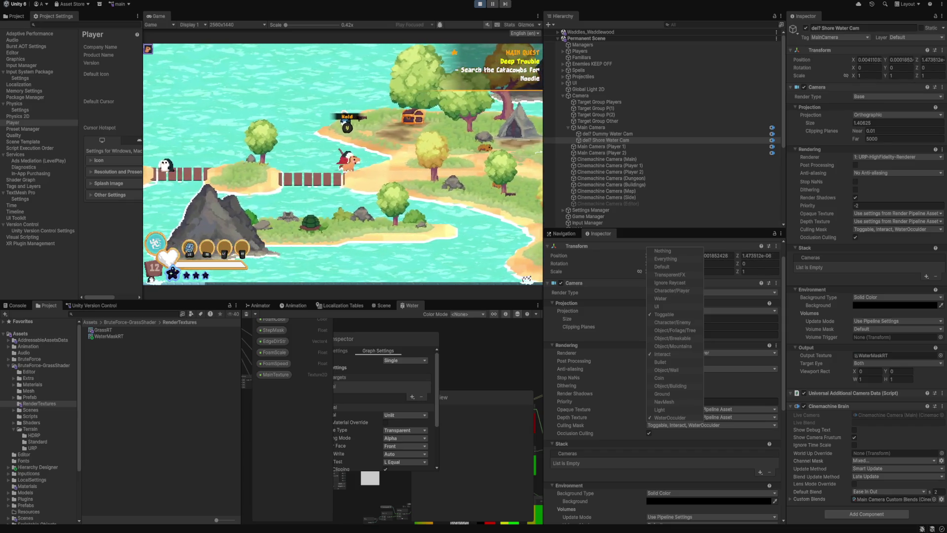
Step: Uncheck Toggable, leaving only Interact and WaterOccluder in the culling mask, and exit Play mode
left_click(663, 354)
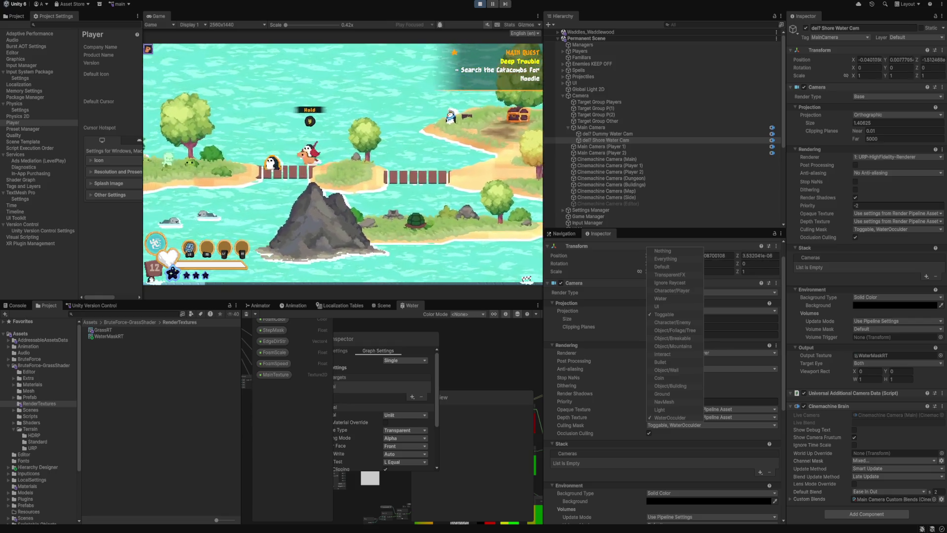
left_click(663, 354)
left_click(664, 314)
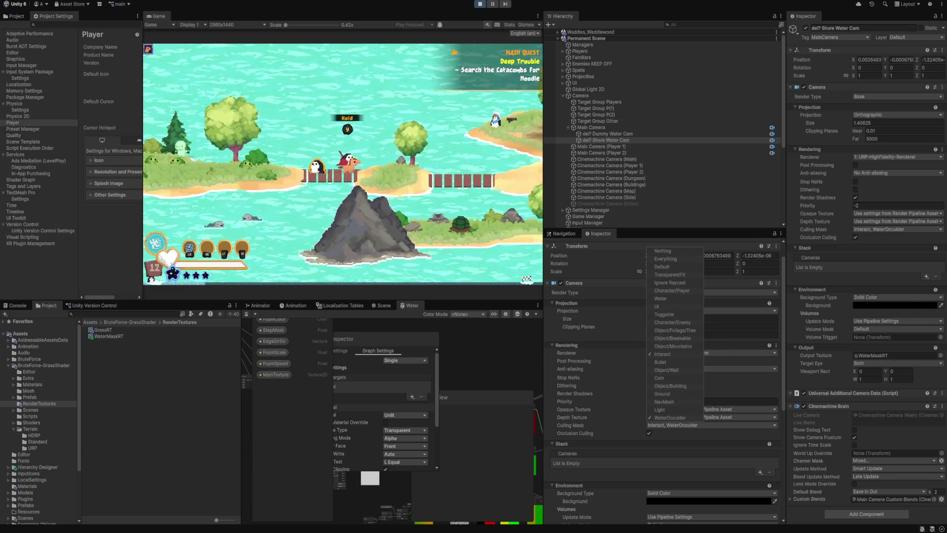
key("Escape")
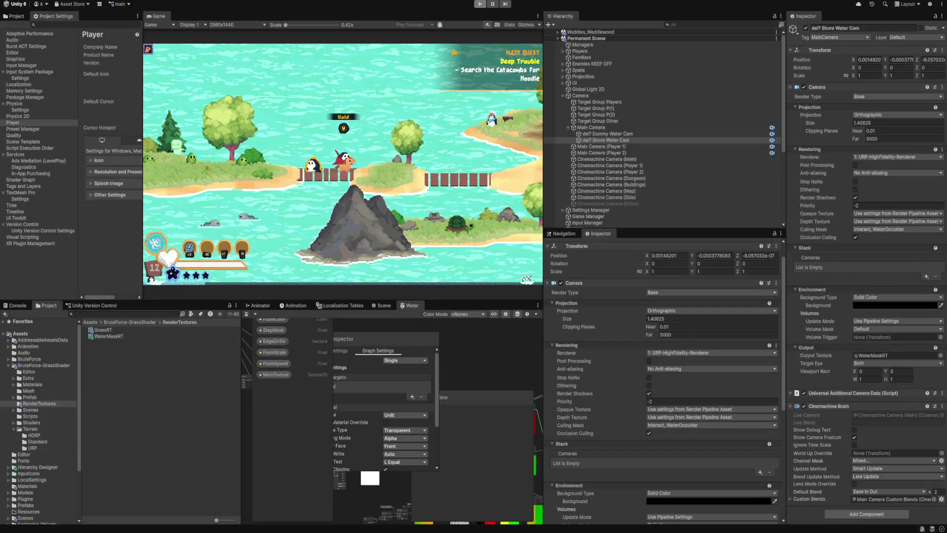
key("ctrl+p")
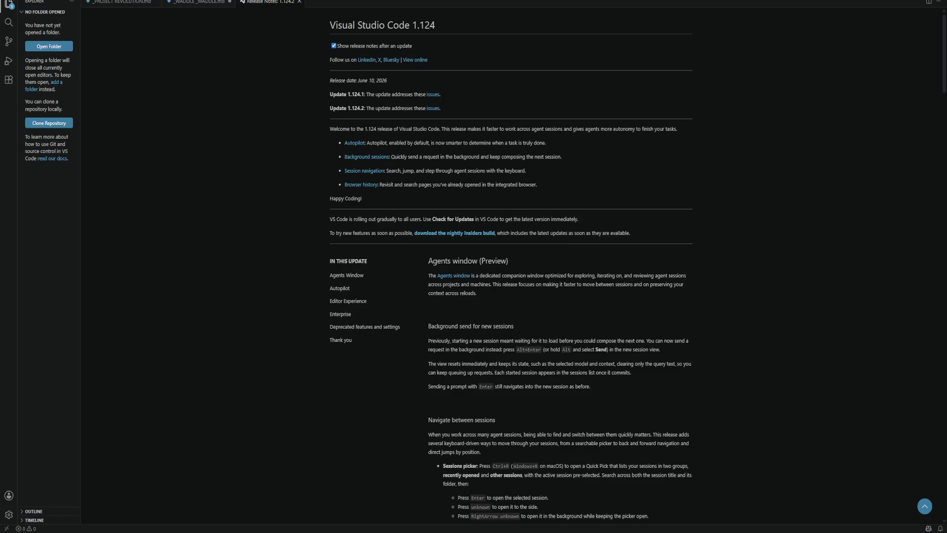
Step: Add a new sound contributor's name to the CREDITS list in _WADDLE_WADDLE.md
key("ctrl+Page_Up")
scroll(493, 272, "up", 20)
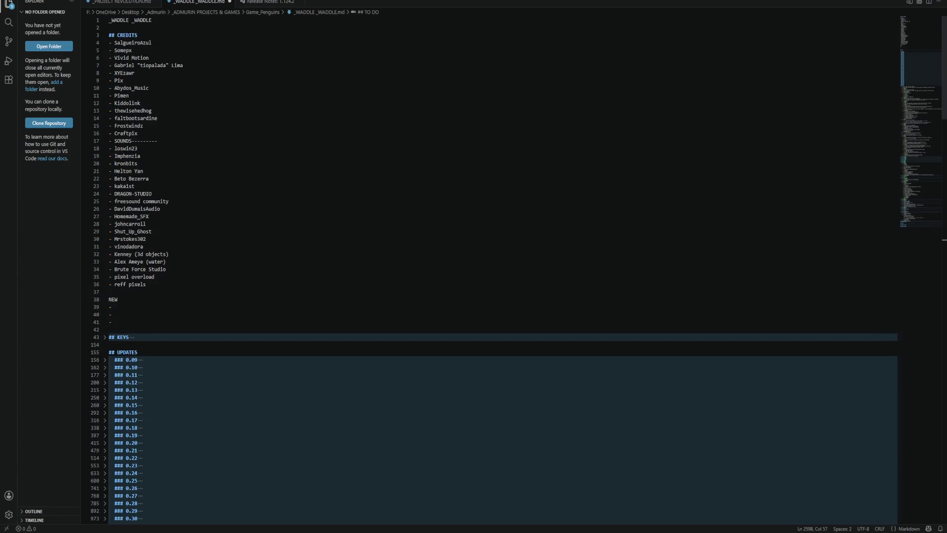
left_click(114, 307)
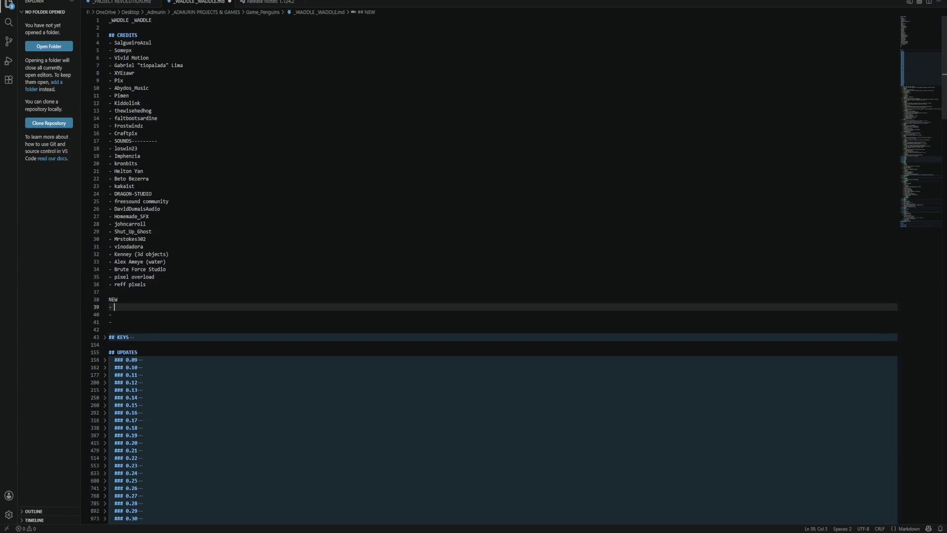
type("Sir_Stre")
key("BackSpace")
key("BackSpace")
type("efen")
key("alt+Up")
key("alt+Up")
key("alt+Up")
key("alt+Up")
key("alt+Up")
key("alt+Up")
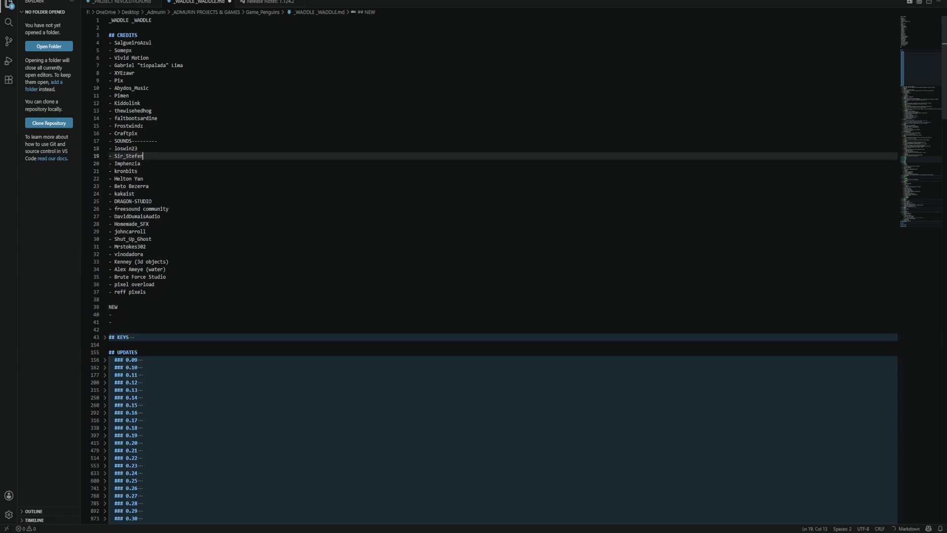
key("alt+Down")
key("alt+Tab")
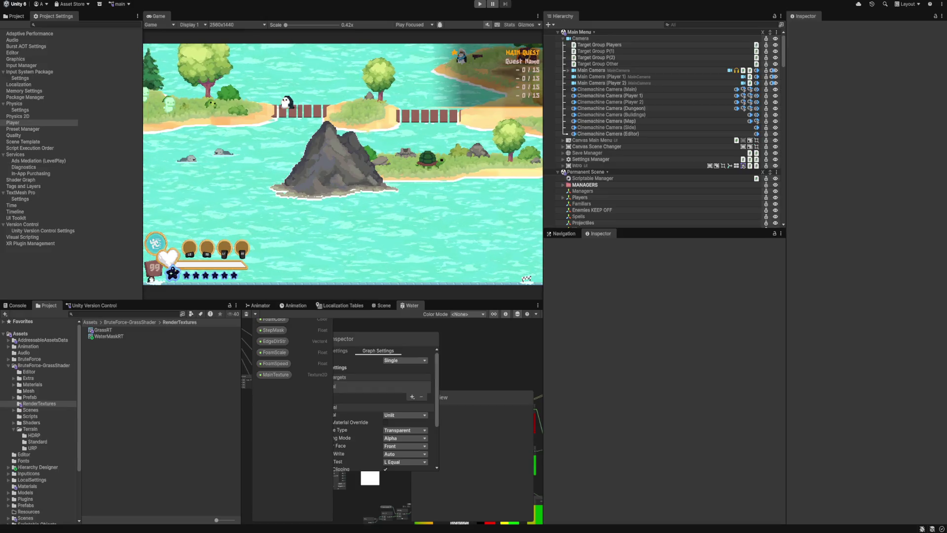
Step: Disable the Cinemachine Brain on Shore Water Cam under Main Camera and enter Play mode
left_click(598, 83)
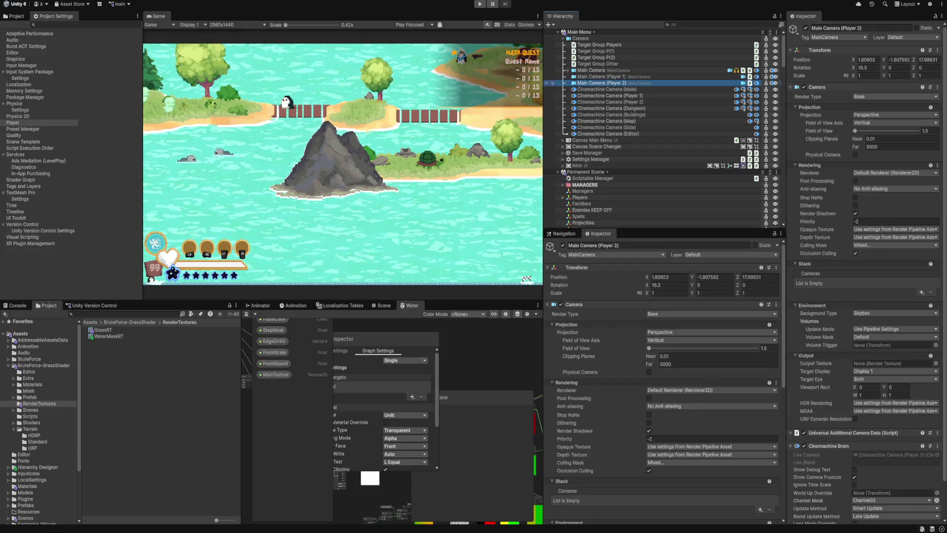
left_click(569, 70)
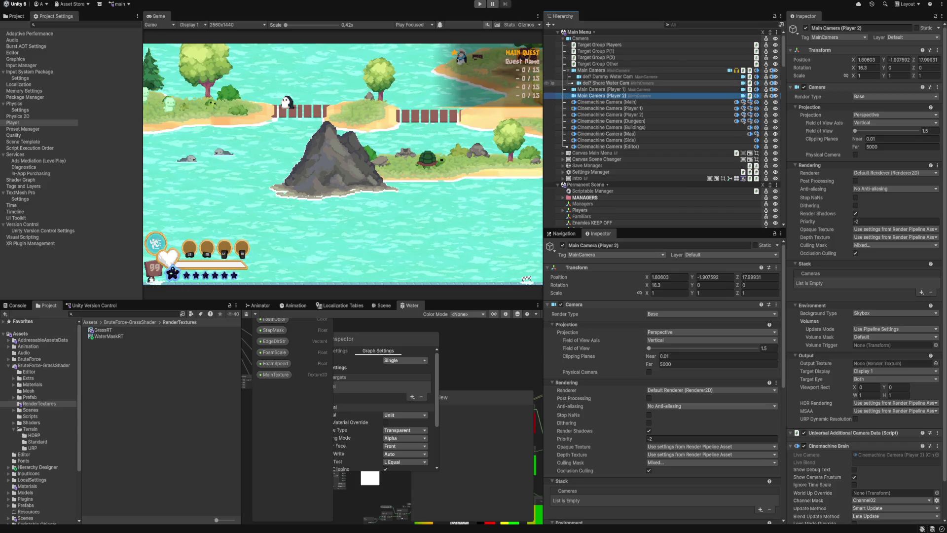
left_click(606, 83)
left_click(804, 406)
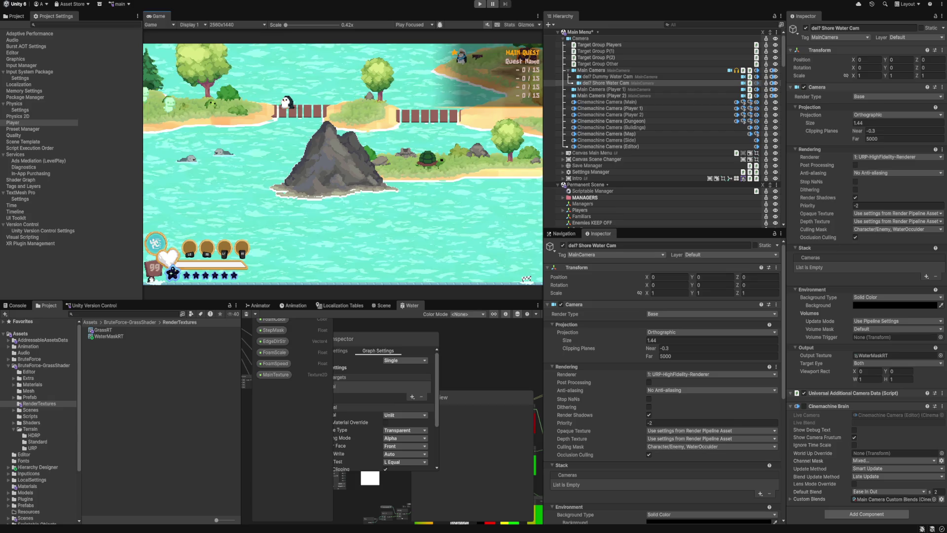
left_click(480, 4)
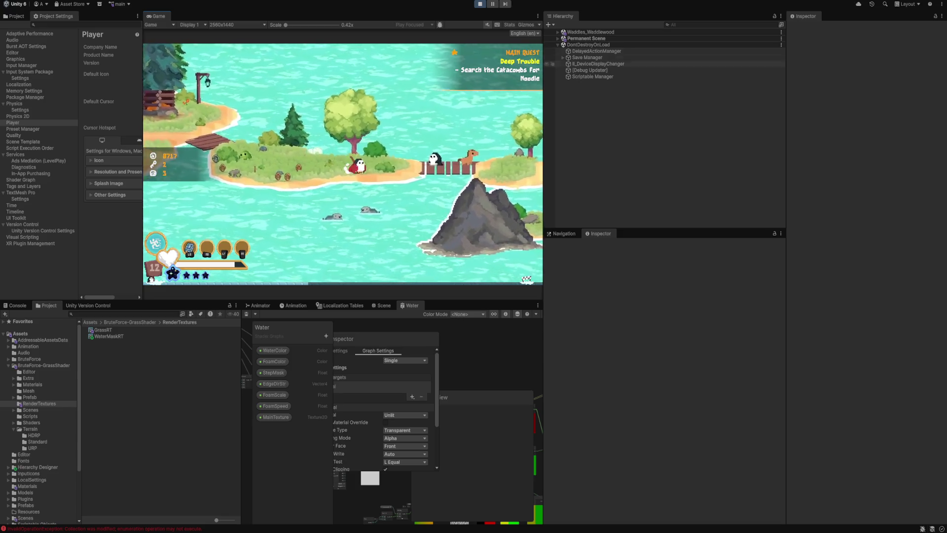
Step: Select Main Camera under Permanent Scene > Camera, review its settings, and switch to the Scene view
left_click(558, 38)
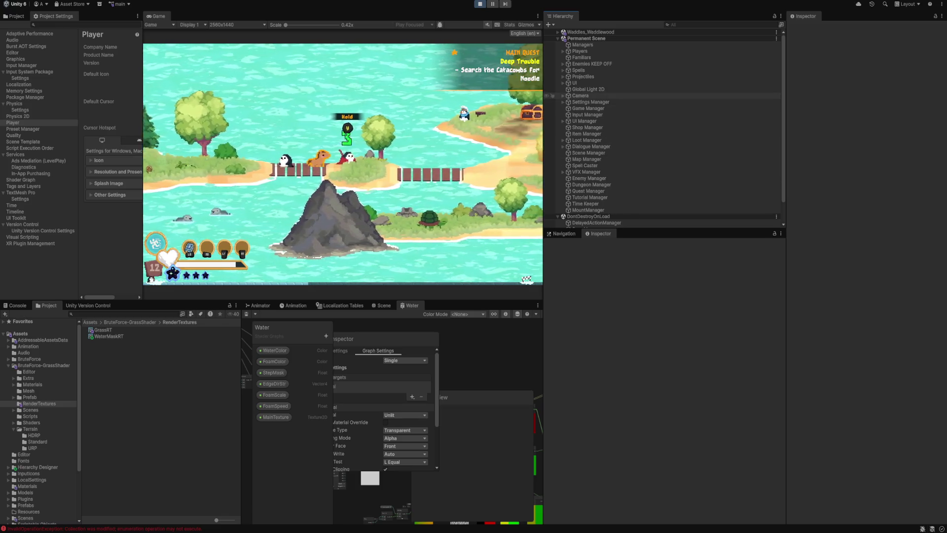
left_click(563, 95)
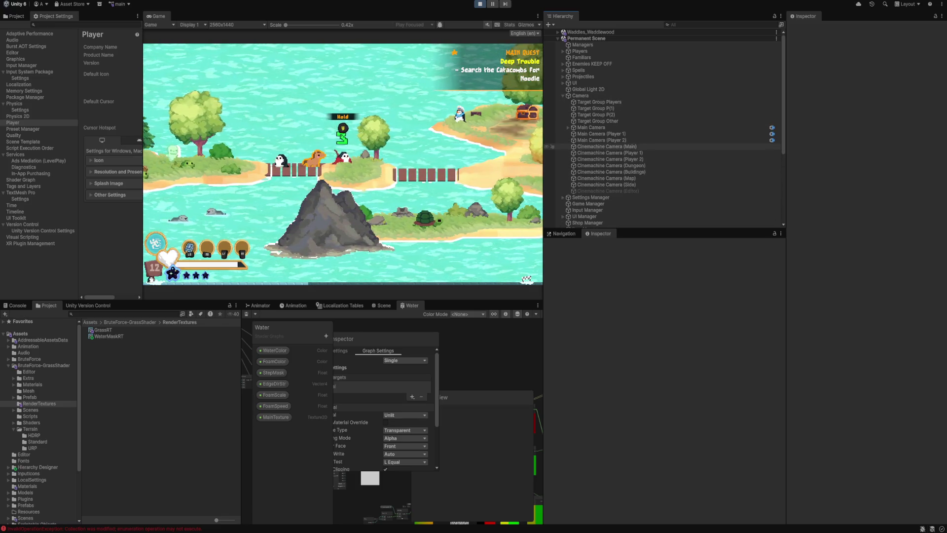
left_click(591, 127)
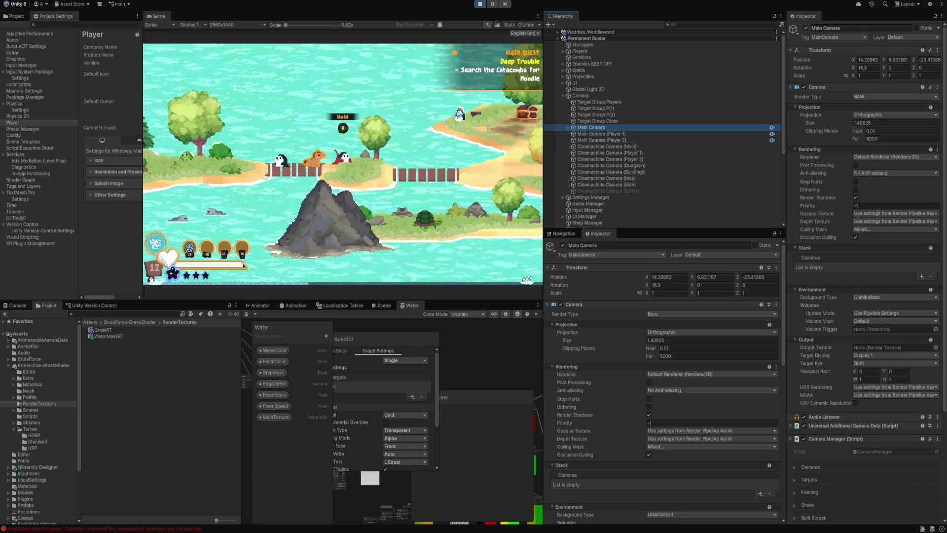
left_click_drag(661, 228, 661, 181)
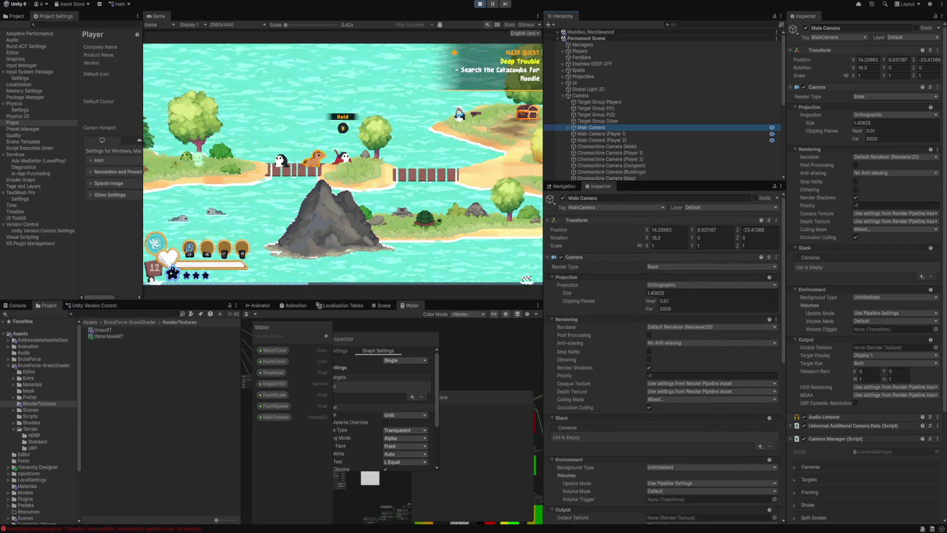
scroll(661, 345, "down", 2)
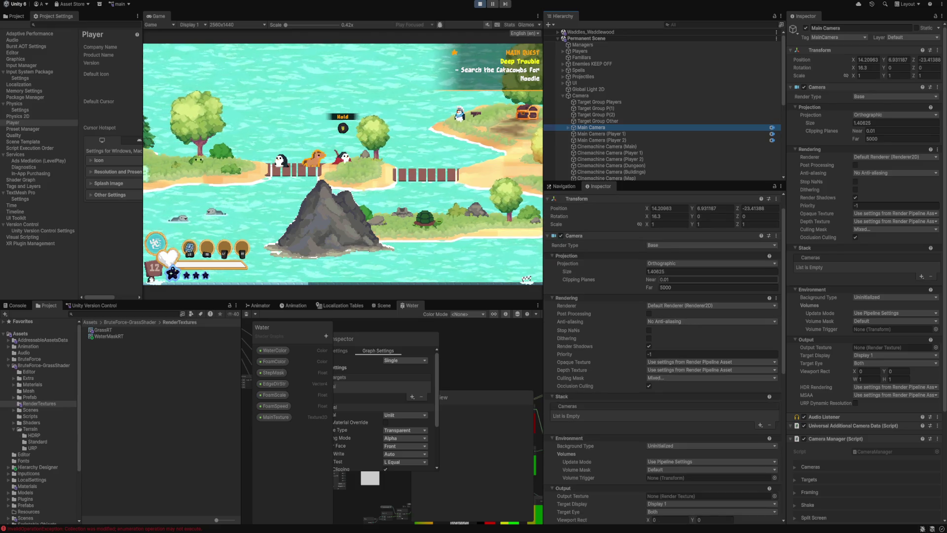
scroll(661, 355, "down", 4)
scroll(666, 356, "down", 2)
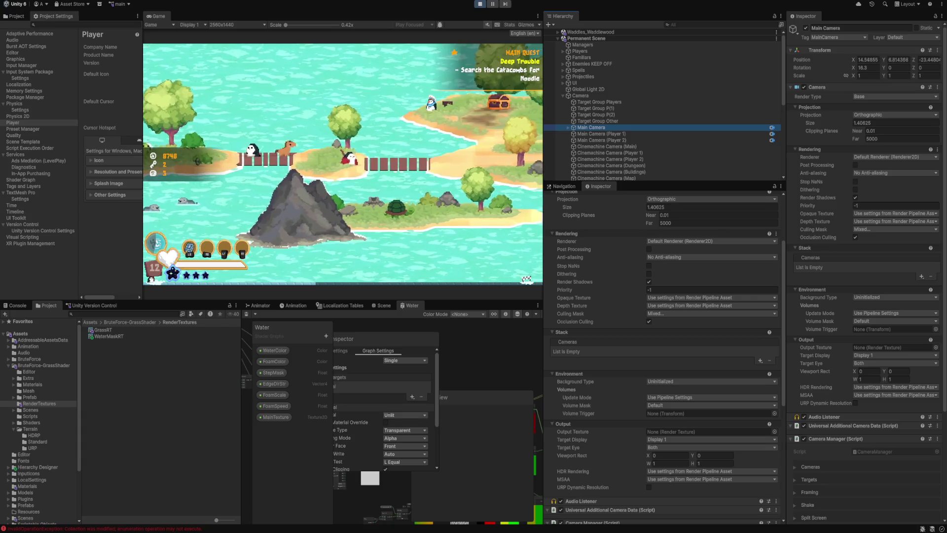
left_click(383, 305)
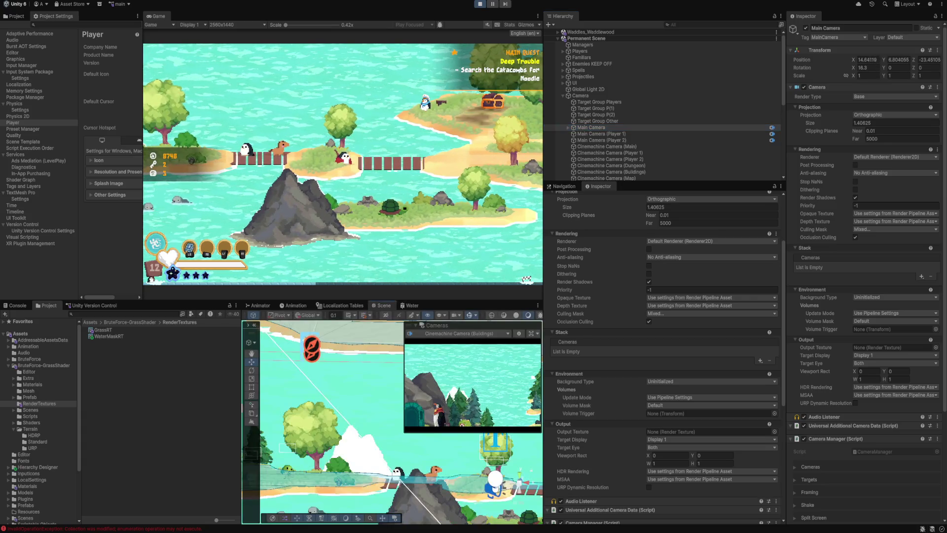
Step: Rearrange the layout: widen the Scene view and Inspector, dock Navigation beside the Inspector
scroll(392, 422, "down", 5)
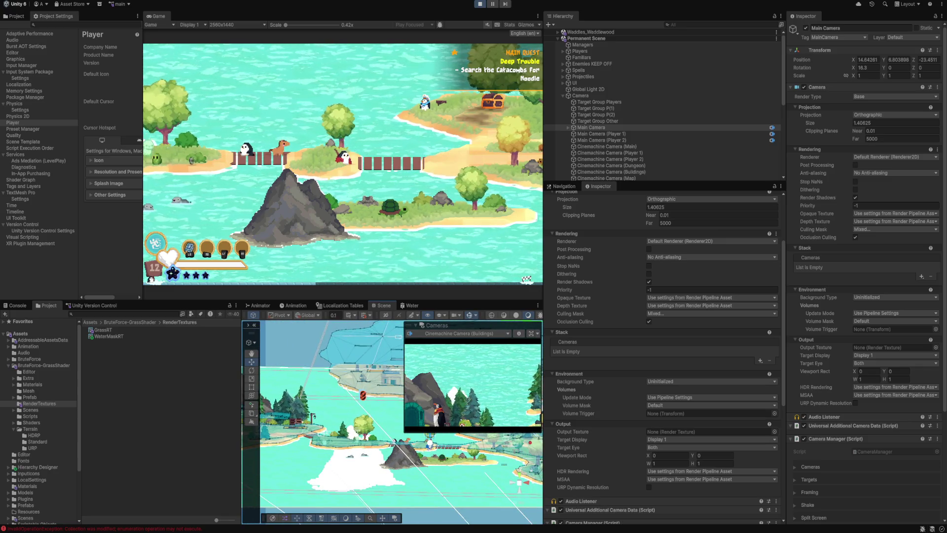
left_click_drag(241, 419, 142, 420)
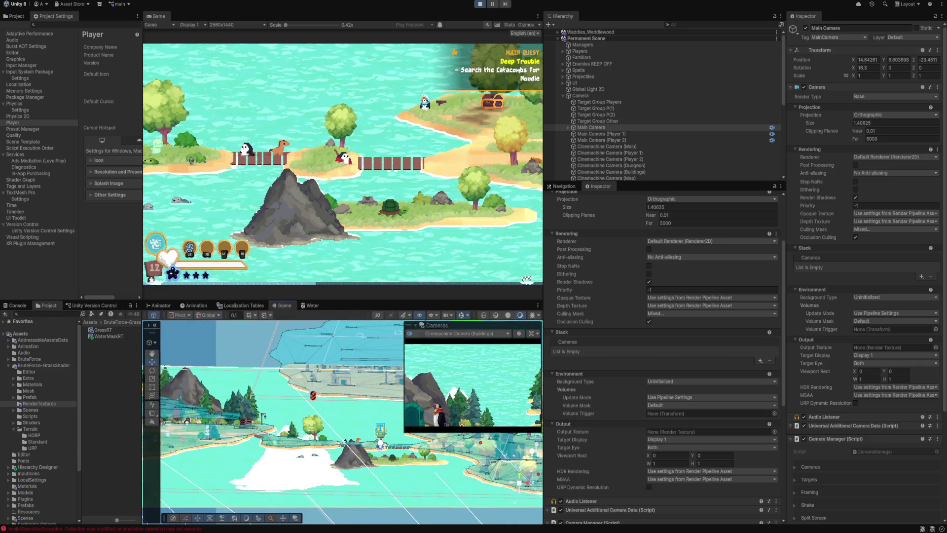
mouse_move(543, 186)
left_mouse_down()
mouse_move(644, 187)
mouse_move(705, 148)
mouse_move(740, 59)
mouse_move(855, 16)
left_mouse_up()
left_click(662, 186)
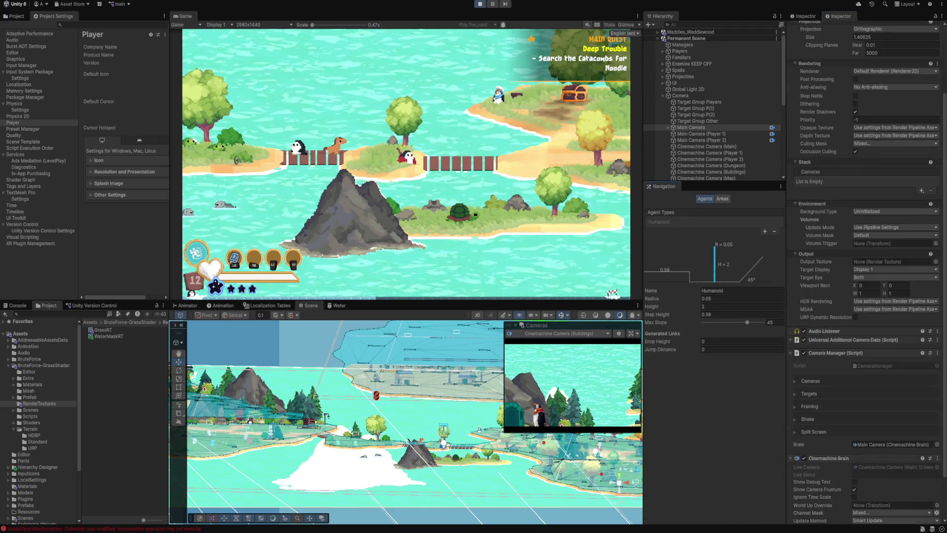
mouse_move(663, 187)
left_mouse_down()
mouse_move(789, 73)
mouse_move(878, 16)
left_mouse_up()
left_click(805, 16)
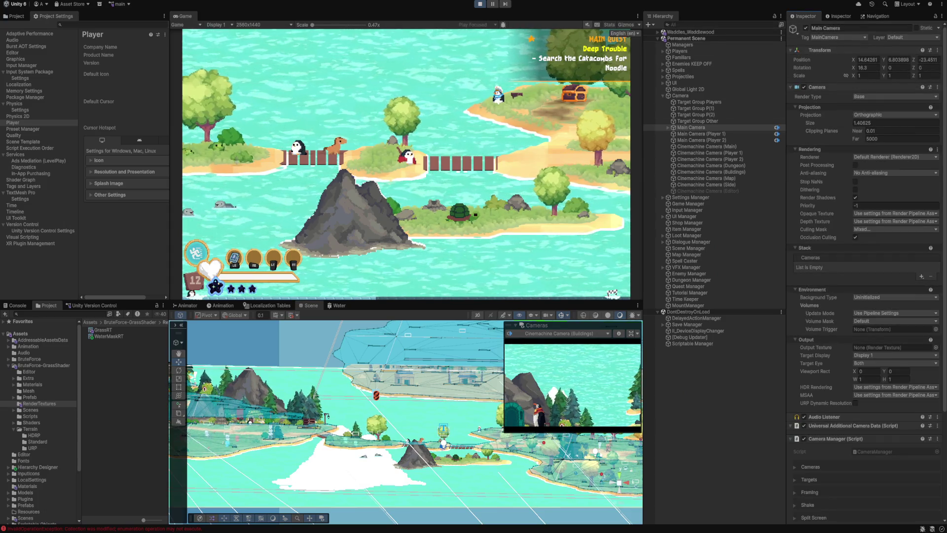
left_click_drag(786, 124, 778, 124)
mouse_move(643, 162)
left_mouse_down()
mouse_move(711, 162)
mouse_move(676, 163)
left_mouse_up()
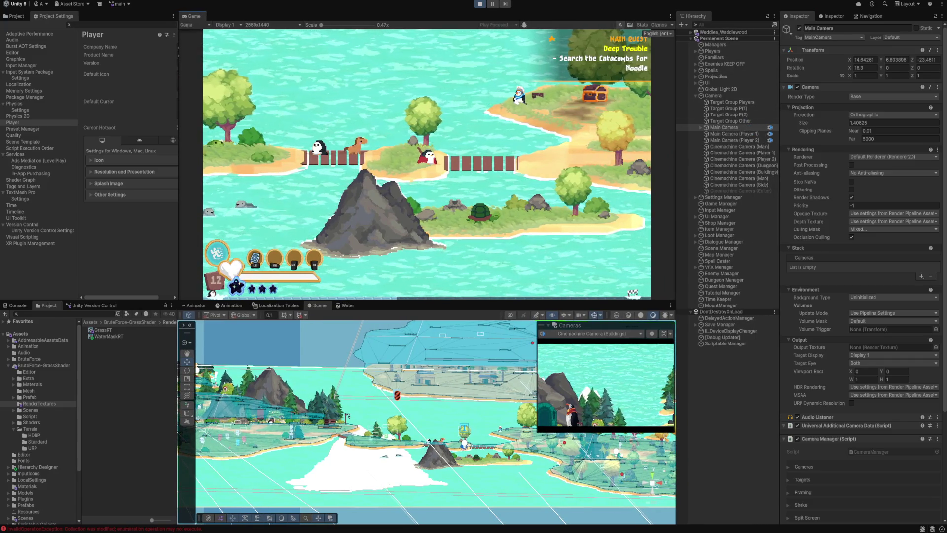
Step: Frame Main Camera in the Scene view and show Main Camera (Player 1)'s settings
double_click(724, 128)
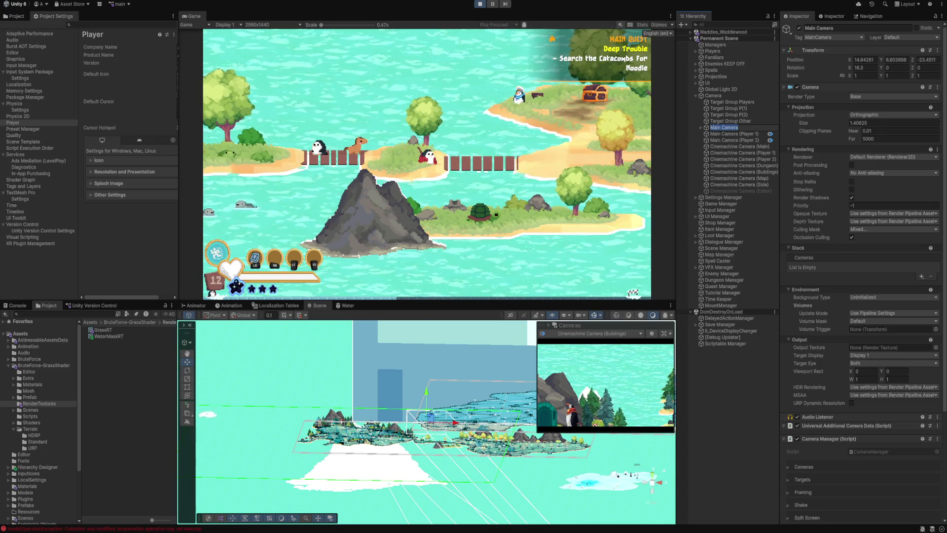
scroll(864, 271, "down", 6)
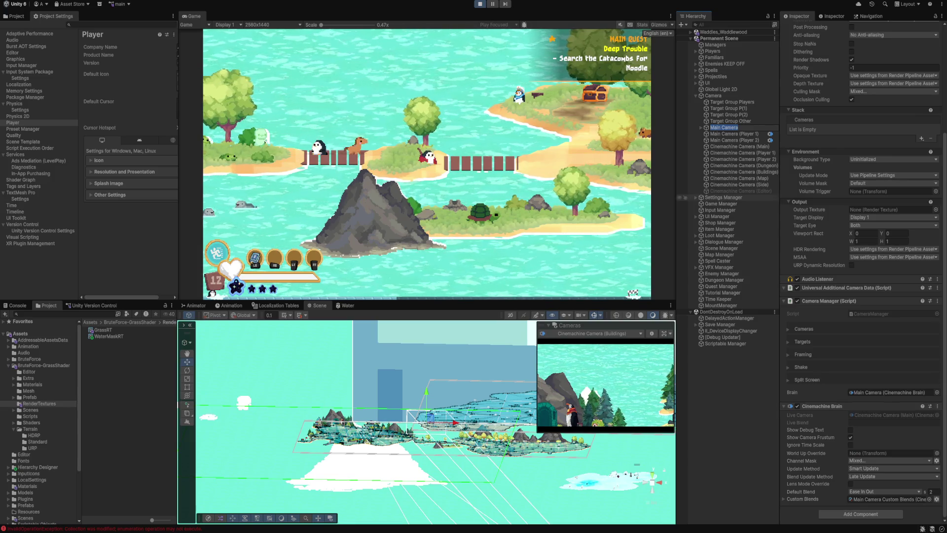
left_click(734, 133)
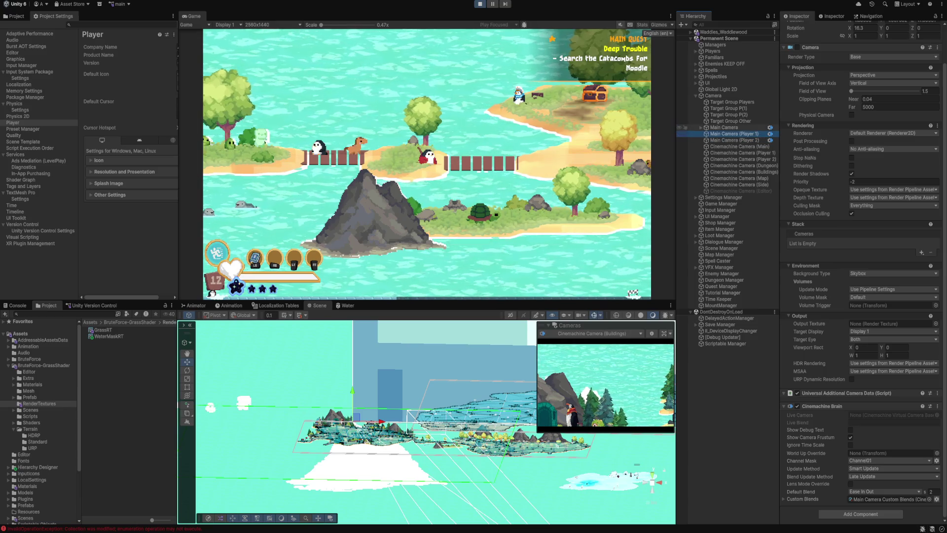
Step: Review Main Camera, Shore Water Cam and Main Camera (Player 2) in the Inspector, then pause the game
left_click(724, 128)
left_click(701, 128)
left_click(735, 134)
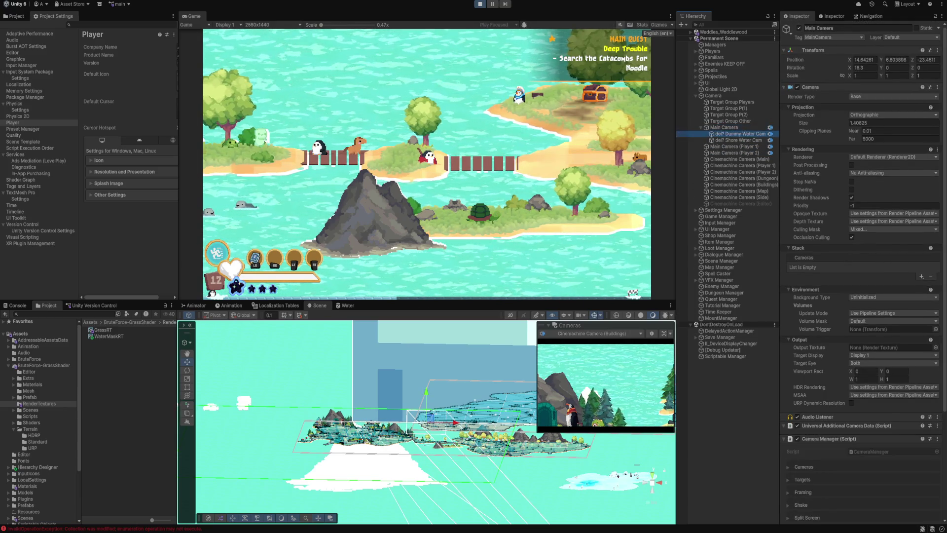
left_click(738, 140)
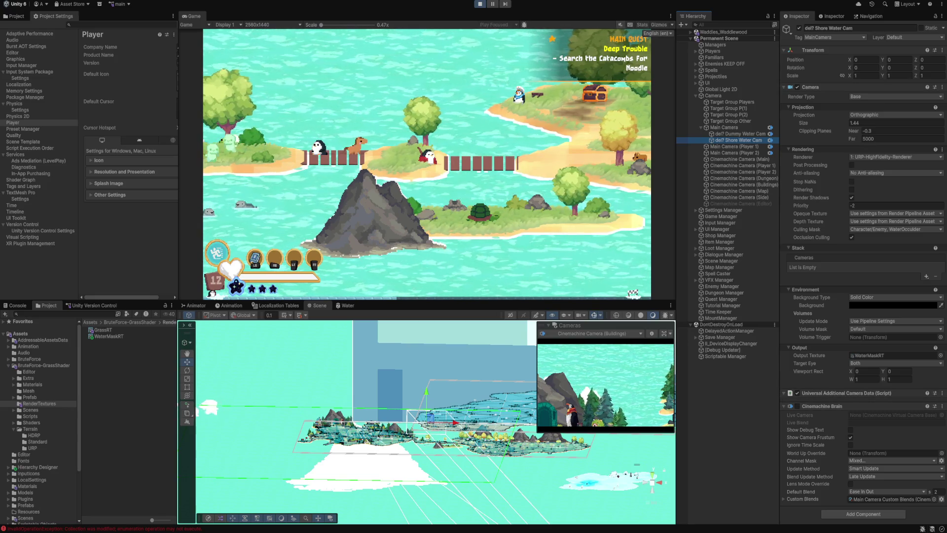
left_click(734, 153)
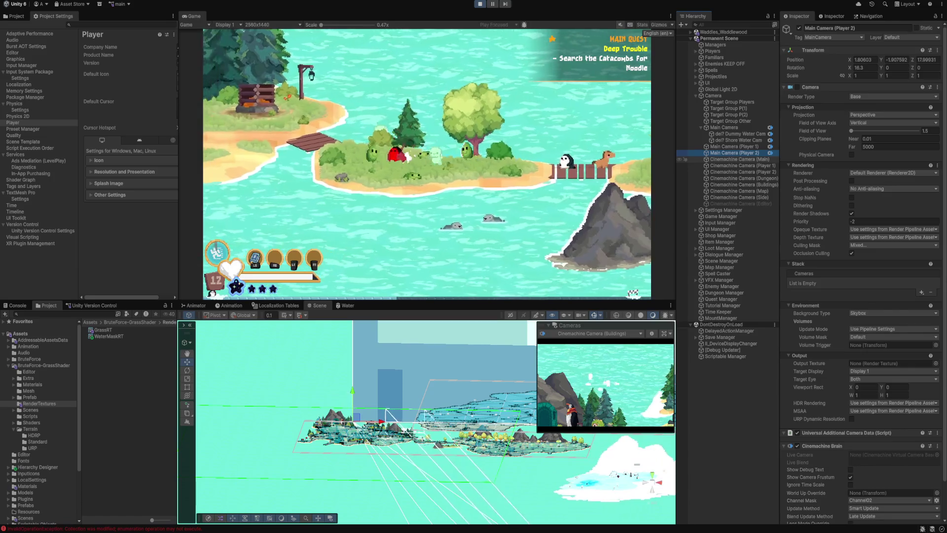
key("Escape")
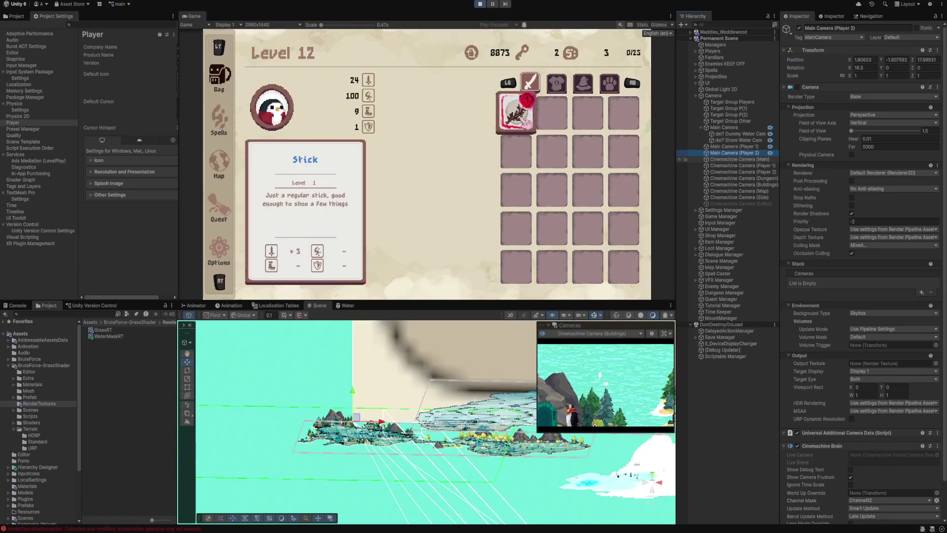
Step: Teleport to the Waddles checkpoint from the pause map and walk the penguin right until the screen splits
left_click(381, 109)
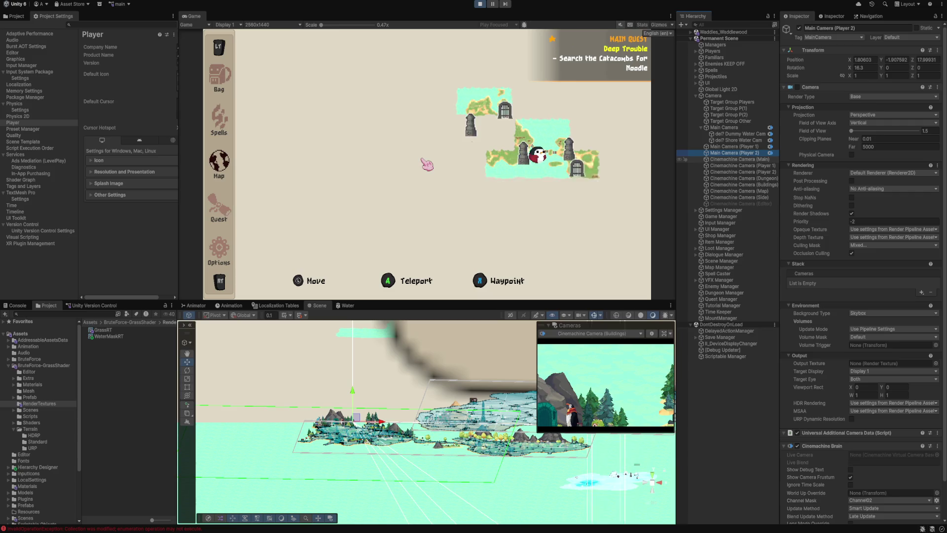
left_click(426, 163)
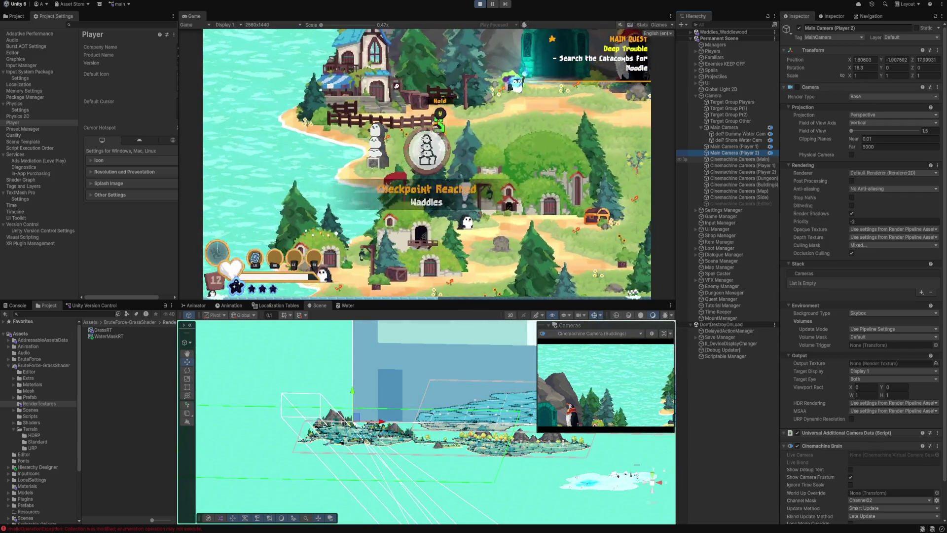
key("d")
key("d")
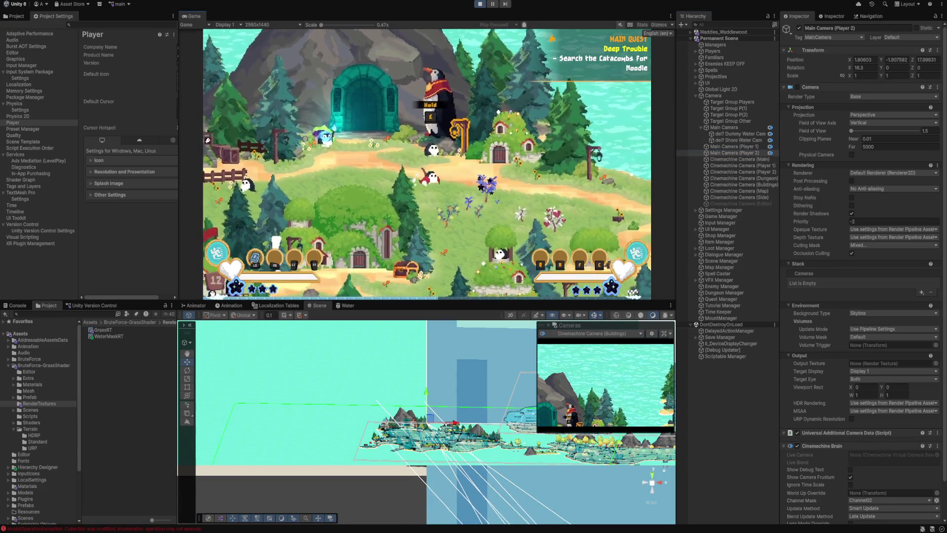
key("d")
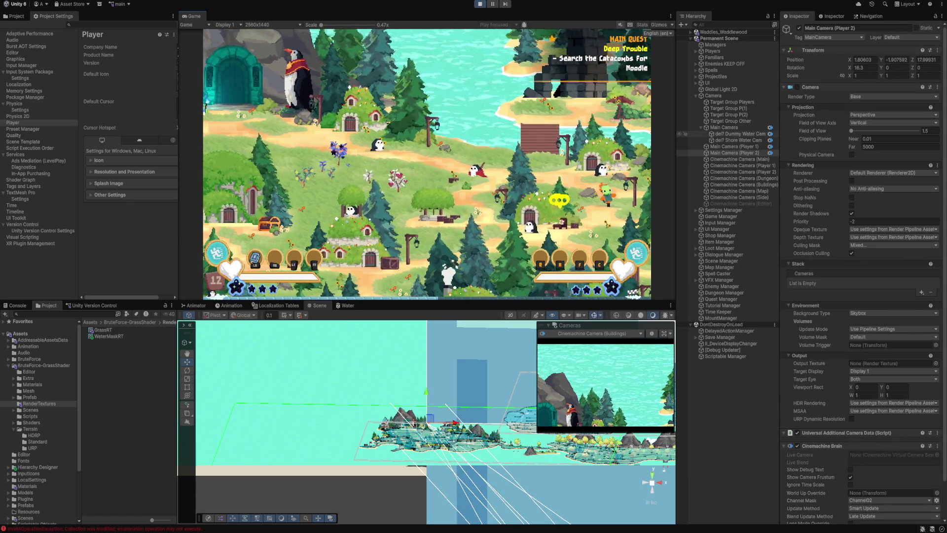
left_click(724, 127)
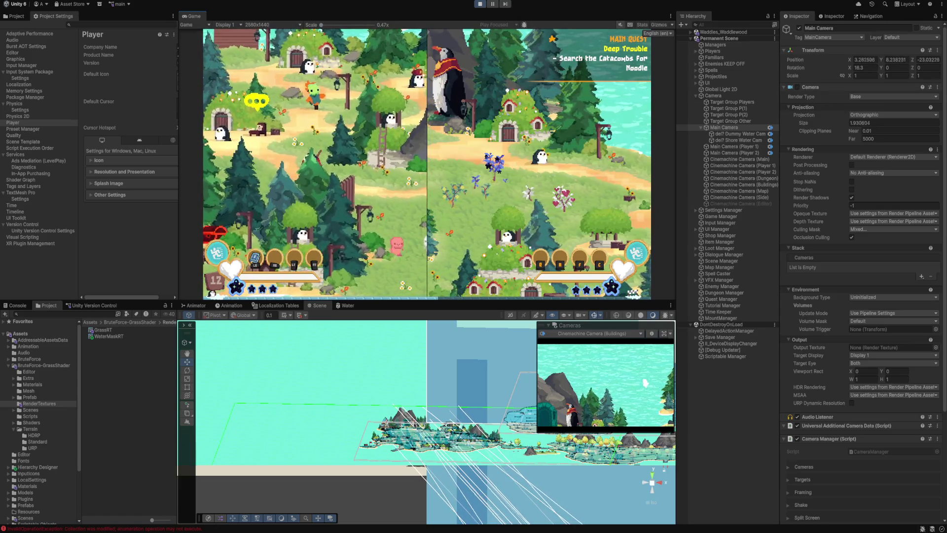
Step: Select Main Camera (Player 2) to inspect its right-half viewport rect
left_click(734, 147)
left_click(734, 153)
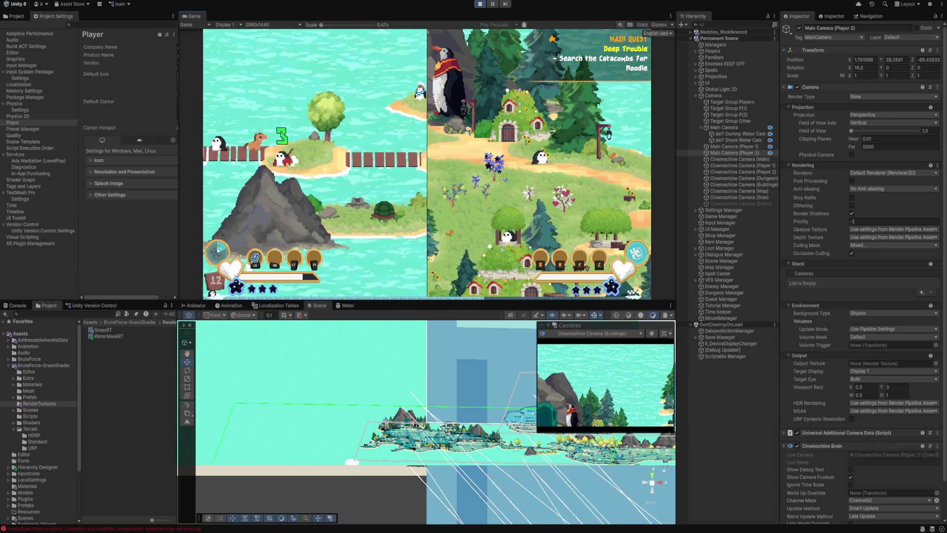
Step: In the pause menu's Options, change Co-op Camera from Hybrid to Shared and apply it
key("Escape")
key("q")
key("q")
key("e")
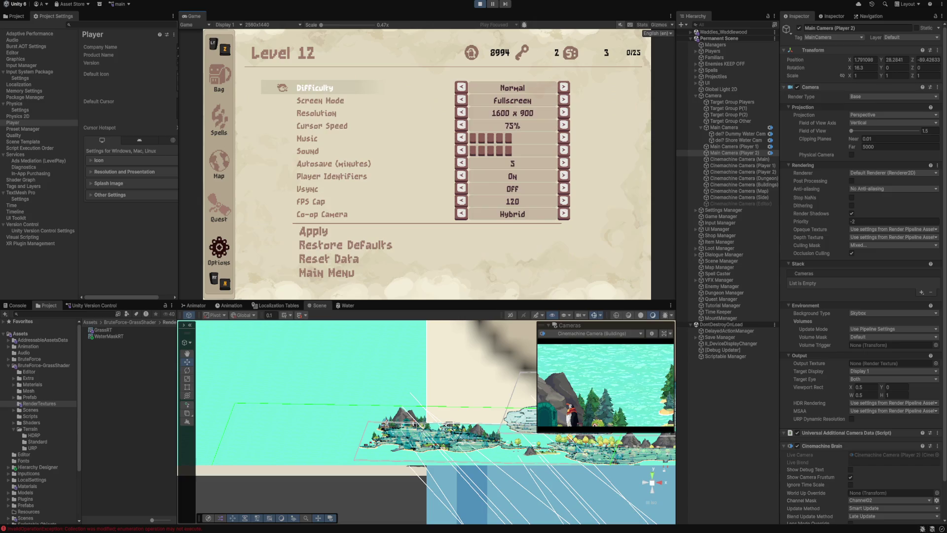
key("Down")
key("Down")
key("Down")
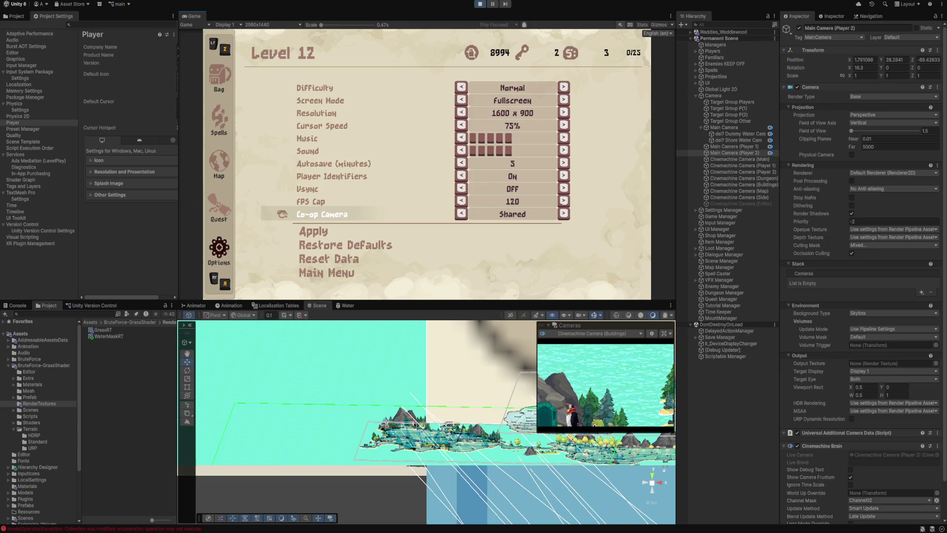
key("Down")
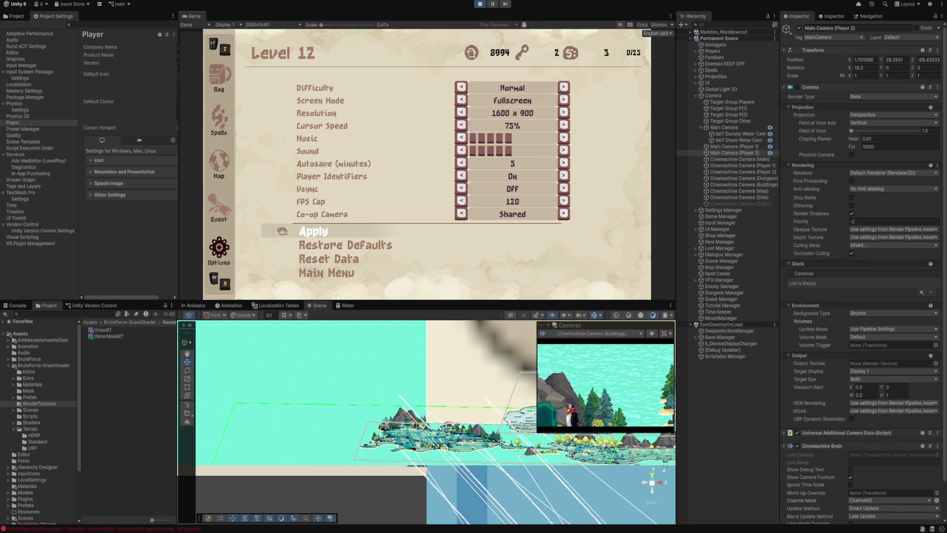
key("Return")
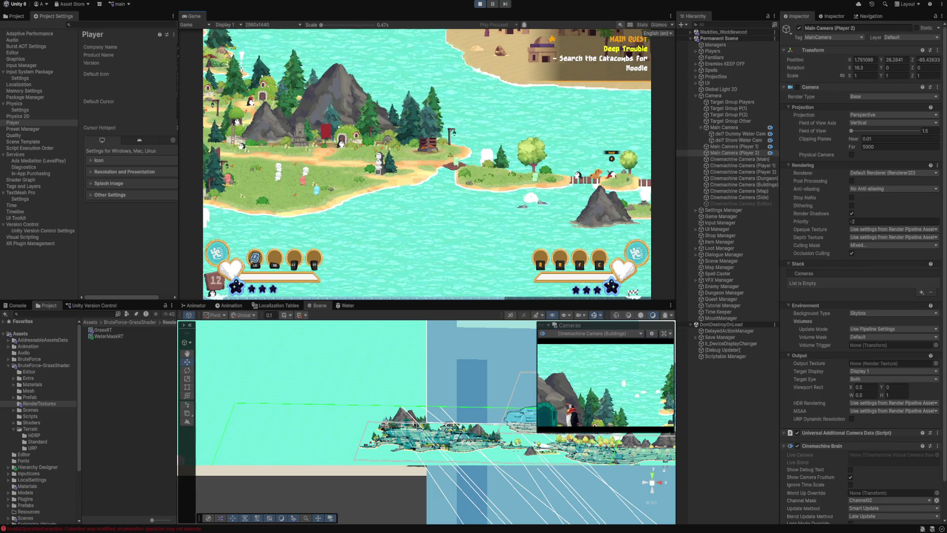
scroll(864, 271, "down", 3)
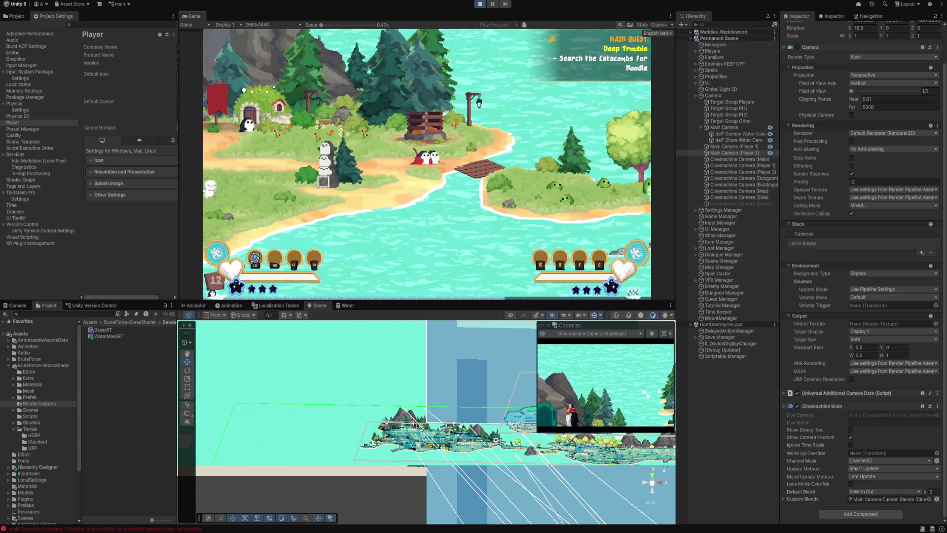
Step: Inspect the settings of Main Camera, Main Camera (Player 1) and Main Camera (Player 2)
left_click(724, 127)
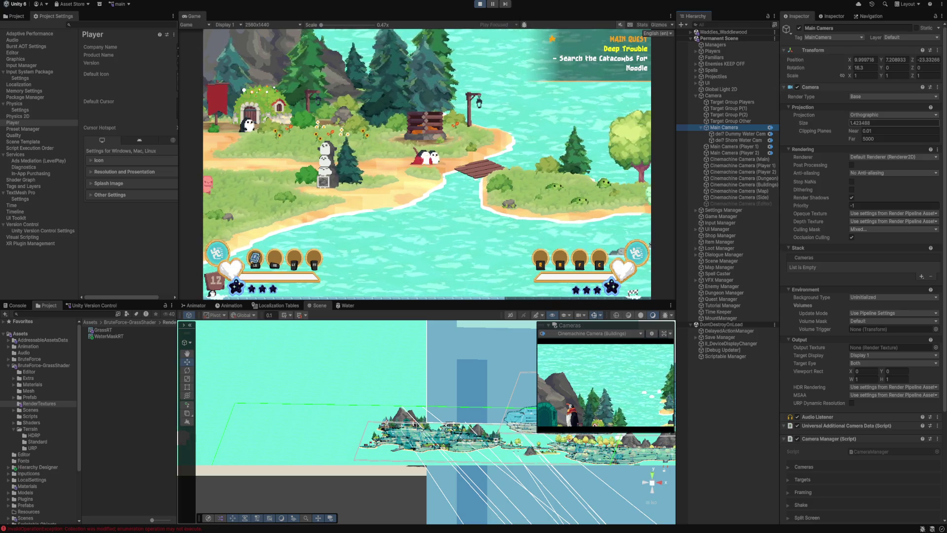
left_click(700, 147)
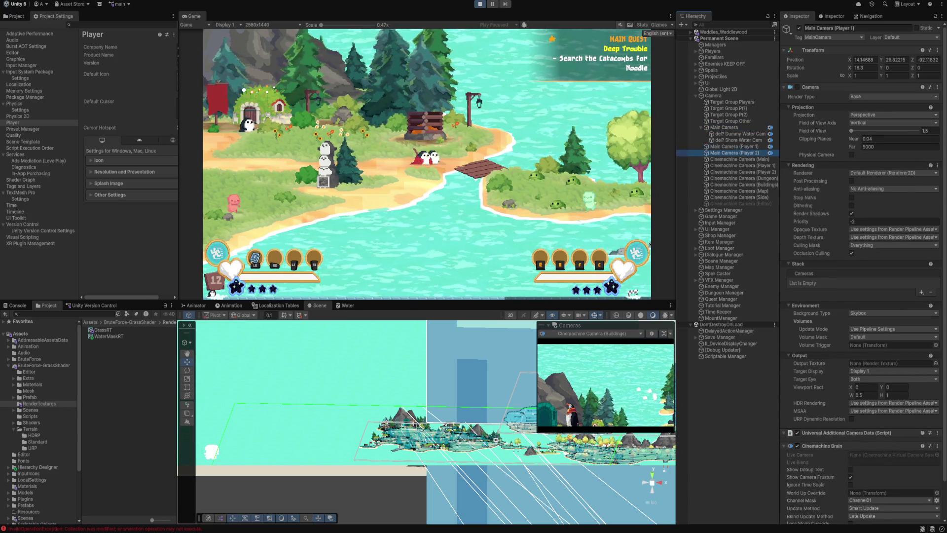
left_click(734, 153)
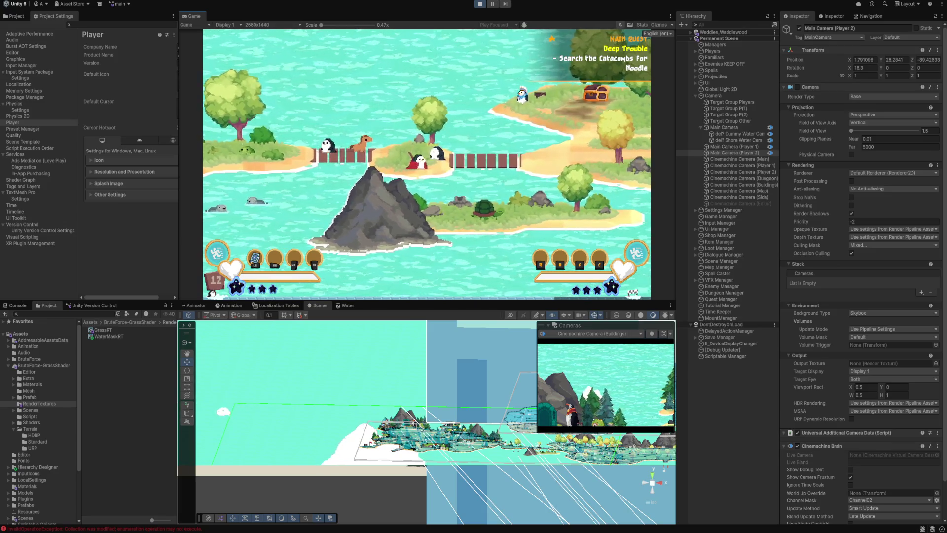
Step: Bring up the game's pause menu during shared co-op play
key("Tab")
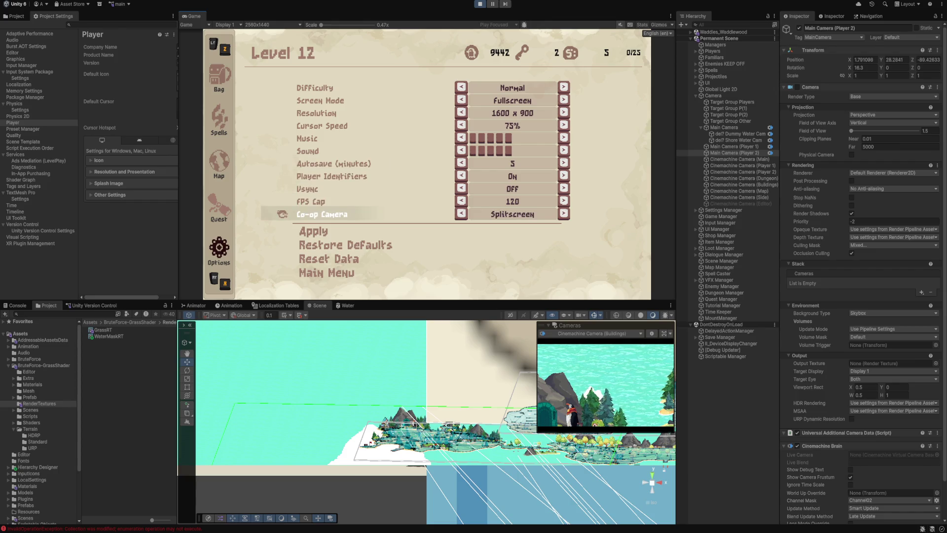
Step: Close the options to resume play with Splitscreen co-op
key("Escape")
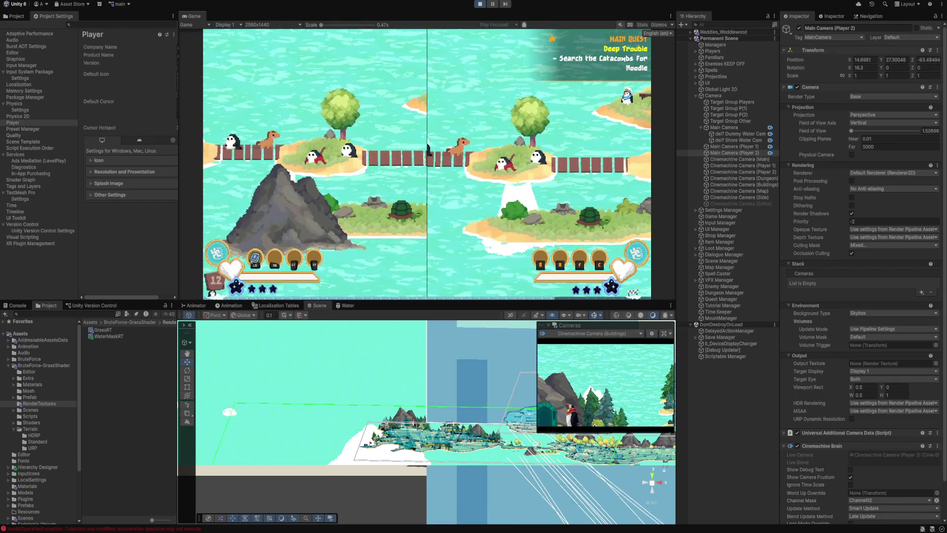
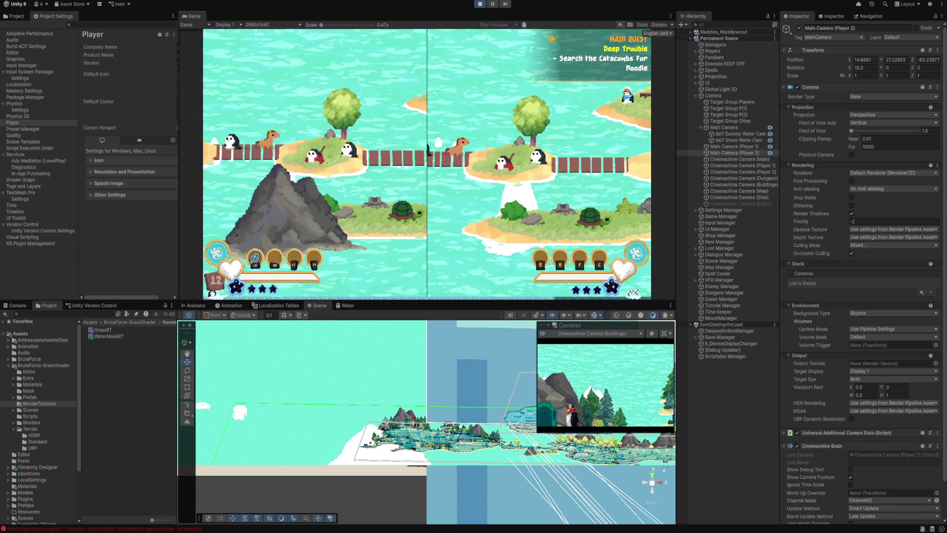
Step: Deactivate the del? Shore Water Cam object
key("Tab")
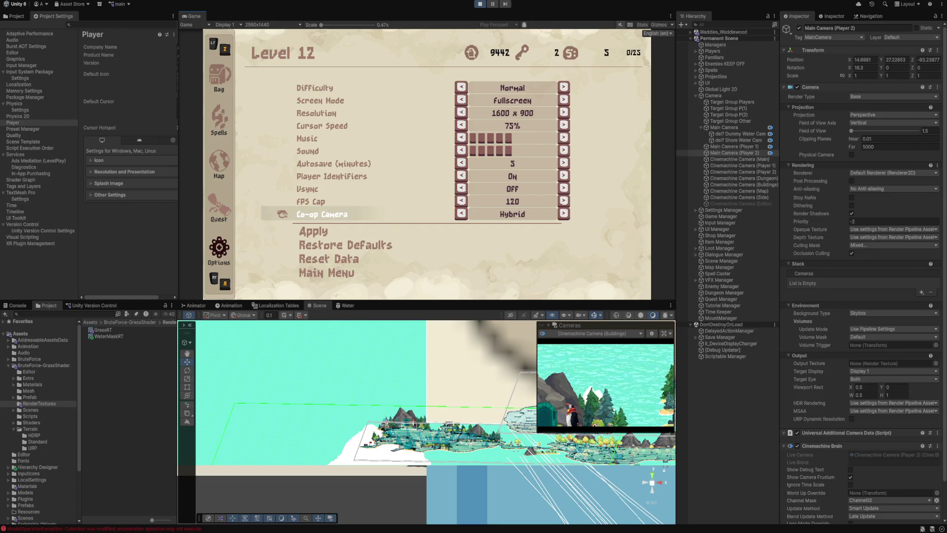
key("Tab")
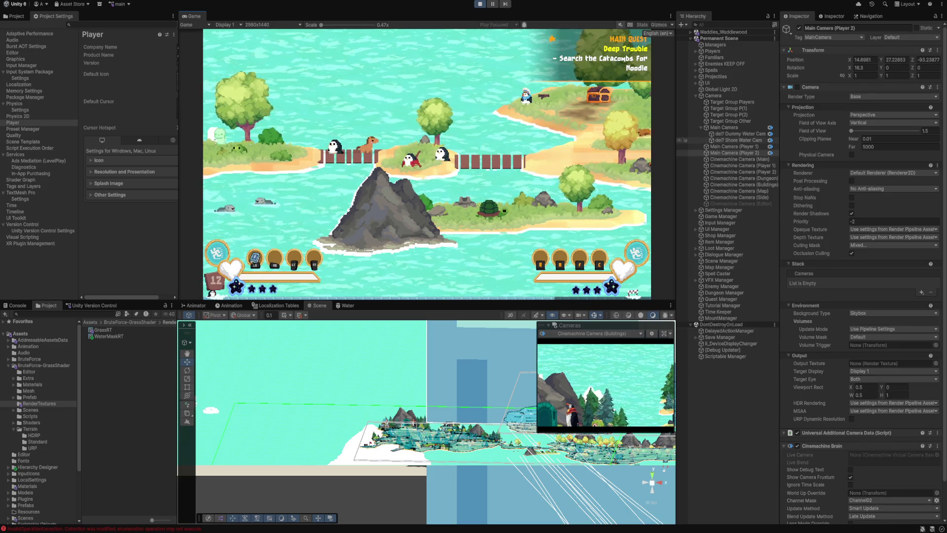
left_click(737, 140)
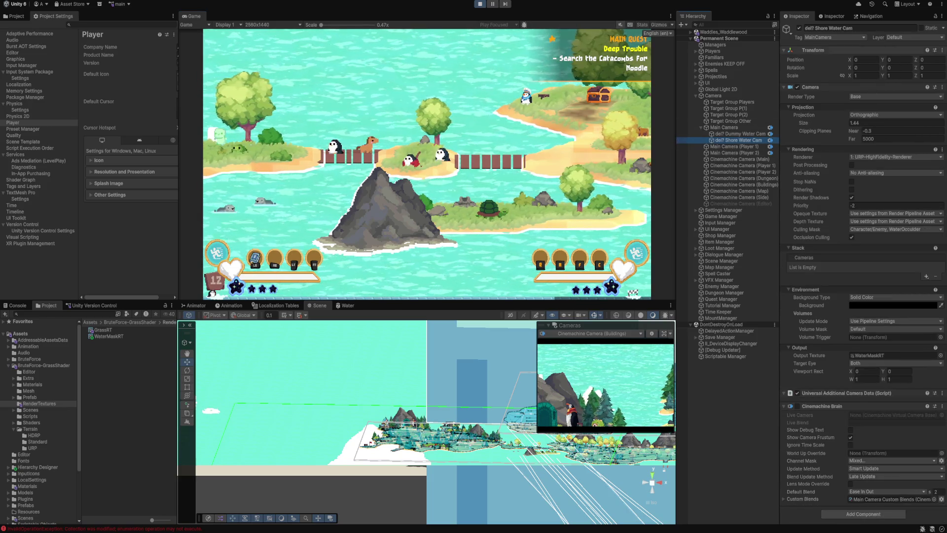
left_click(799, 28)
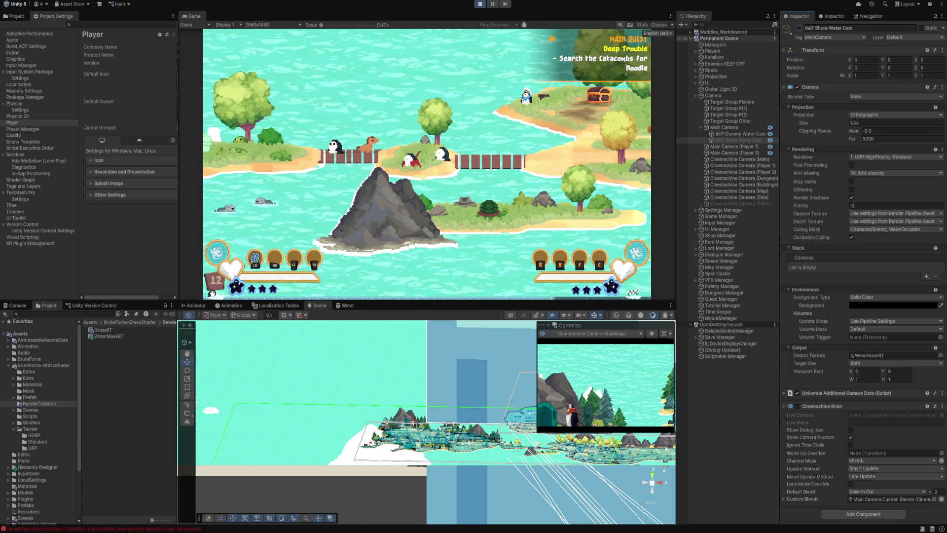
Step: Deactivate ?del Test Water under Game Terrain and stop Play mode
left_click(691, 31)
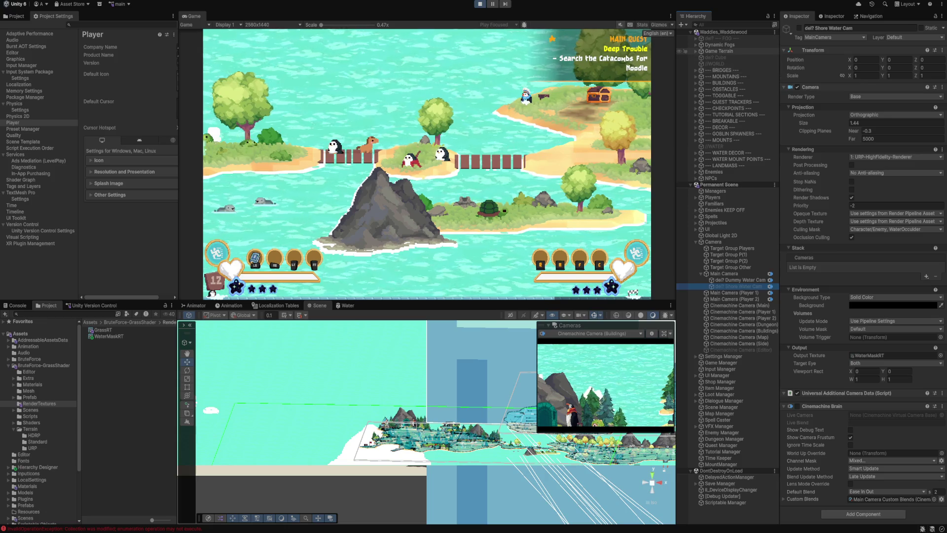
left_click(695, 50)
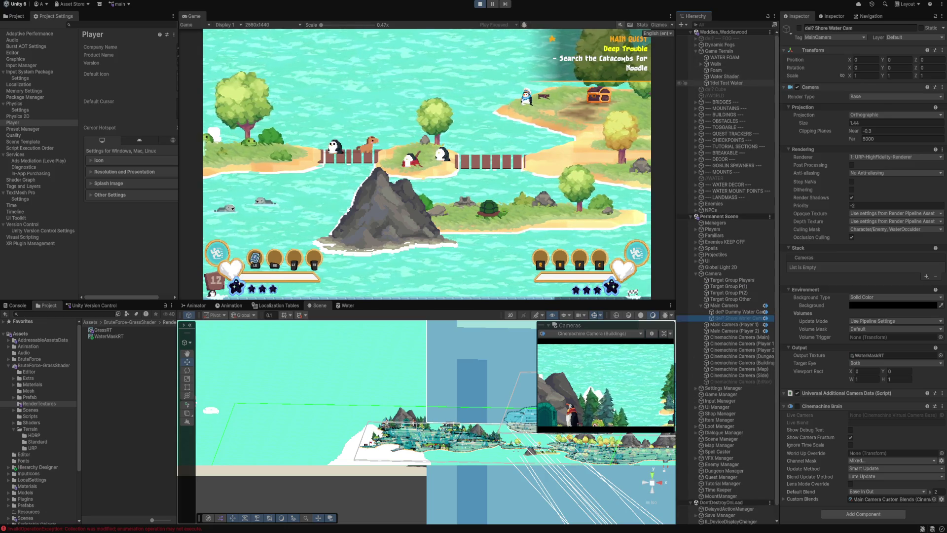
left_click(725, 83)
left_click(799, 28)
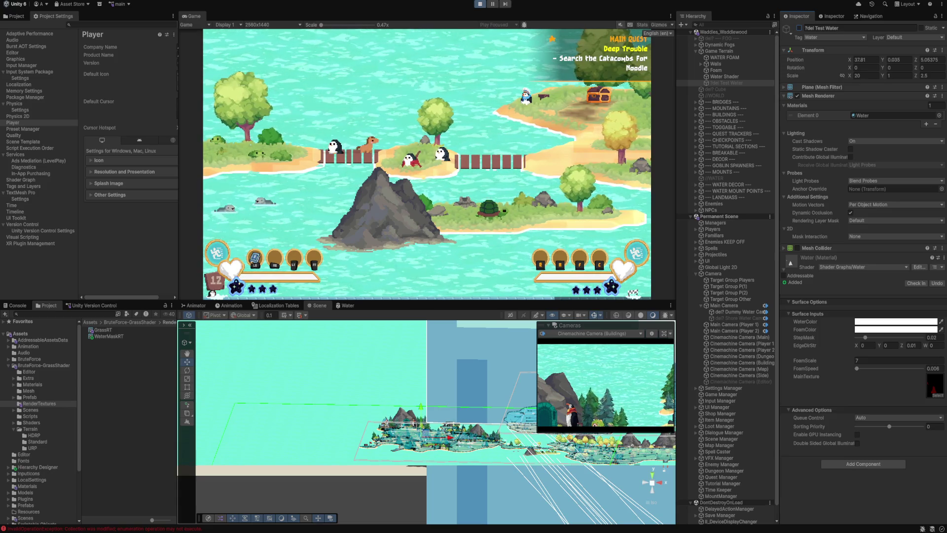
key("ctrl+p")
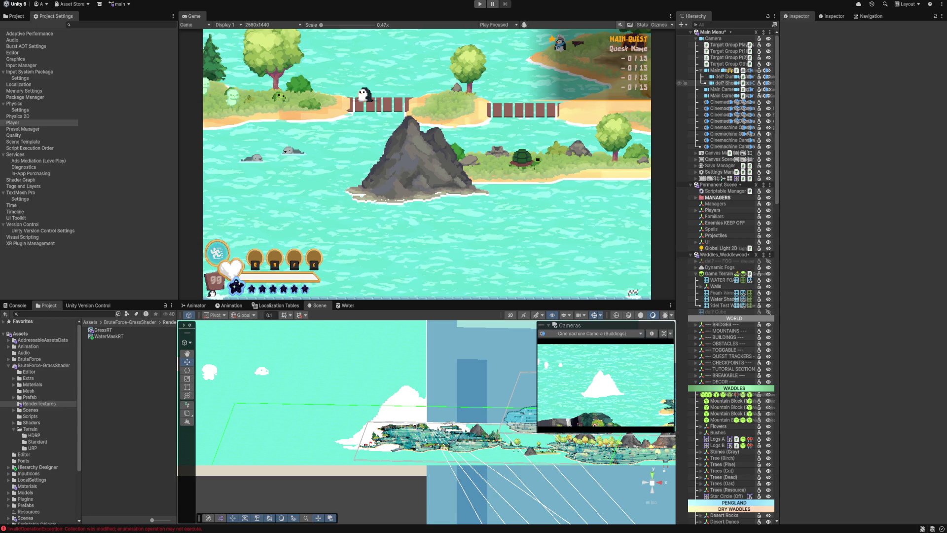
Step: Hide del? Shore Water Cam and ?del Test Water in the Scene view, leaving WATER FOAM visible
left_click(680, 83)
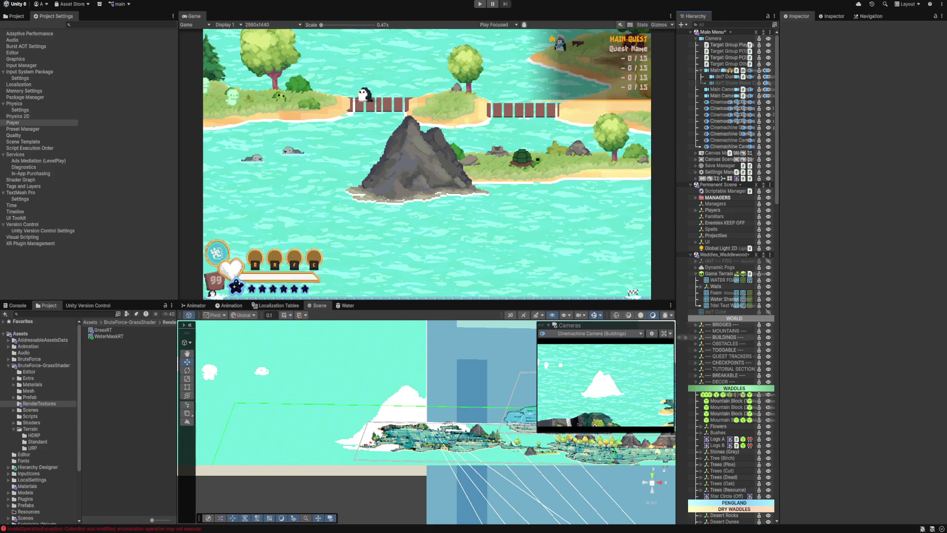
scroll(681, 375, "down", 3)
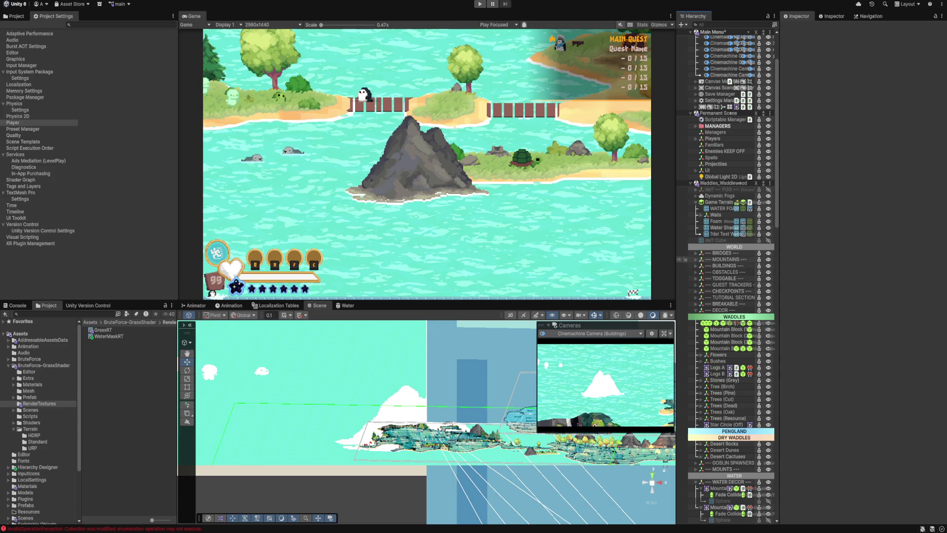
scroll(679, 233, "up", 1)
left_click(679, 231)
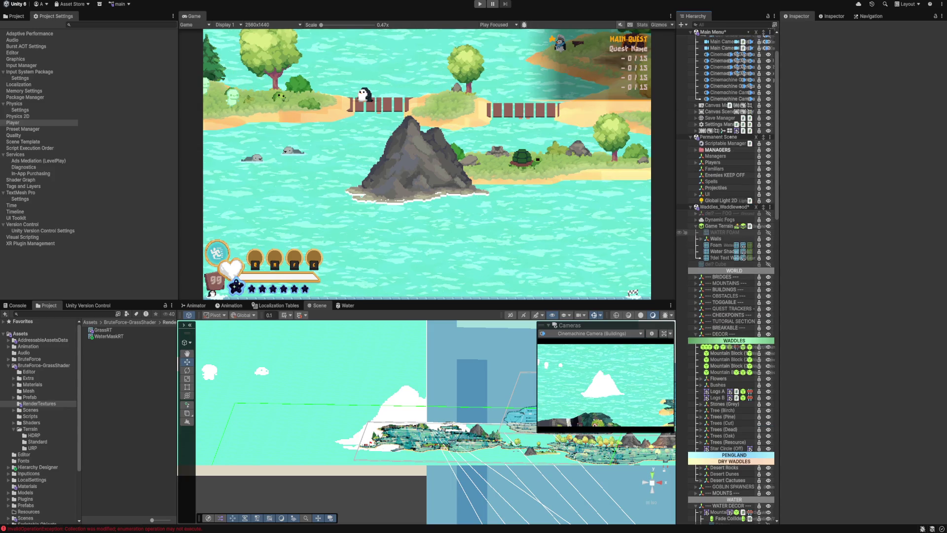
left_click(679, 232)
scroll(679, 232, "down", 1)
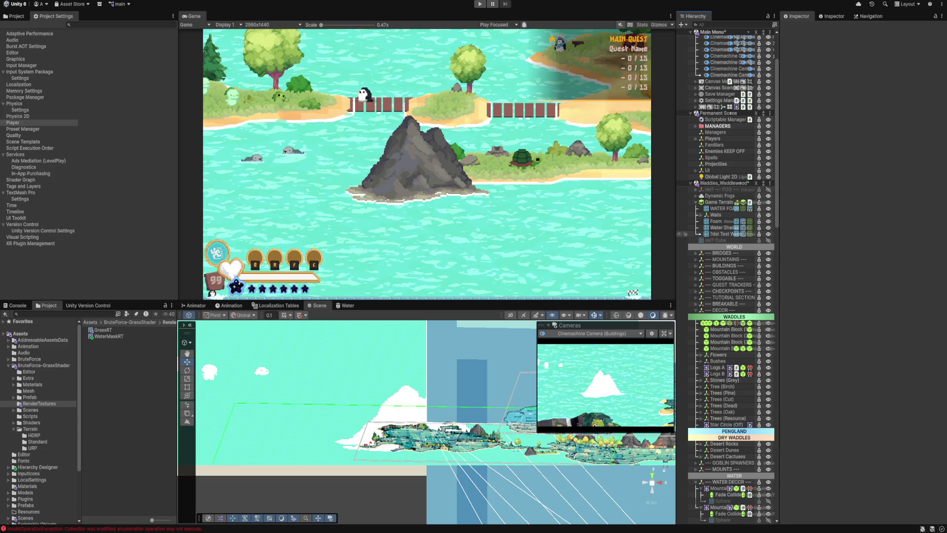
left_click(680, 234)
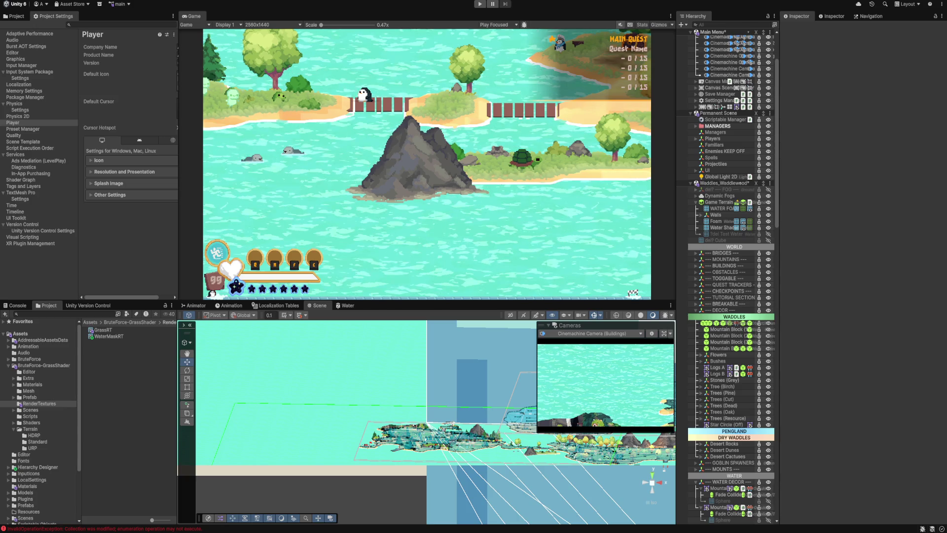
Step: Delete the del? — FOG — object and start the game past the splash screen
left_click(720, 190)
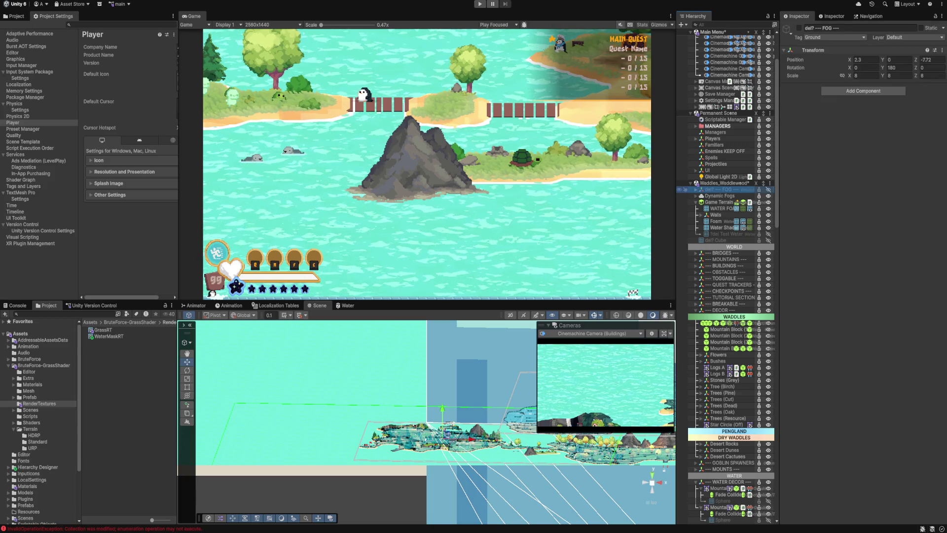
key("Delete")
key("ctrl+p")
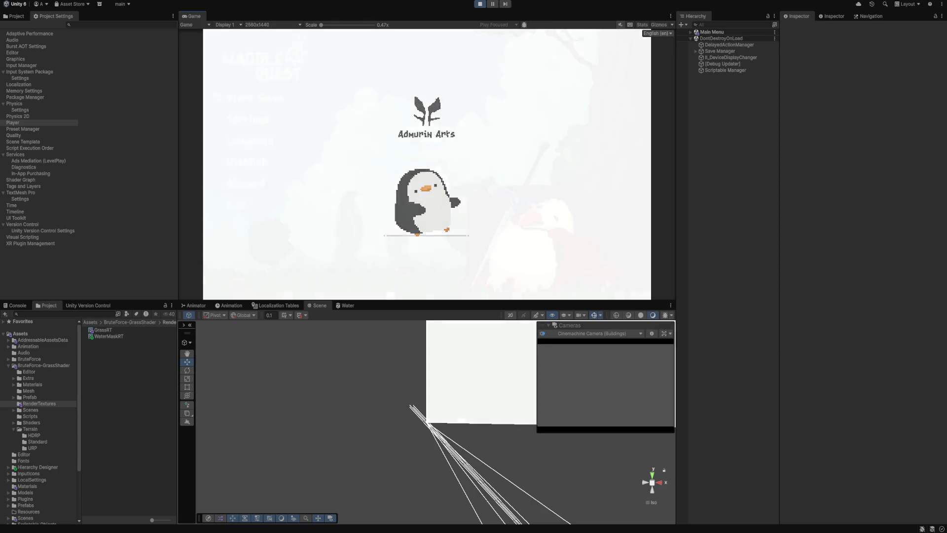
key("Return")
key("Return")
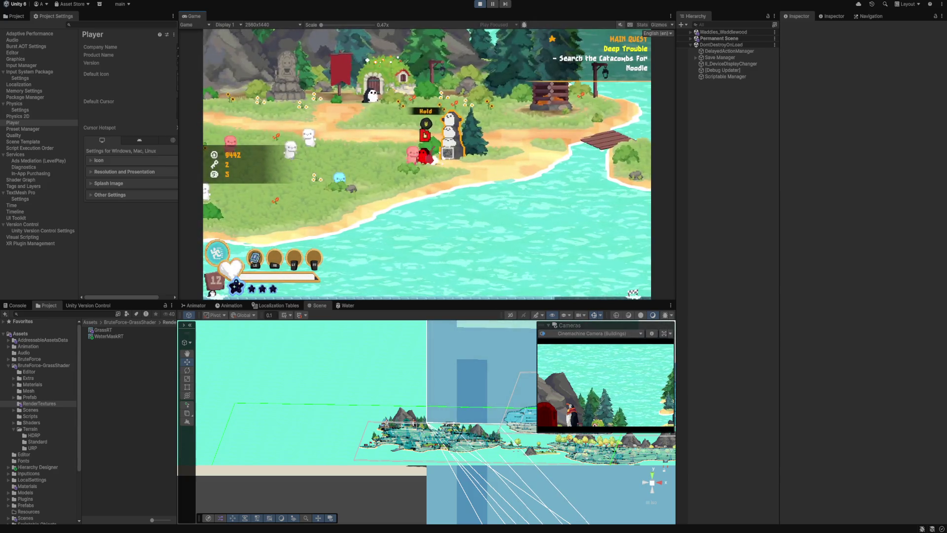
Step: Reset the game's saved data through Options > Reset Data > Reset Memory
key("Escape")
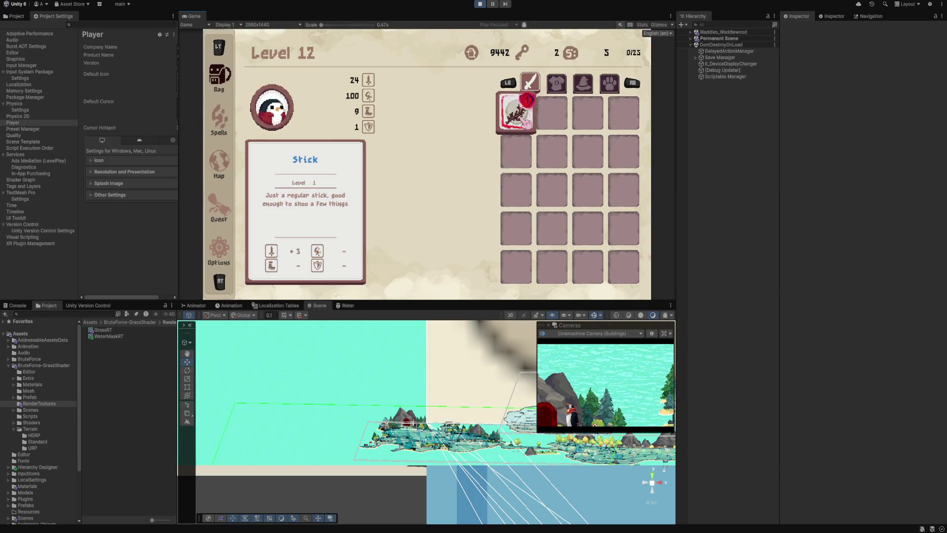
key("q")
key("q")
key("q")
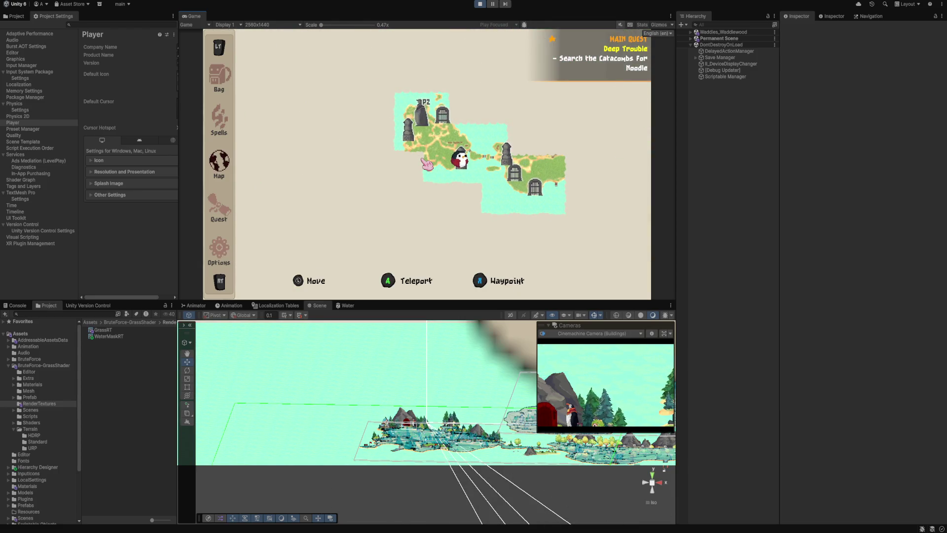
key("Escape")
key("Escape")
key("e")
key("e")
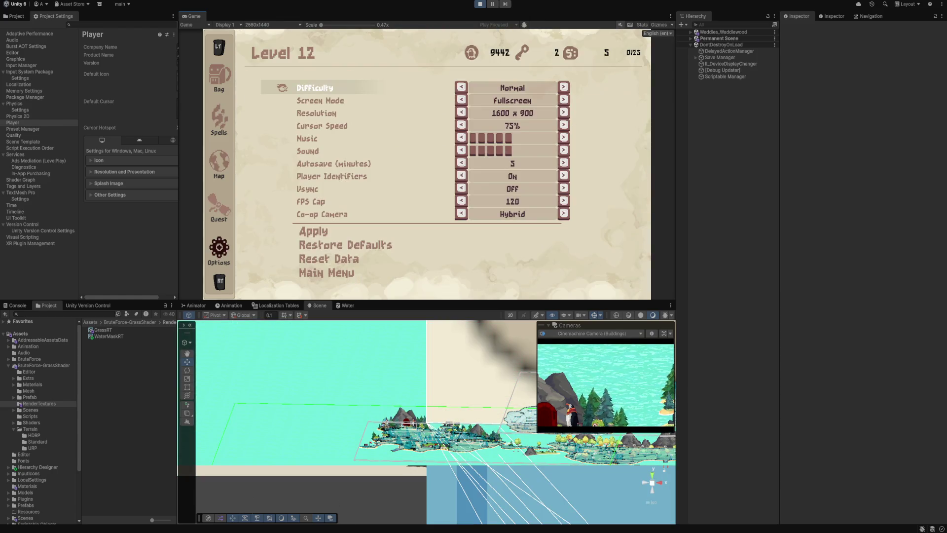
key("Down")
key("Down")
key("Down")
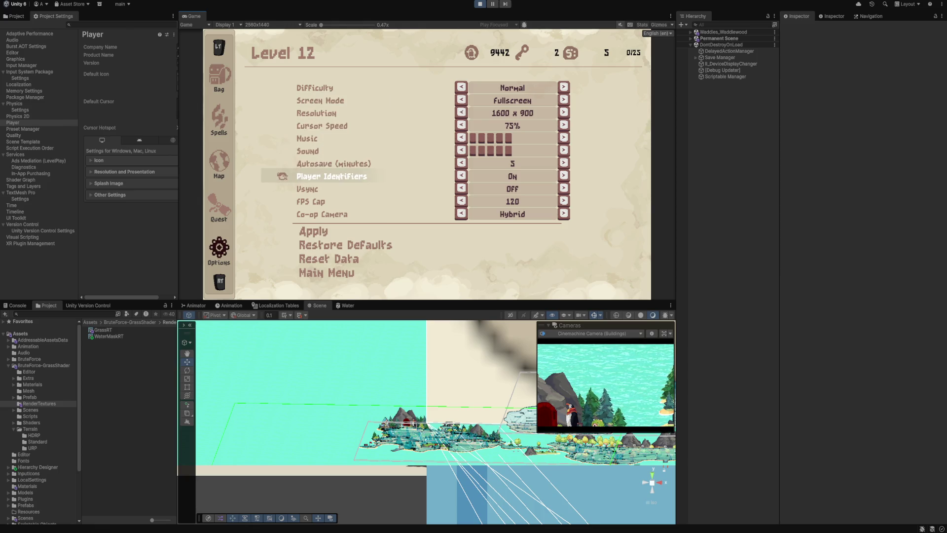
key("Down")
key("Down")
key("Down")
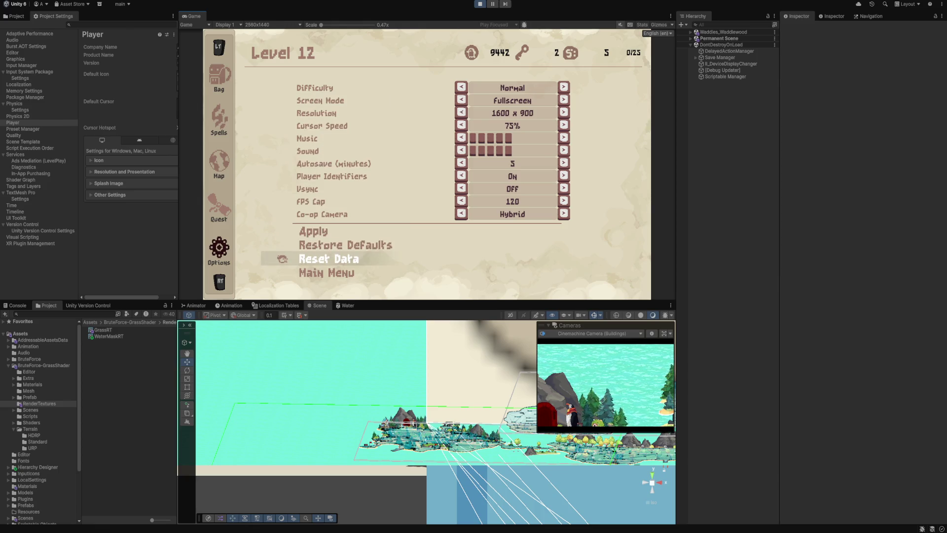
key("Return")
left_click(393, 244)
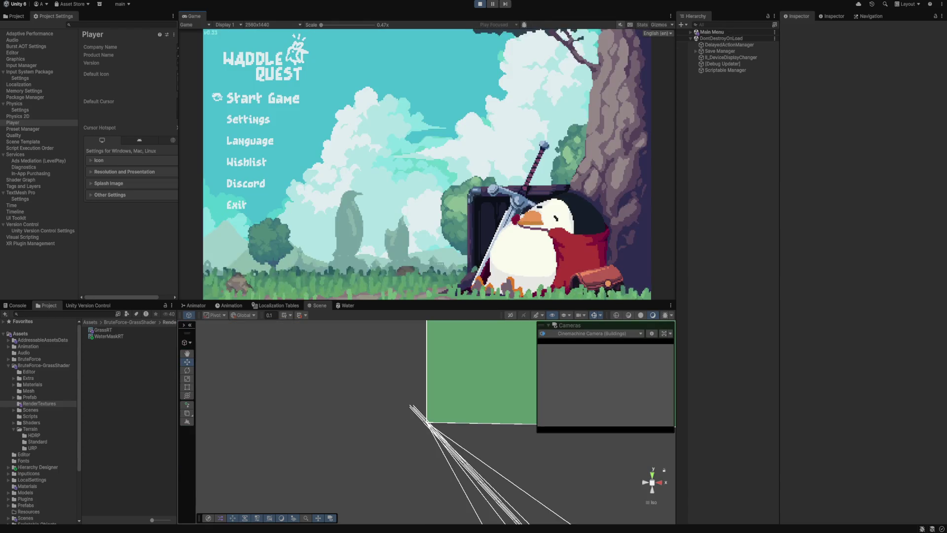
Step: Switch the game's language to Spanish from the main menu
key("Down")
key("Return")
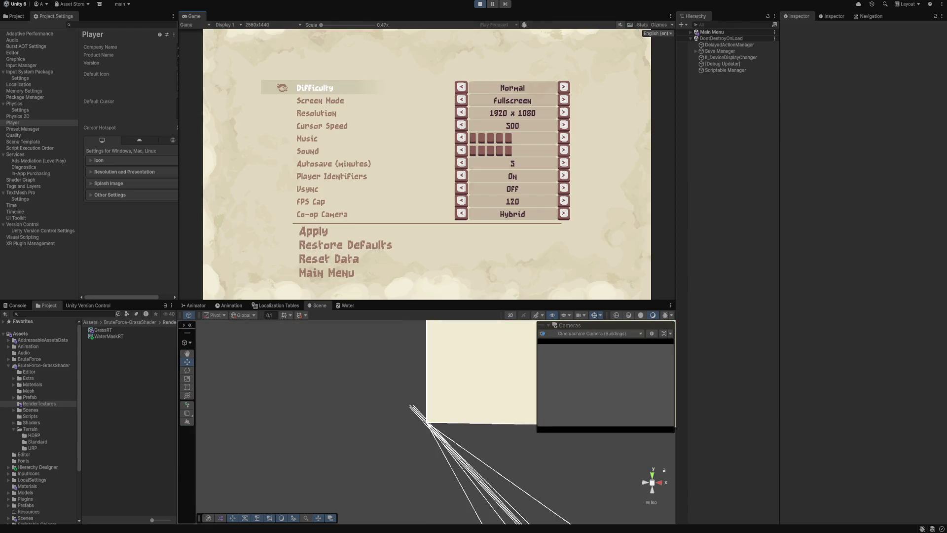
key("Escape")
key("Down")
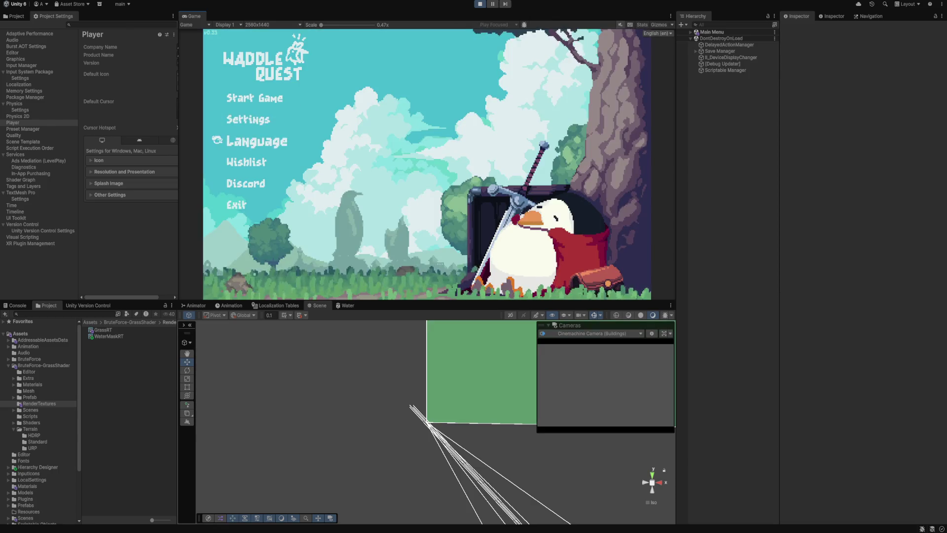
key("Down")
key("Return")
key("Down")
key("Down")
key("Up")
key("Return")
Step: Bring up the Opciones > Borrar Data confirmation and show the Dialogue localization table
key("Down")
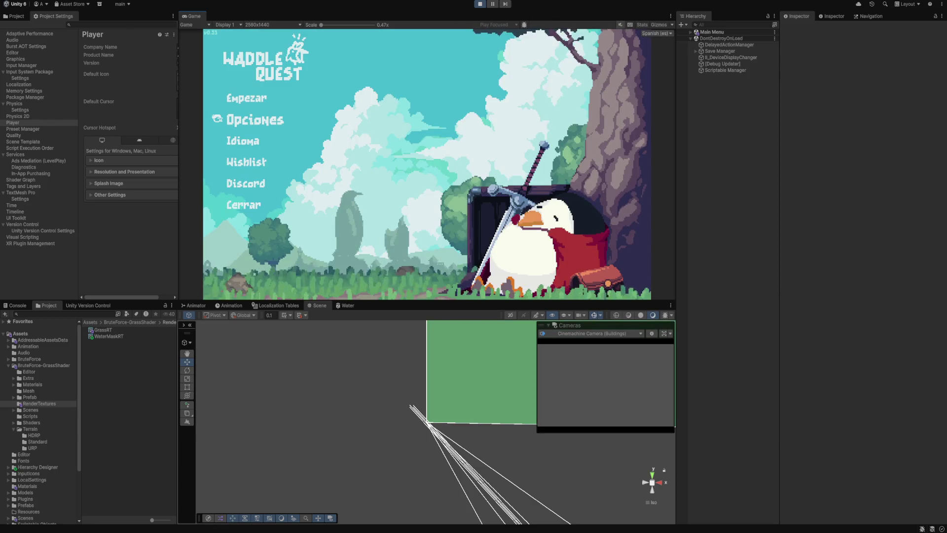
key("Return")
key("Down")
key("Down")
key("Down")
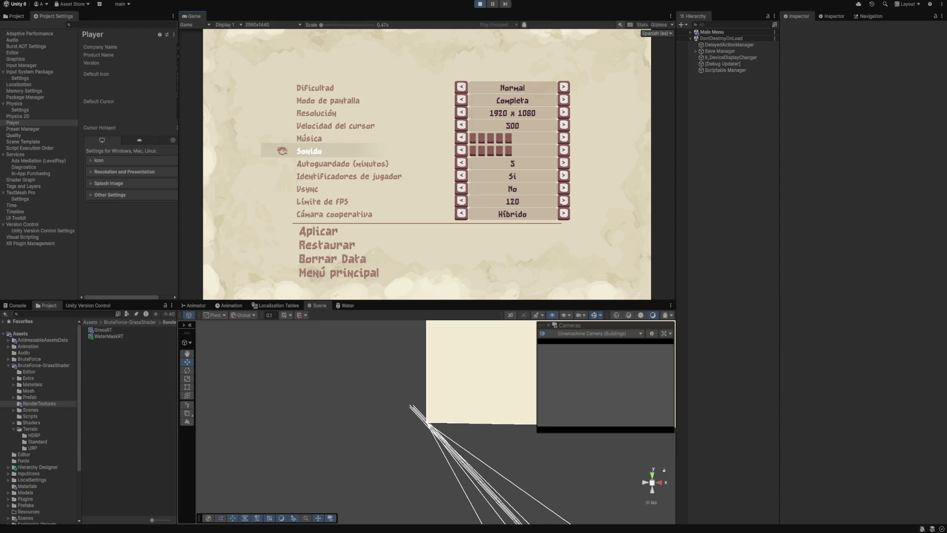
key("Down")
key("Down")
key("Down")
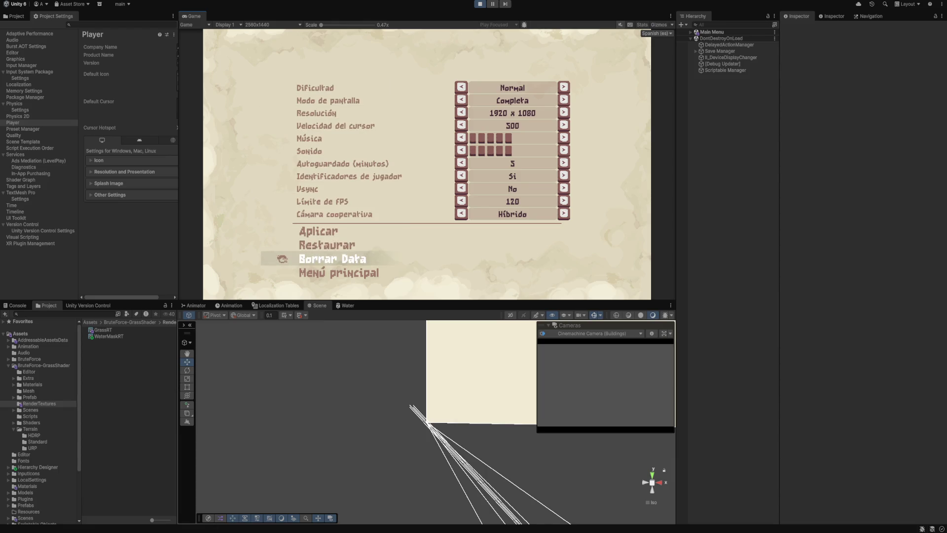
key("Return")
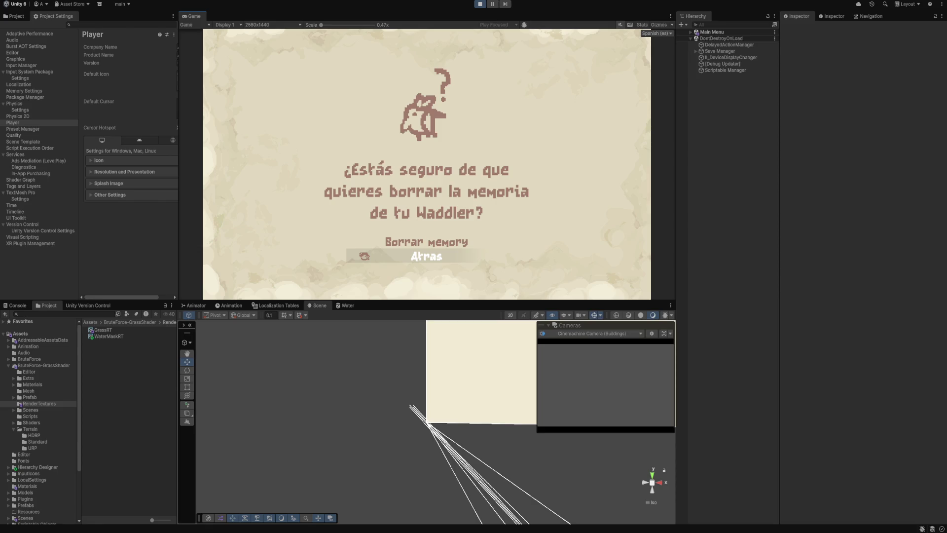
left_click(276, 305)
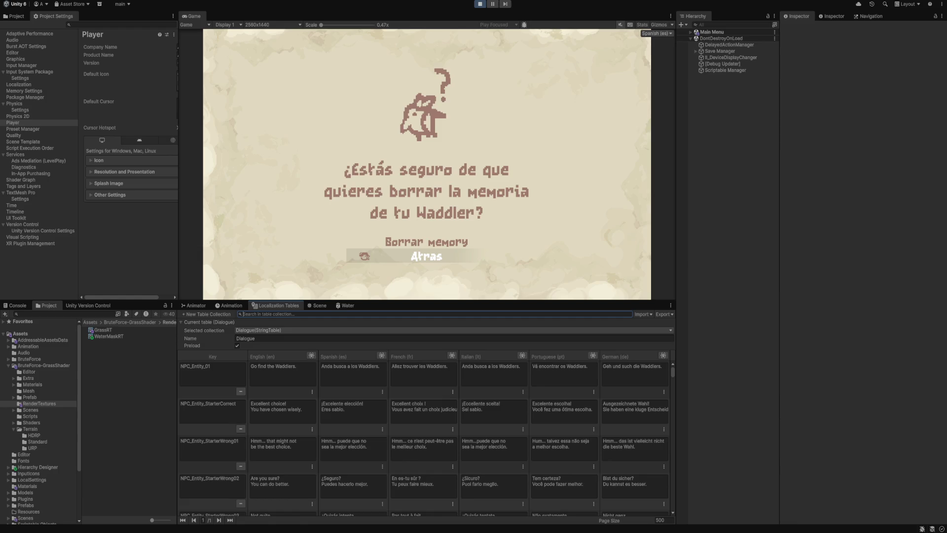
Step: Search 'memor' and switch the Localization Tables to the UI string table collection
type("memor")
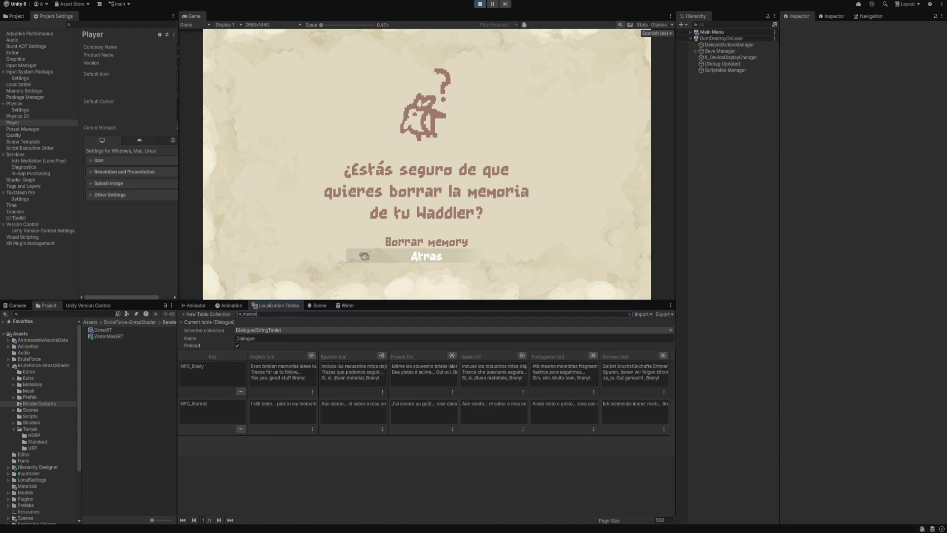
left_click(262, 330)
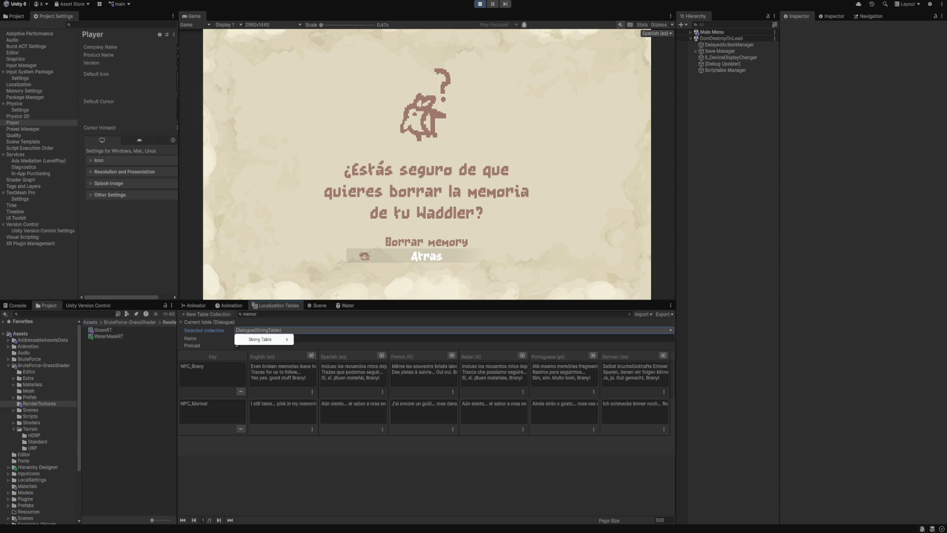
mouse_move(276, 339)
left_click(307, 356)
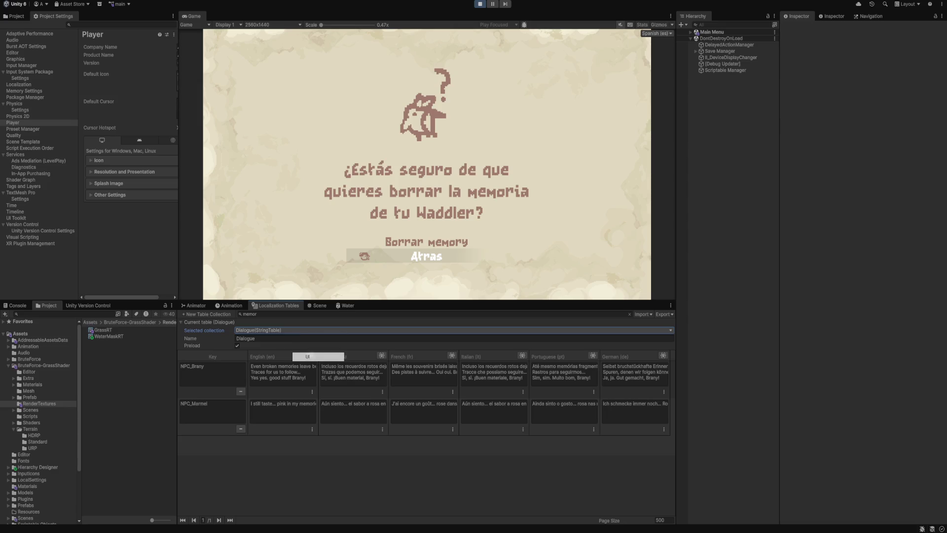
Step: Change the Spanish MM_ResetPrompt_02 entry to 'Borrar memoria', stop the game, and show the Scene view
left_click(353, 403)
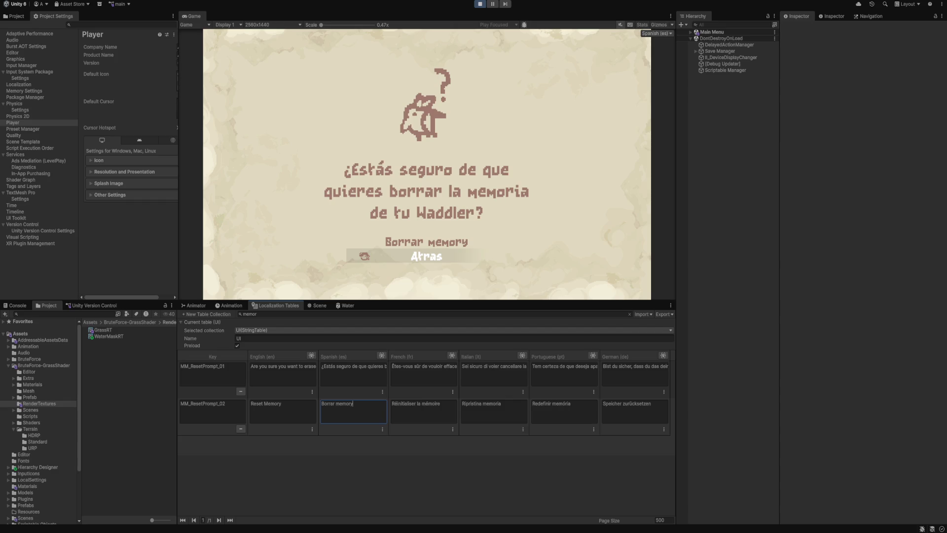
key("BackSpace")
type("ia")
double_click(375, 366)
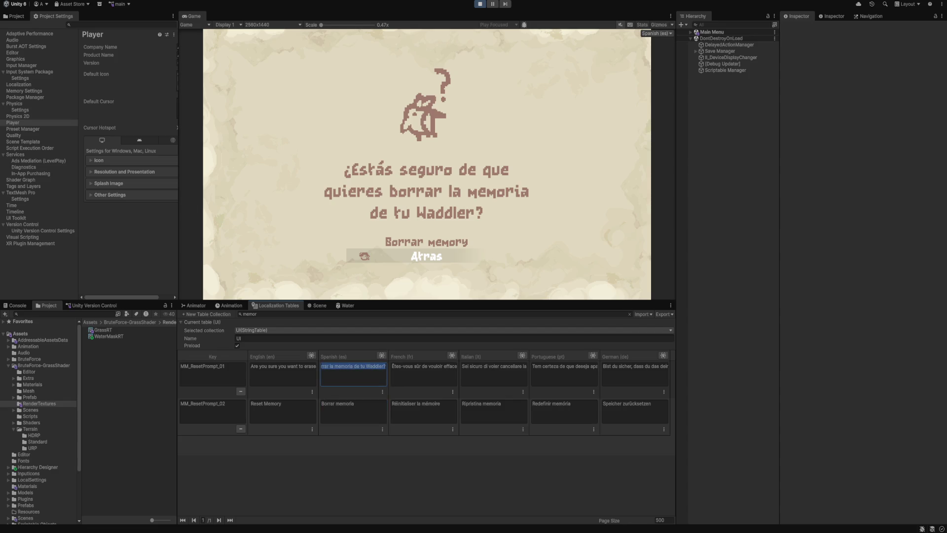
left_click(353, 409)
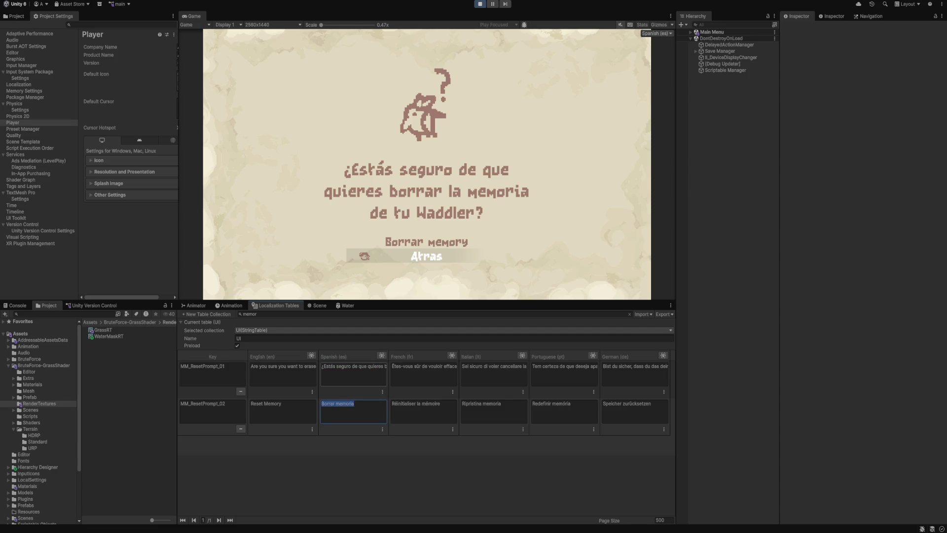
key("Escape")
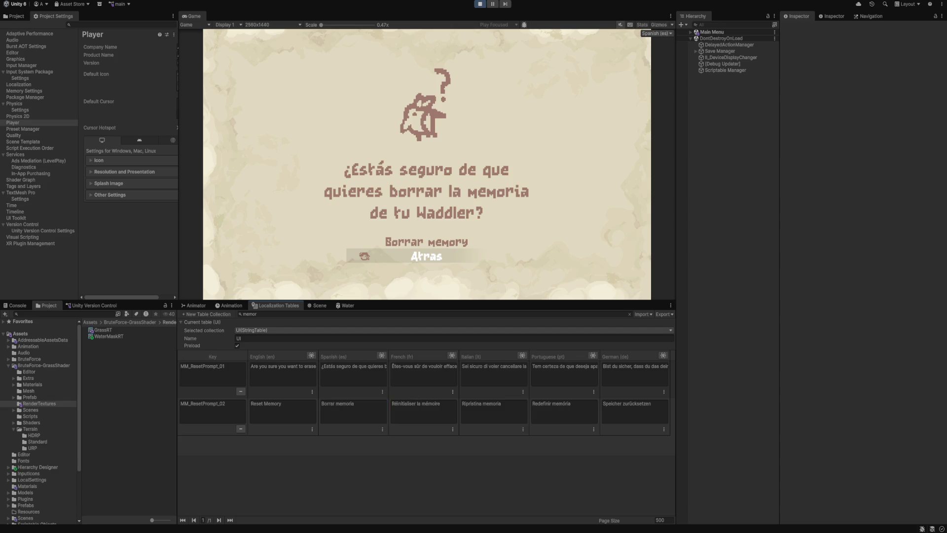
left_click(480, 3)
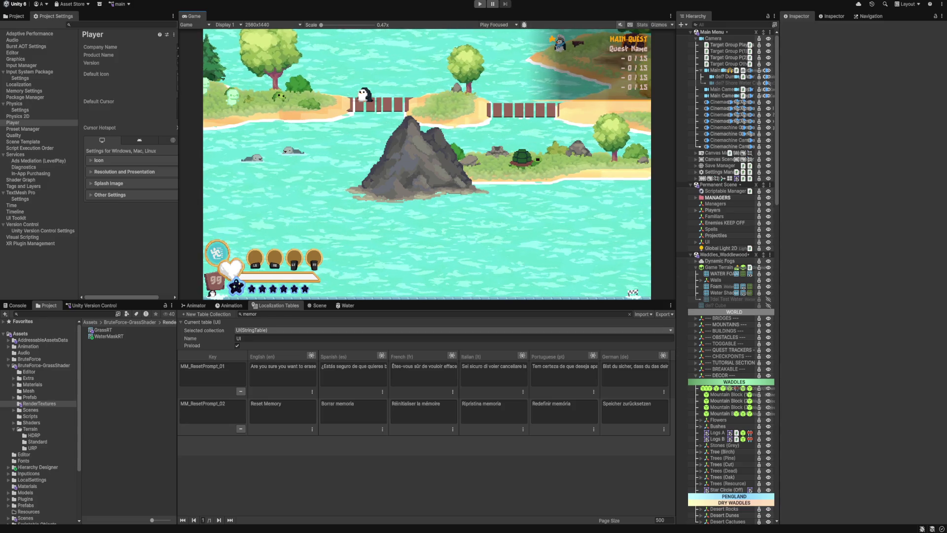
left_click(318, 306)
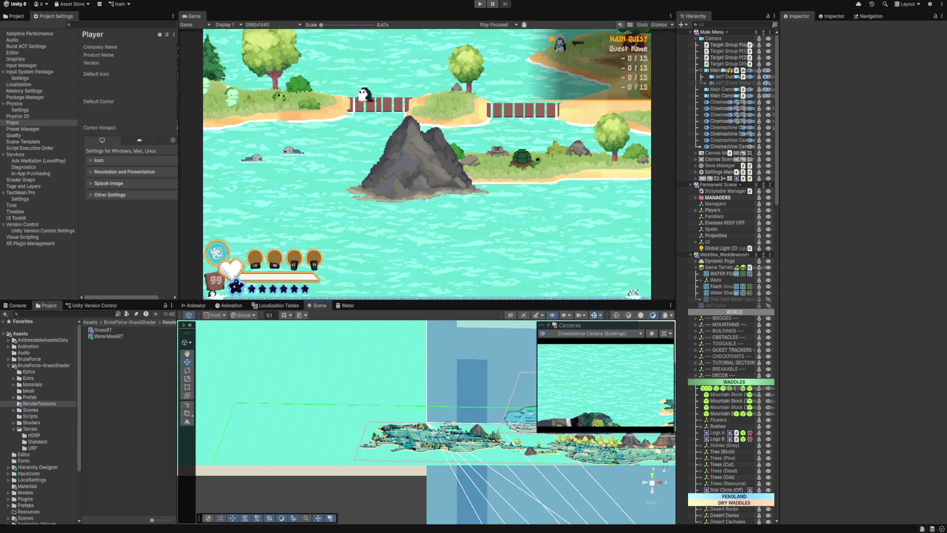
Step: Lower Mountain A (2) and Mountain B (2) together slightly
scroll(424, 419, "up", 5)
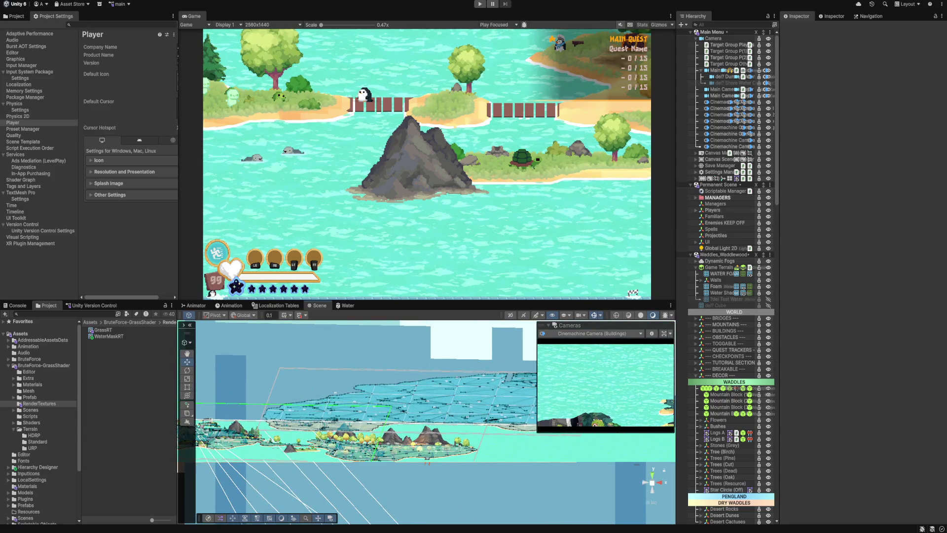
left_click(291, 447)
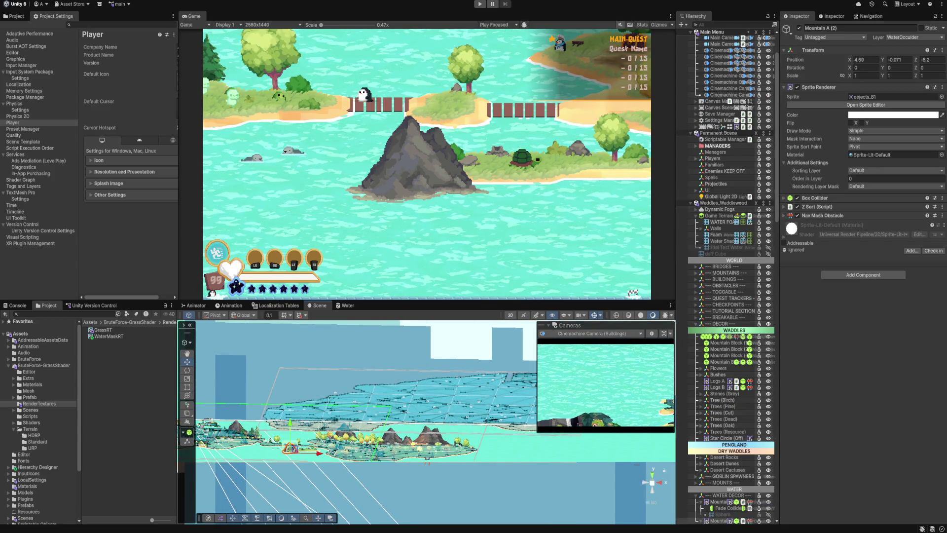
scroll(683, 415, "down", 5)
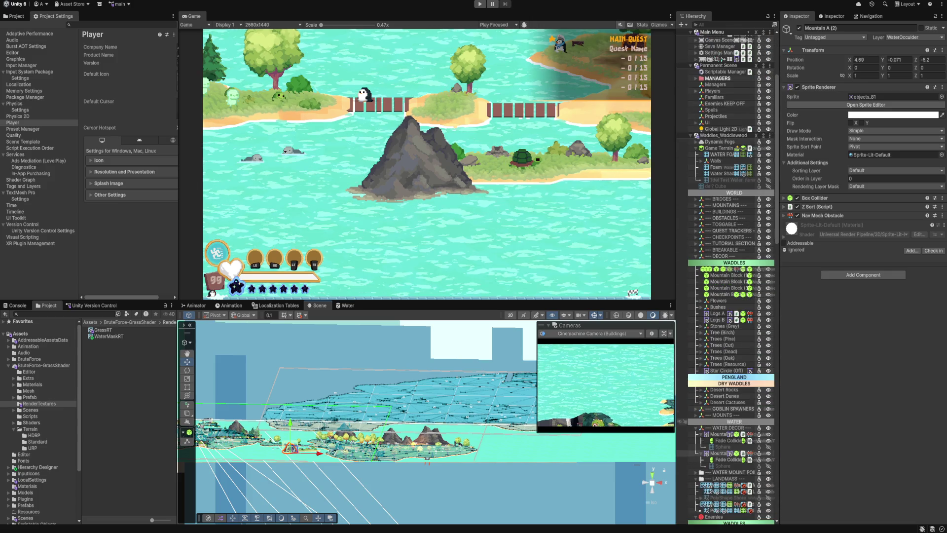
left_click(689, 434, "ctrl")
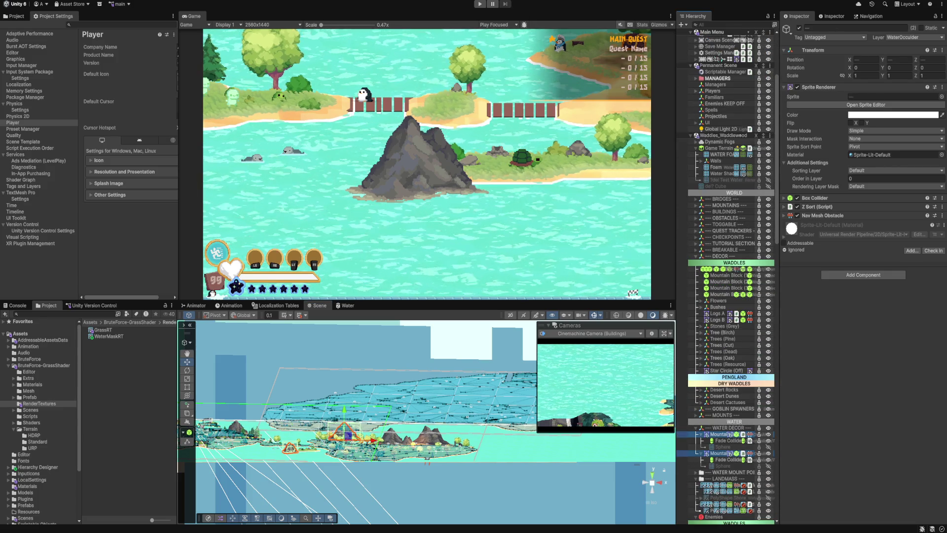
left_click_drag(348, 434, 348, 446)
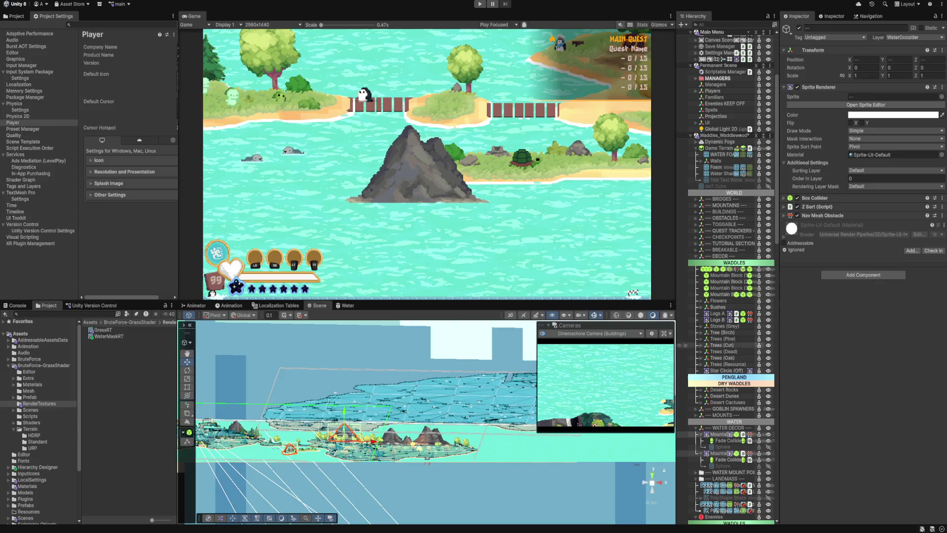
Step: Frame Mountain A (2), Mountain B (2), and the Sphere beneath the mountain
double_click(682, 453)
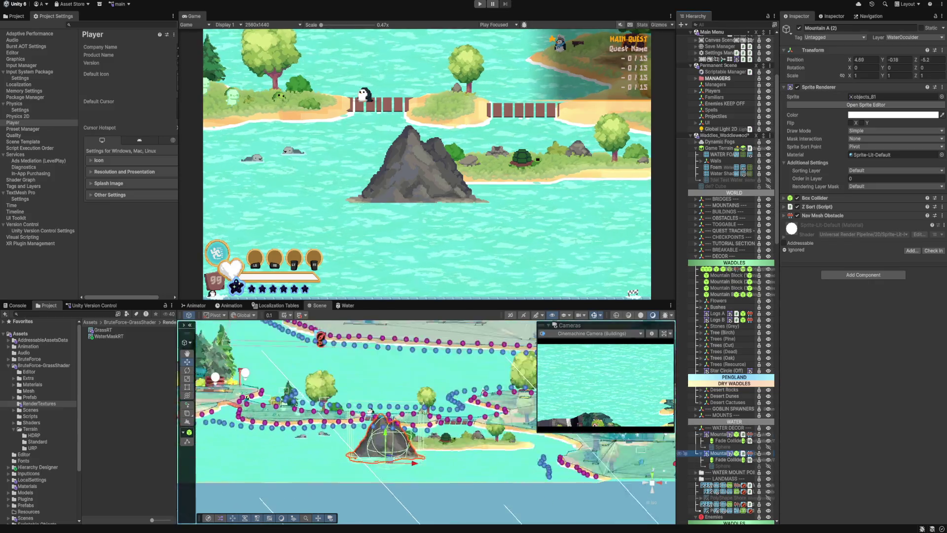
double_click(683, 434)
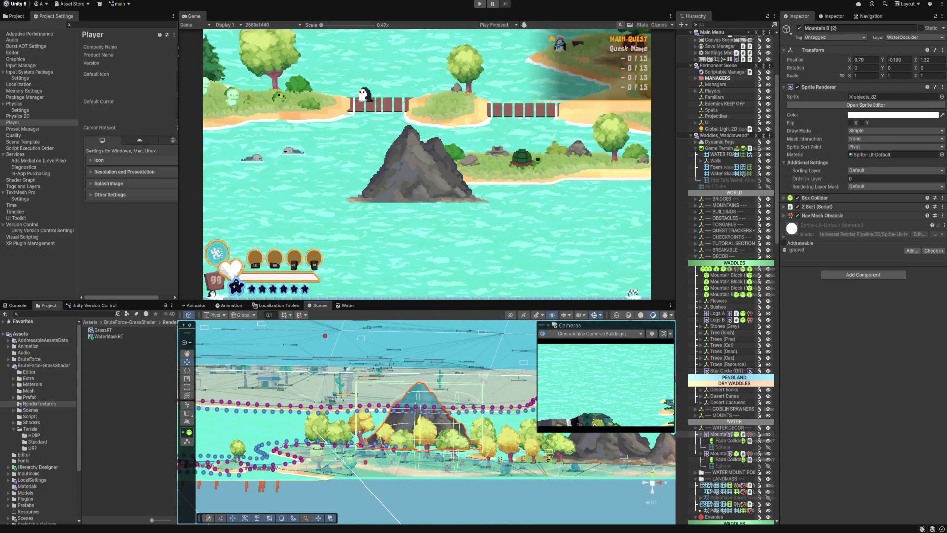
mouse_move(194, 456)
left_mouse_down()
mouse_move(256, 437)
mouse_move(318, 399)
left_mouse_up()
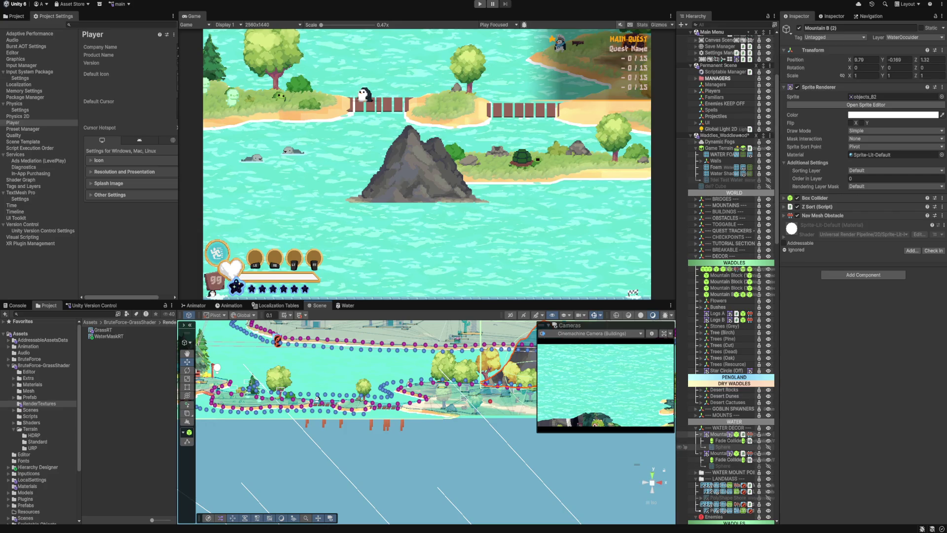
double_click(683, 446)
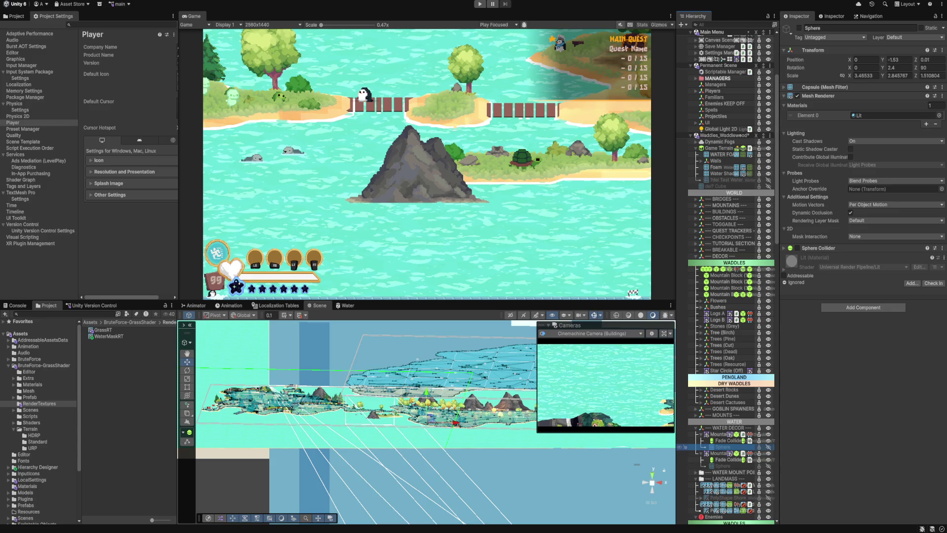
Step: Lower Mountain A (2) to Y -0.267, undoing a trial move of its Sphere
left_click(712, 446)
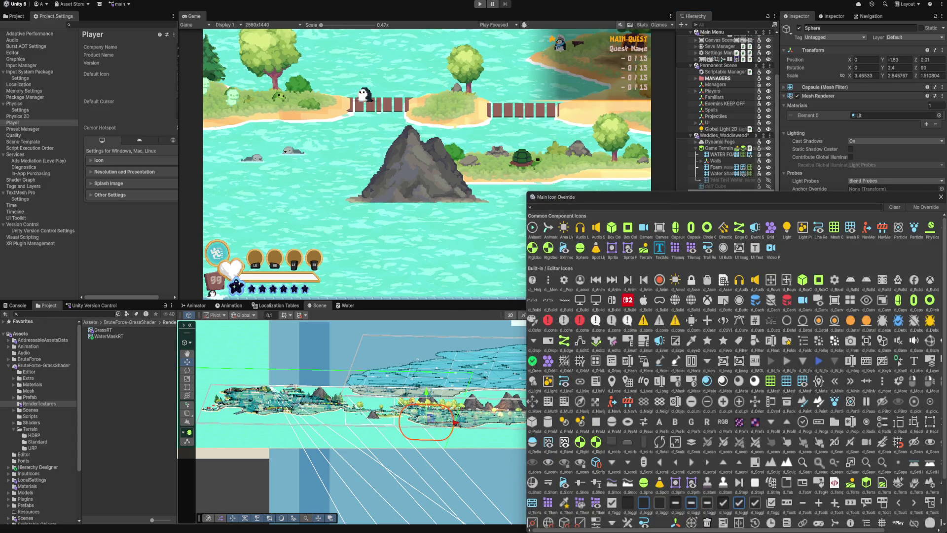
key("Escape")
scroll(725, 443, "down", 1)
double_click(722, 442)
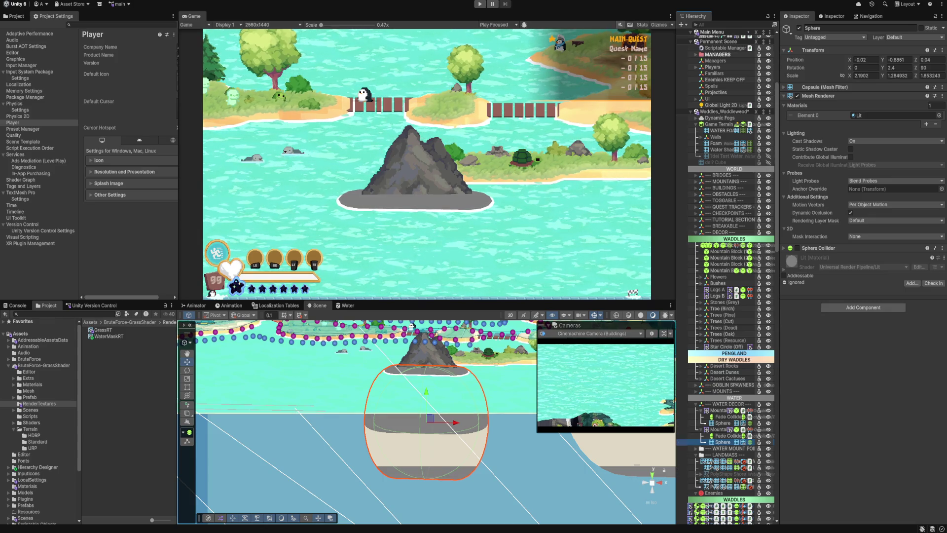
left_click_drag(426, 391, 427, 395)
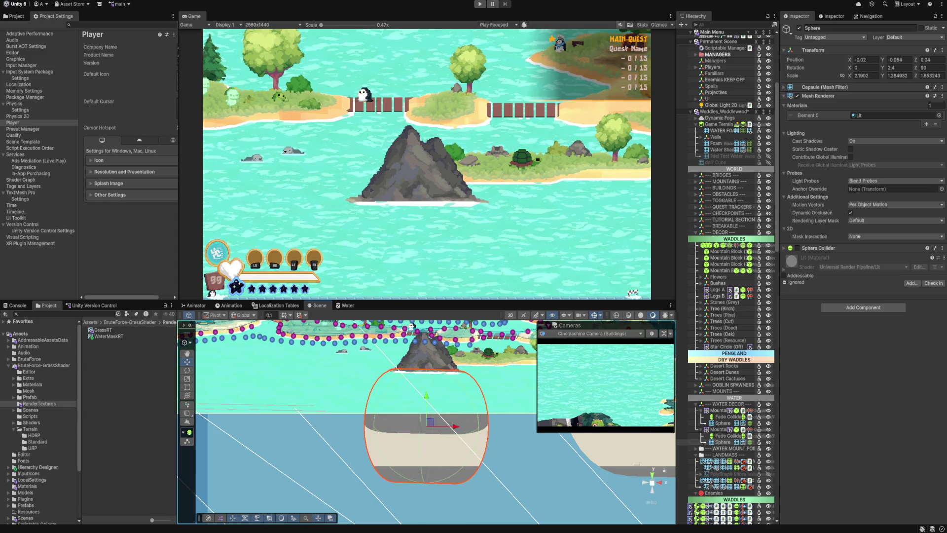
key("ctrl+z")
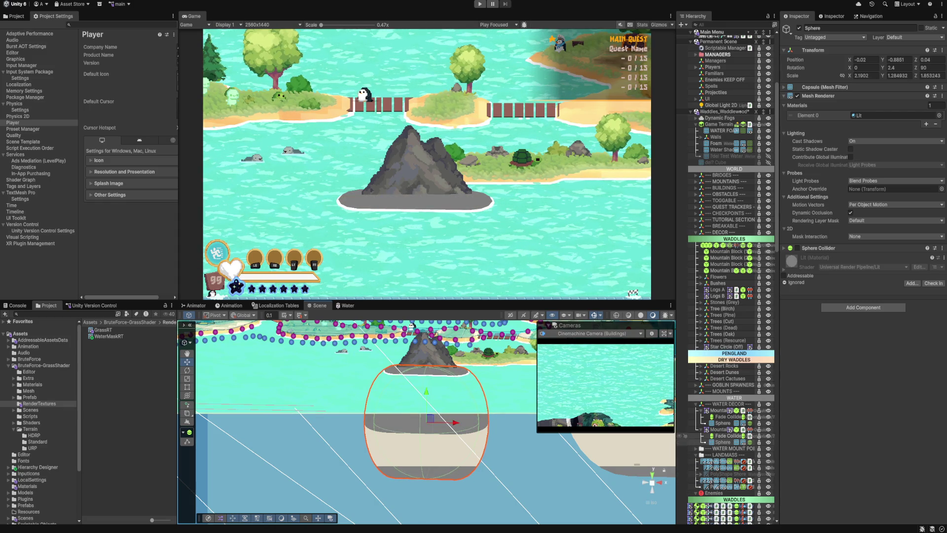
left_click(426, 368)
left_click_drag(427, 351, 351, 377)
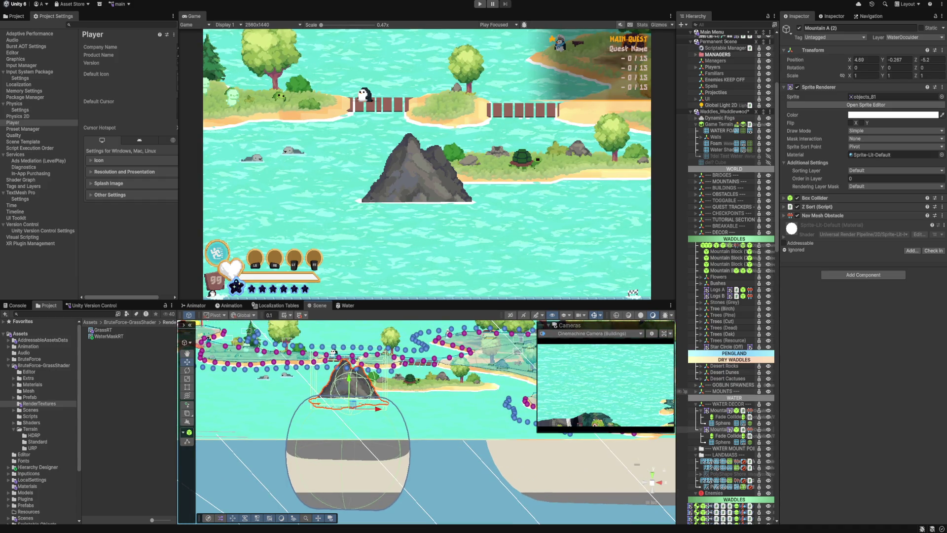
Step: Lower Mountain B (2) to Y -0.239 and save the Waddles_Waddlewood scene
scroll(682, 391, "down", 2)
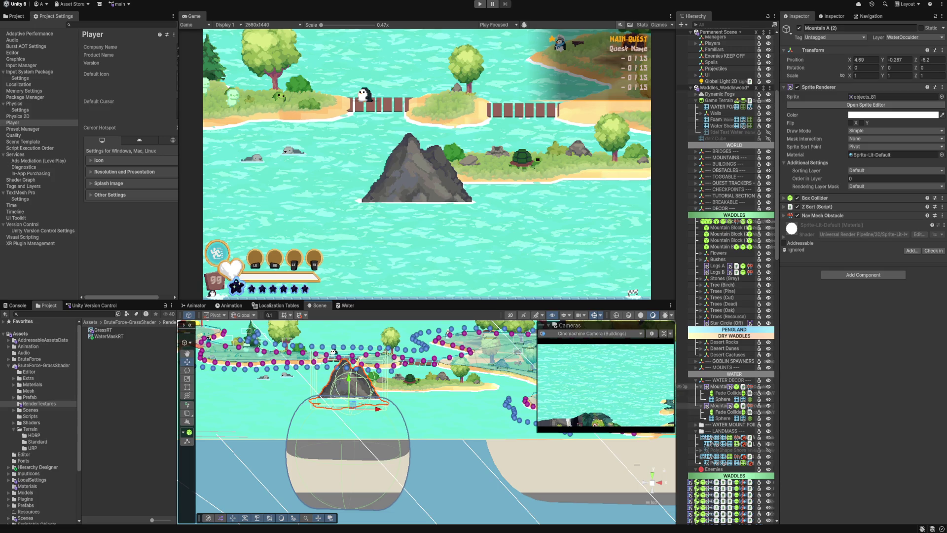
double_click(683, 386)
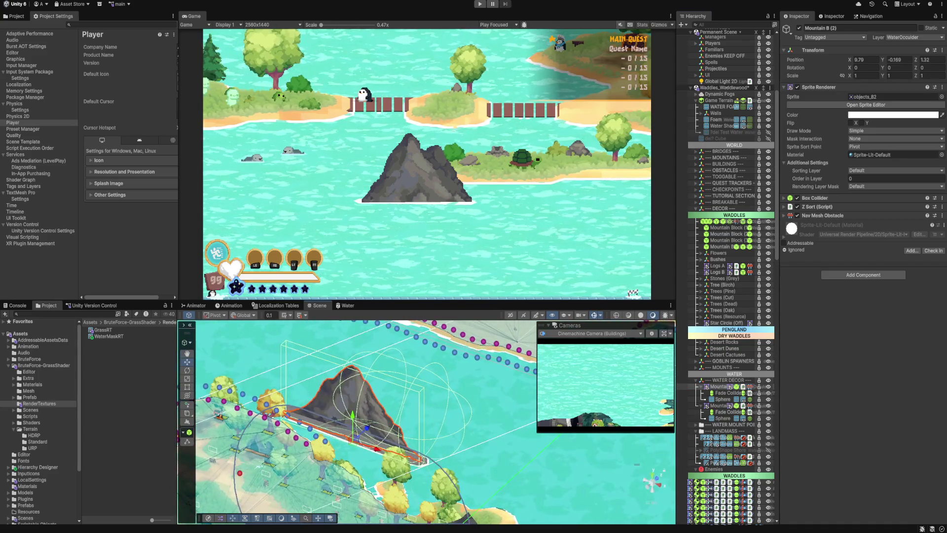
mouse_move(353, 414)
left_mouse_down()
mouse_move(367, 390)
mouse_move(321, 446)
left_mouse_up()
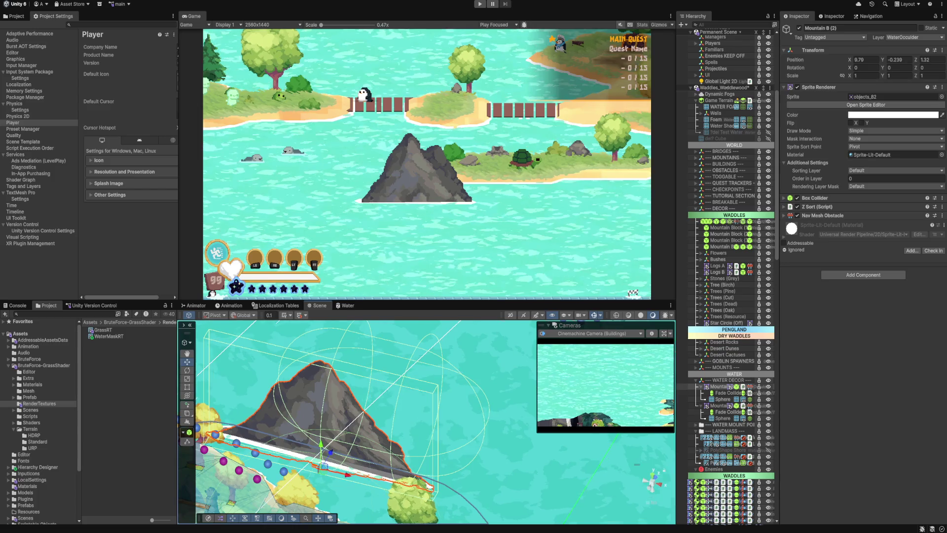
scroll(427, 421, "down", 10)
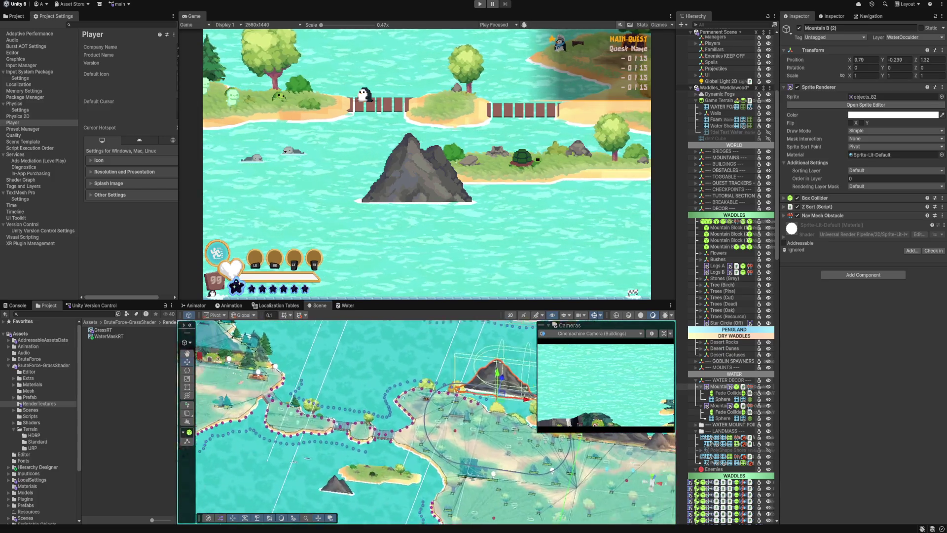
left_click_drag(427, 421, 498, 370)
key("ctrl+s")
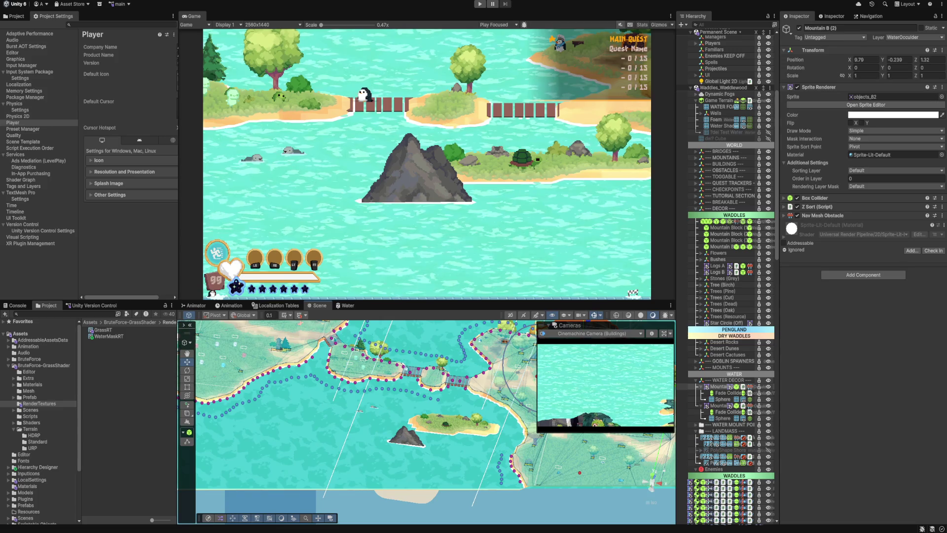
left_click(375, 405)
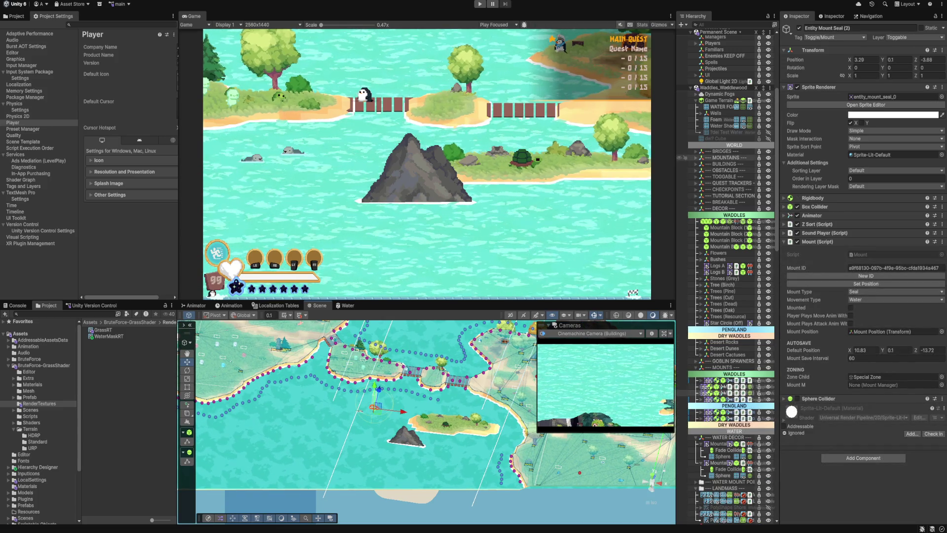
Step: Widen the Hierarchy, expand Entity Mount Seal (2), switch on its ewater child and frame it
scroll(725, 198, "up", 5)
left_click_drag(778, 247, 832, 246)
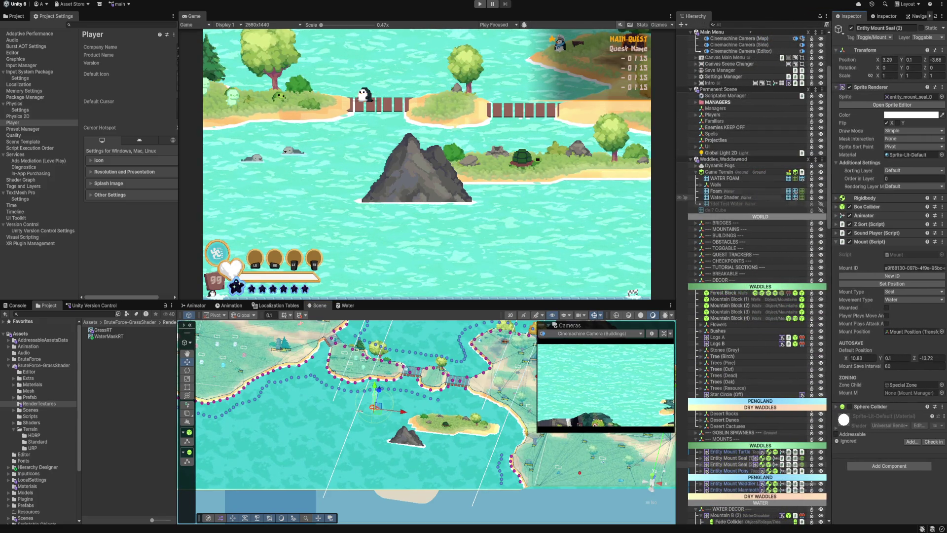
scroll(765, 293, "down", 5)
scroll(680, 375, "down", 3)
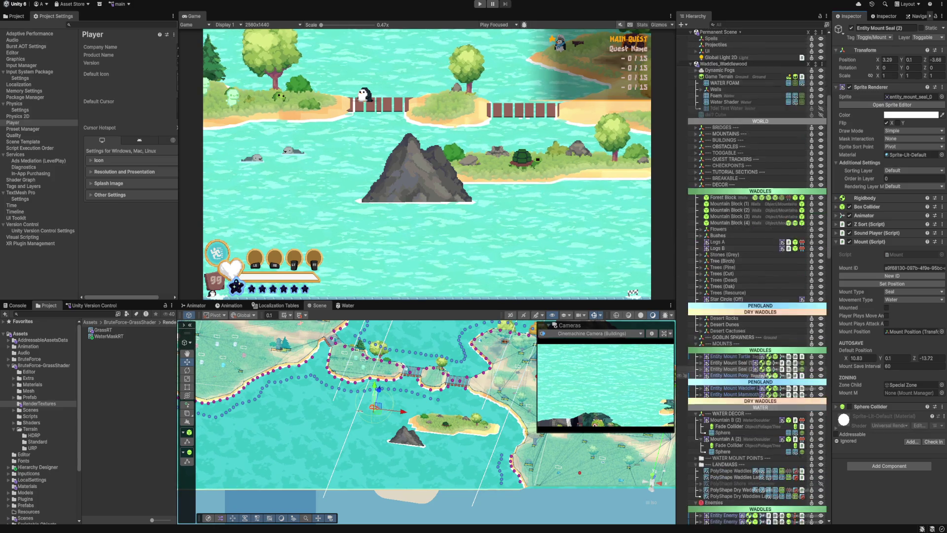
left_click(700, 344)
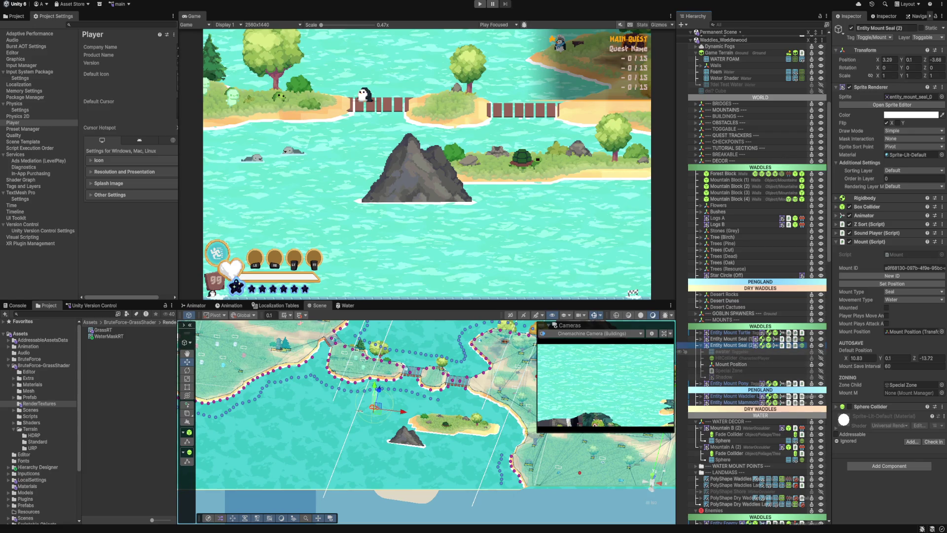
left_click(820, 352)
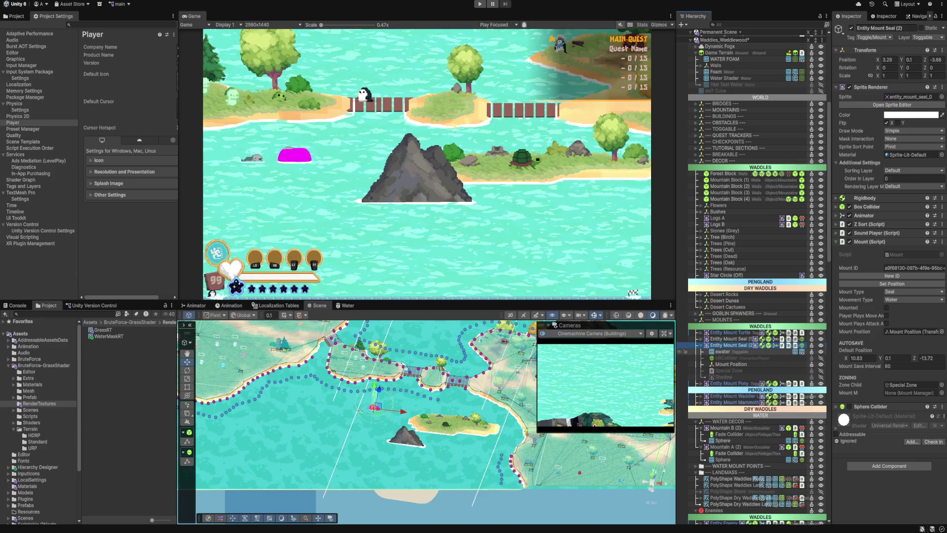
left_click(821, 352)
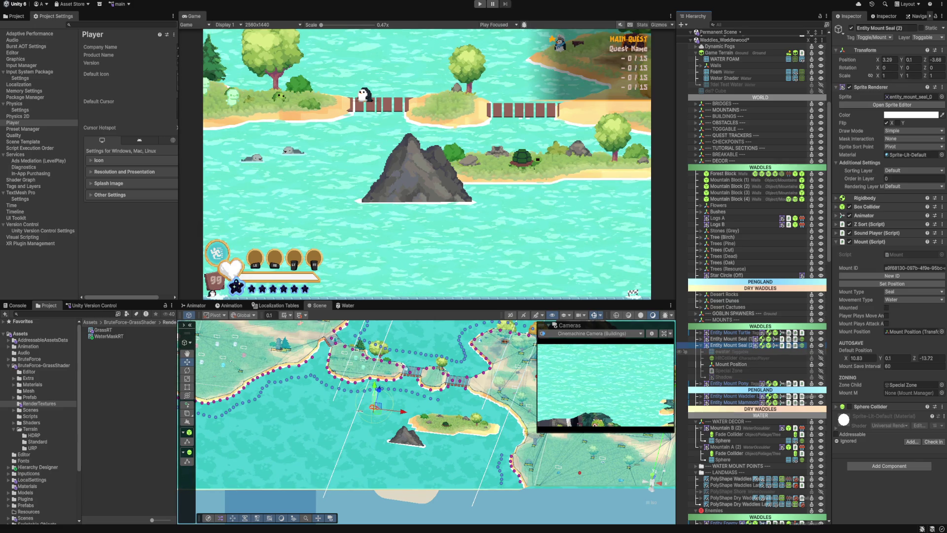
left_click(821, 351)
double_click(723, 352)
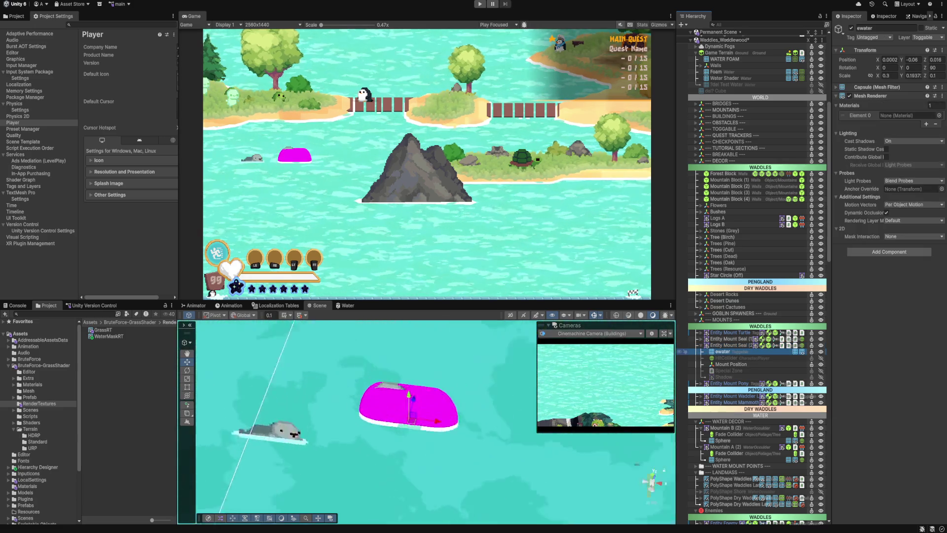
Step: Lower the ewater capsule and set two of its Transform Position values to 0
left_click_drag(426, 400, 426, 435)
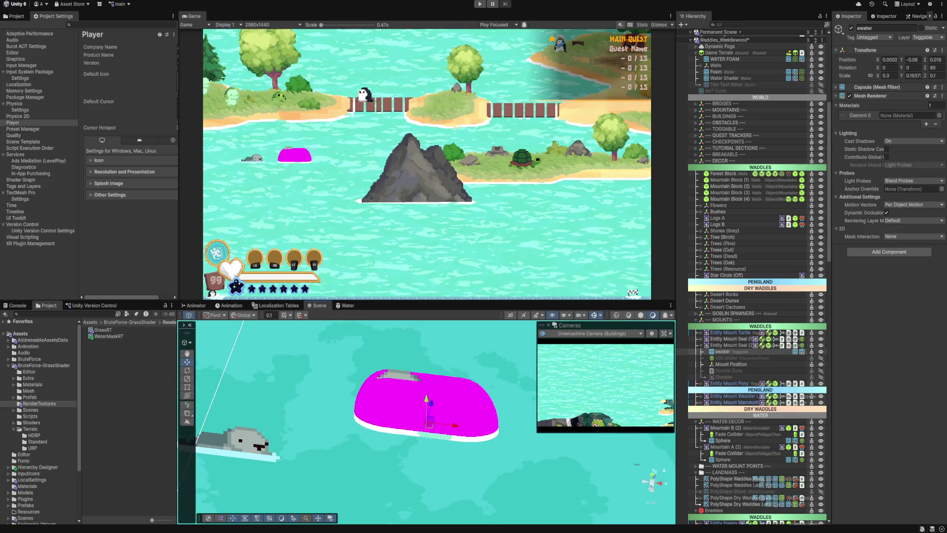
left_click(912, 60)
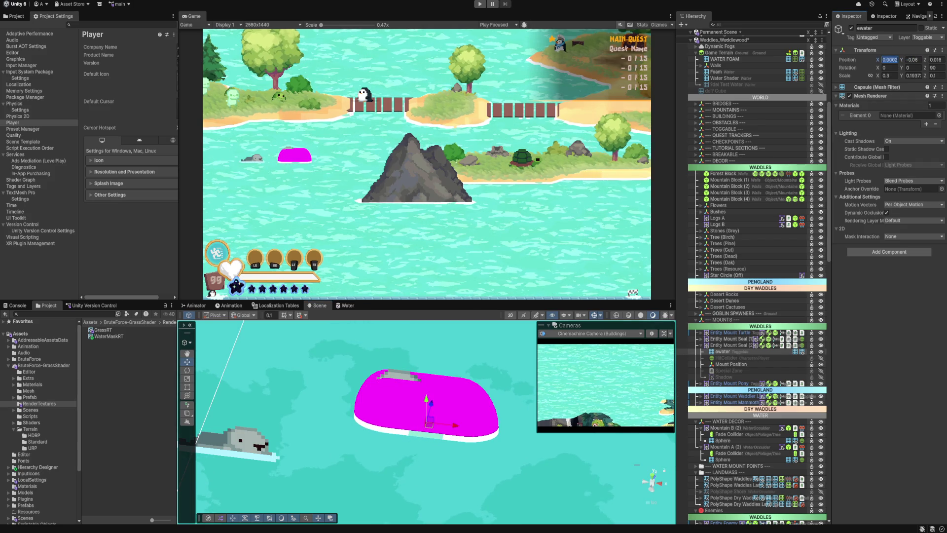
type("0")
key("Tab")
type("0")
key("Tab")
type("0")
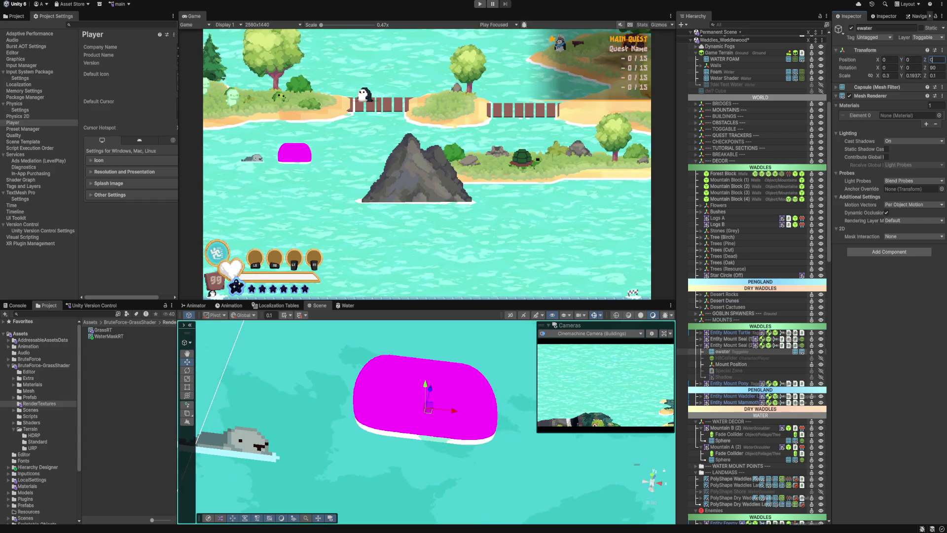
key("Return")
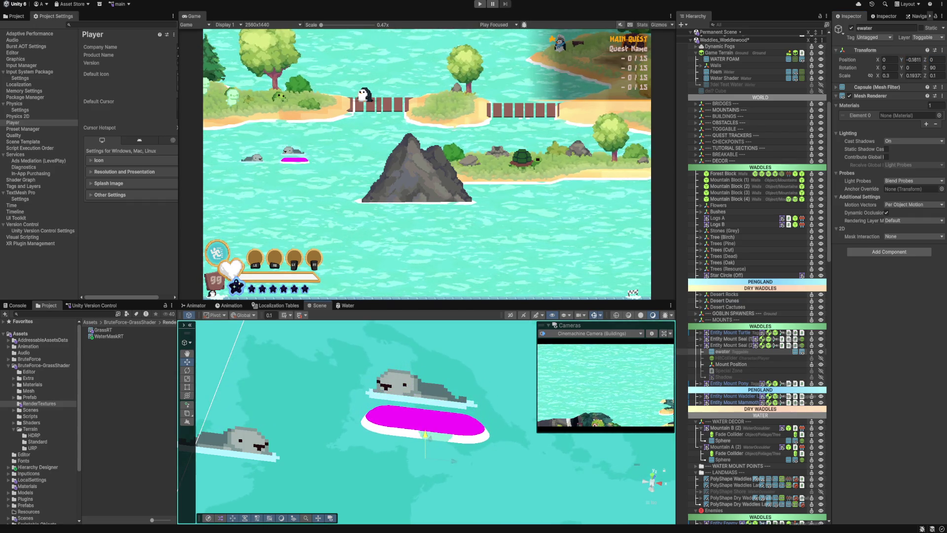
Step: Adjust the capsule's height to sit just under the seal, then deactivate ewater
mouse_move(425, 434)
left_mouse_down()
mouse_move(446, 375)
mouse_move(462, 396)
mouse_move(456, 433)
mouse_move(425, 395)
left_mouse_up()
left_click_drag(453, 358, 455, 450)
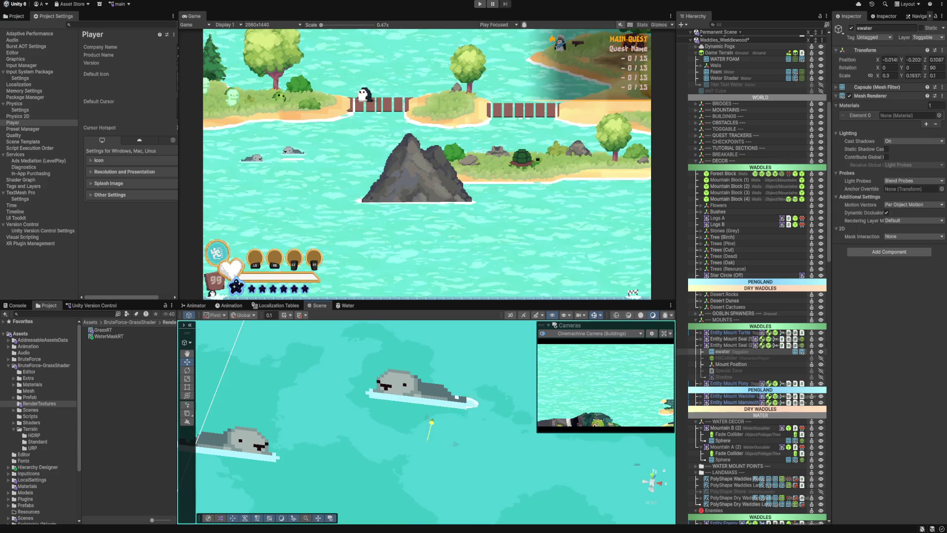
mouse_move(443, 377)
left_mouse_down()
mouse_move(438, 331)
mouse_move(438, 382)
mouse_move(430, 377)
mouse_move(458, 397)
mouse_move(430, 376)
left_mouse_up()
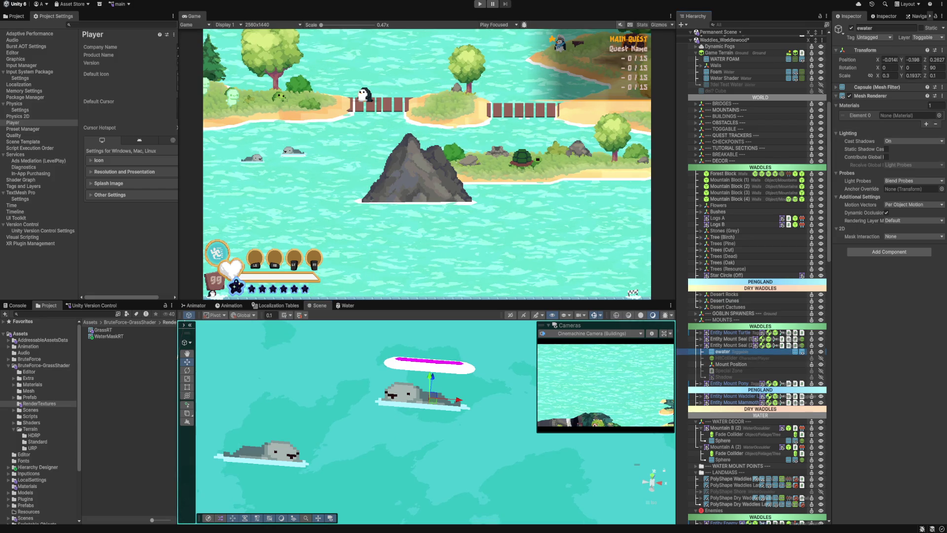
mouse_move(430, 376)
left_mouse_down()
mouse_move(430, 405)
mouse_move(431, 382)
left_mouse_up()
key("ctrl+z")
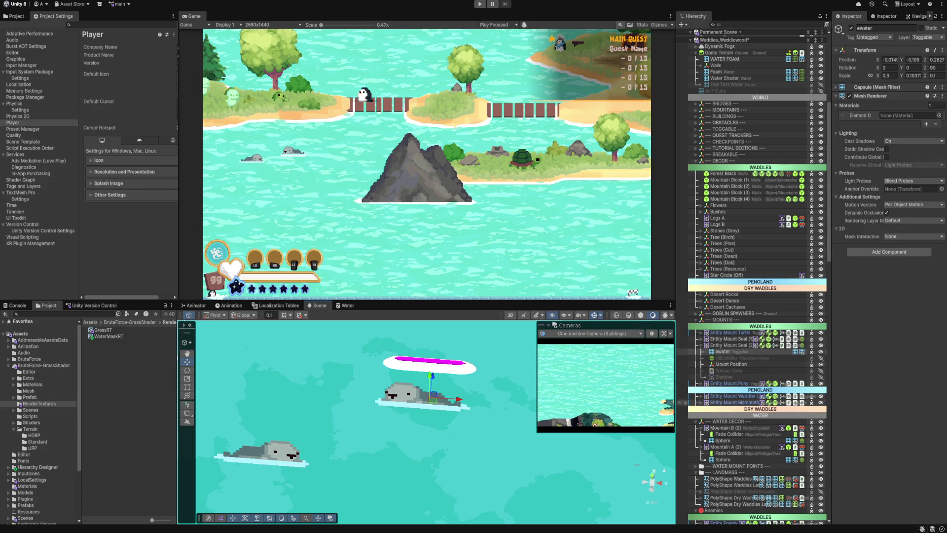
key("alt+shift+a")
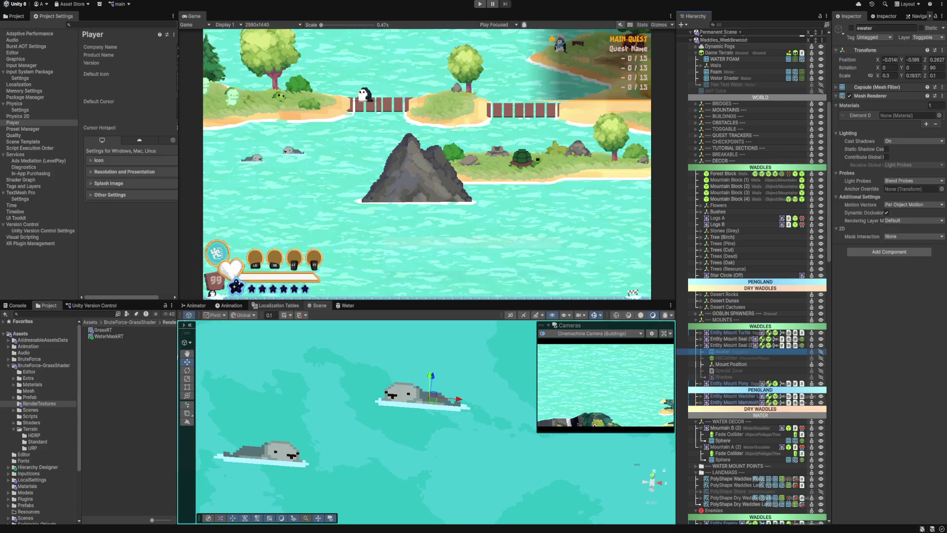
Step: Zoom to the white foam patch, then select WATER FOAM, Game Terrain and the Water Shader plane
scroll(483, 459, "down", 10)
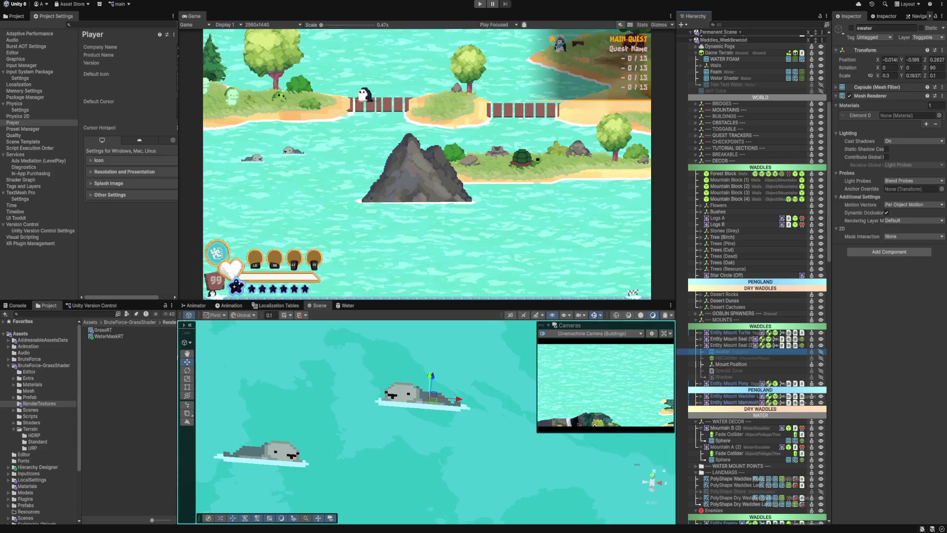
scroll(483, 459, "down", 10)
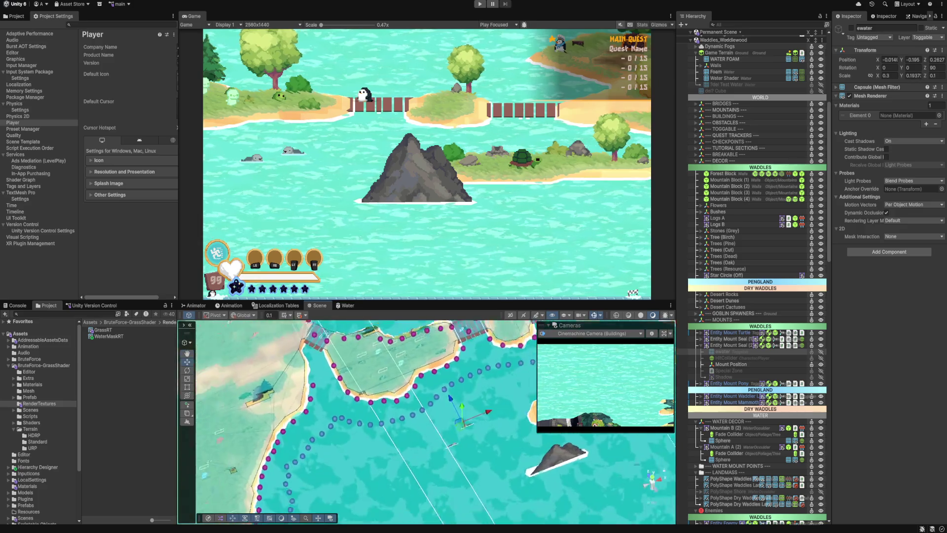
scroll(434, 422, "down", 3)
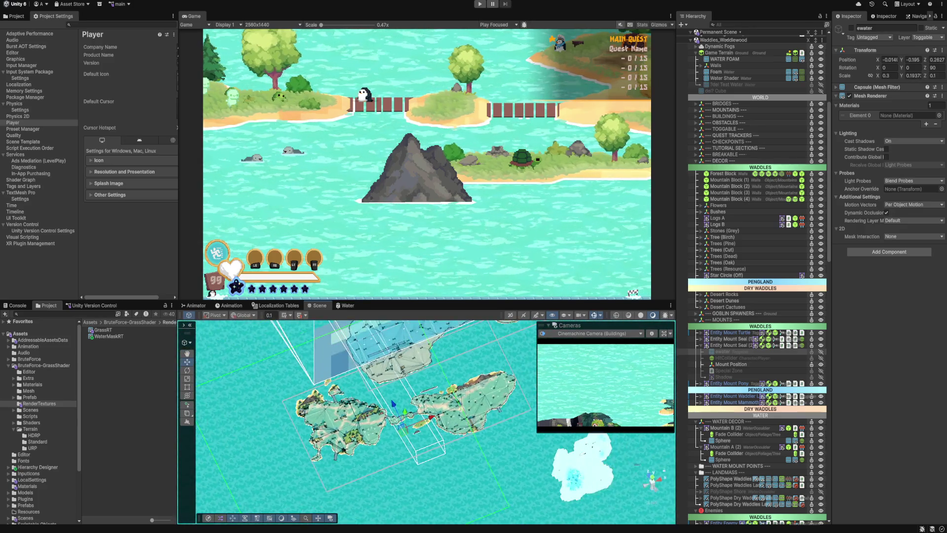
scroll(434, 422, "up", 10)
mouse_move(444, 473)
left_mouse_down()
mouse_move(413, 401)
mouse_move(423, 380)
mouse_move(439, 400)
left_mouse_up()
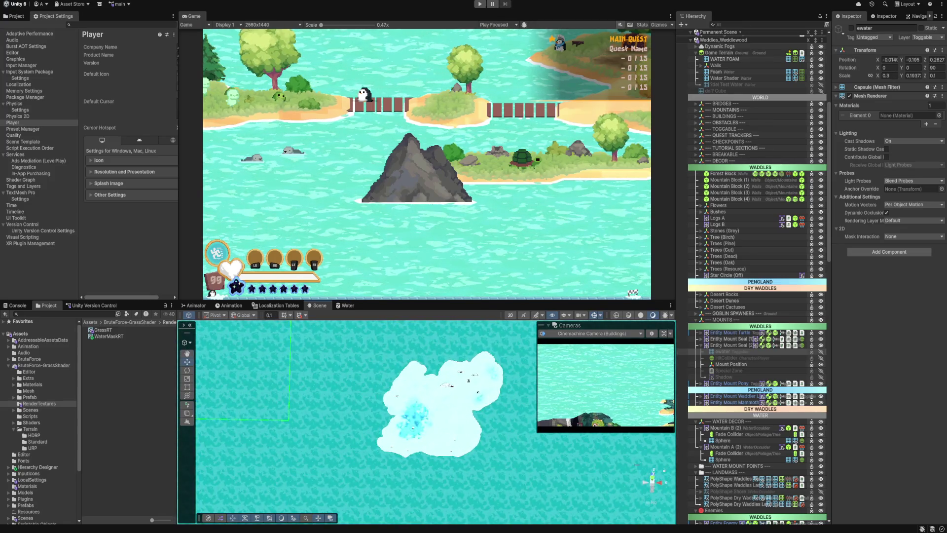
left_click(439, 399)
left_click(407, 430)
mouse_move(407, 430)
left_mouse_down()
mouse_move(407, 382)
mouse_move(393, 415)
left_mouse_up()
left_click(393, 416)
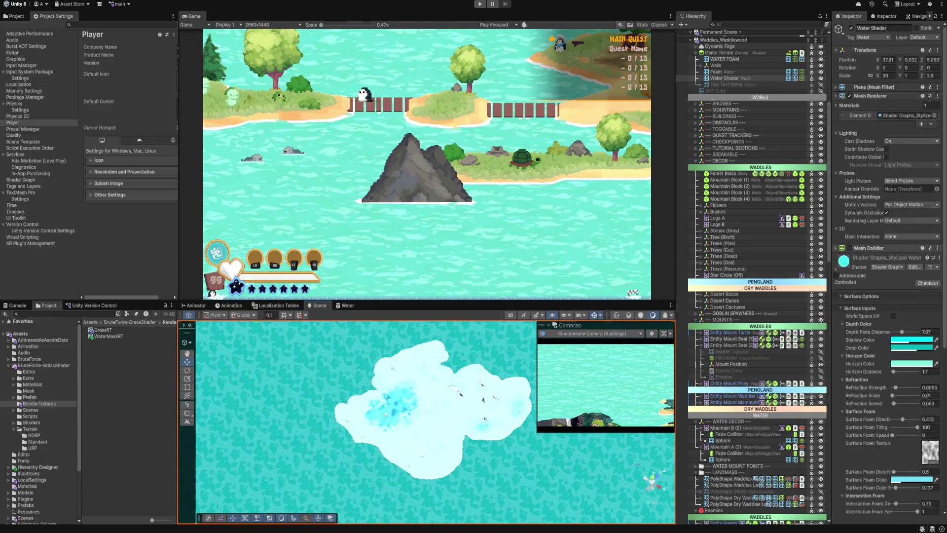
Step: Select Game Terrain from the overlapping objects under the foam in the Scene view
left_click(386, 415)
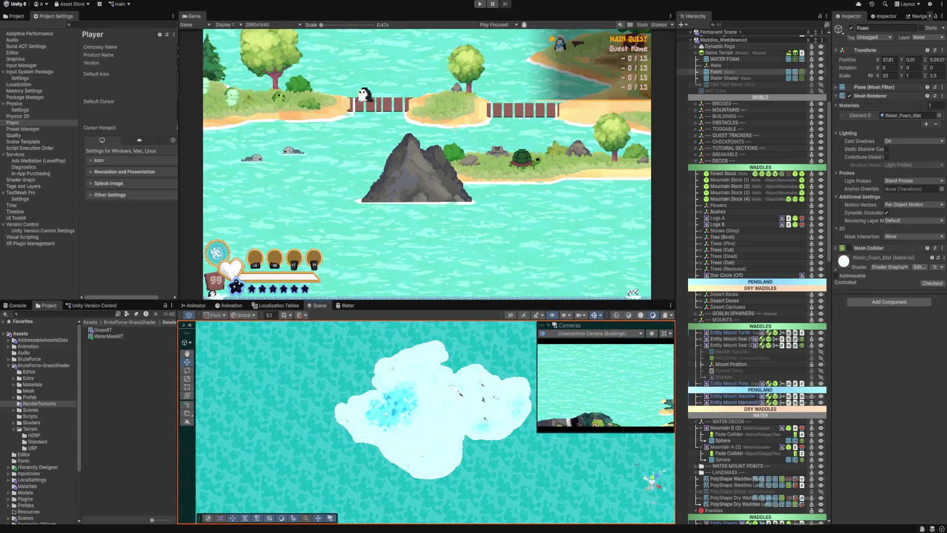
right_click(419, 418)
key("Escape")
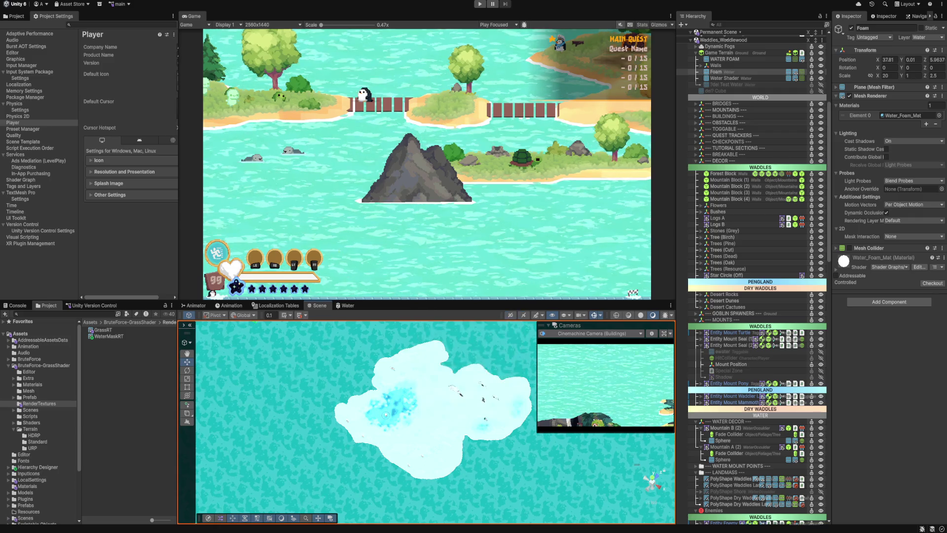
right_click(410, 407)
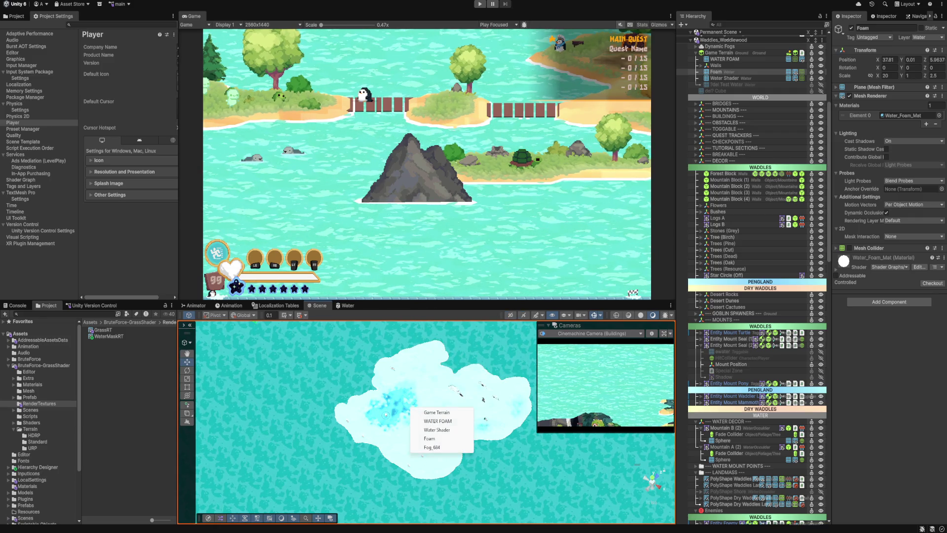
left_click(437, 412)
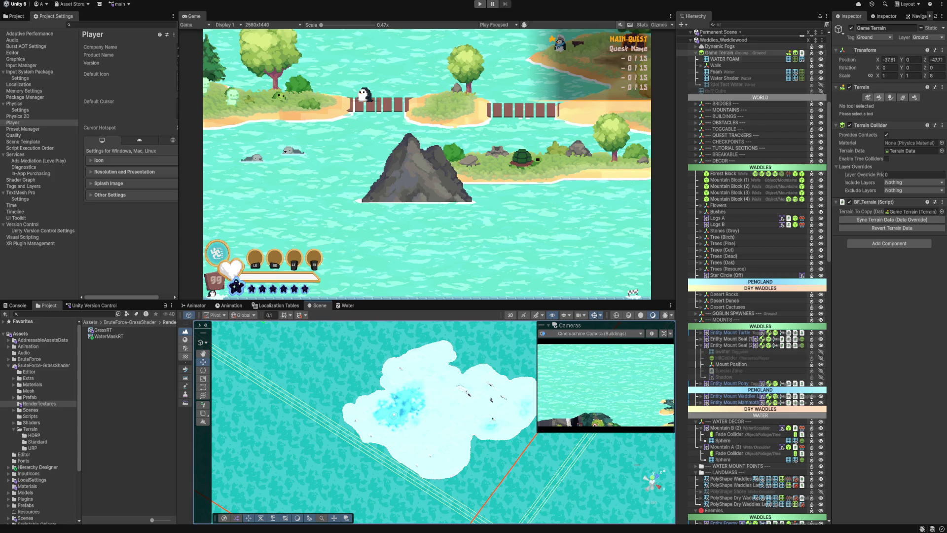
Step: Switch Game Terrain to Paint Terrain and select the Terrain_Snow layer
left_click(879, 97)
left_click(891, 178)
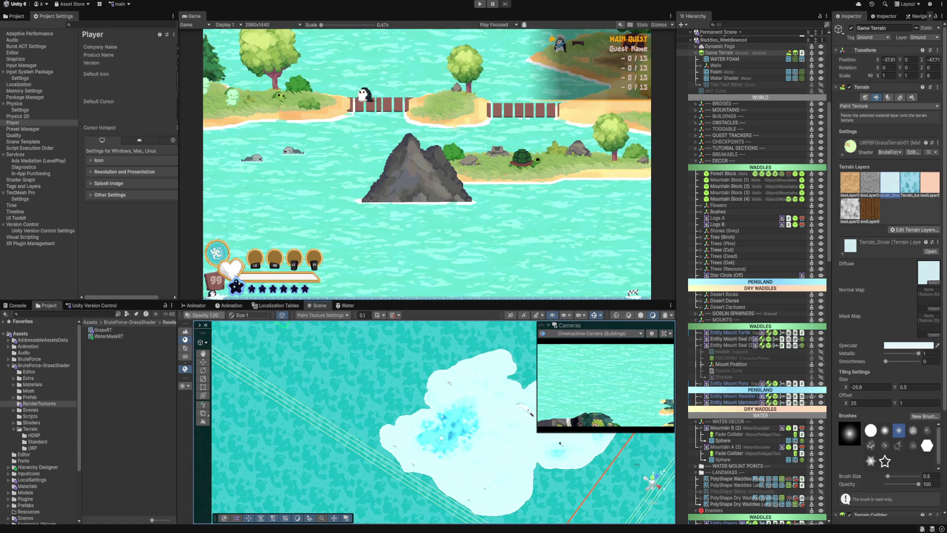
scroll(740, 123, "up", 10)
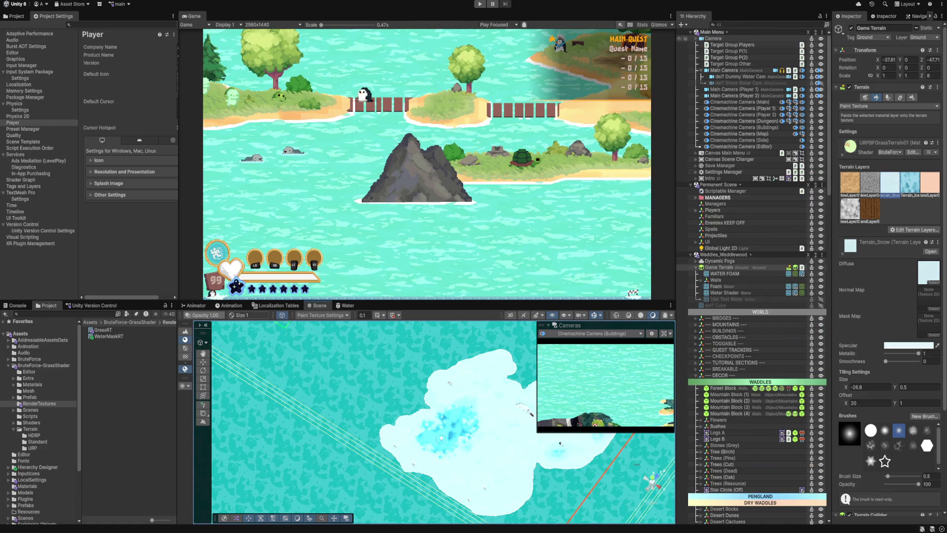
Step: Mark the Managers object '?del', deactivate it, and delete it from the Hierarchy
left_click(695, 38)
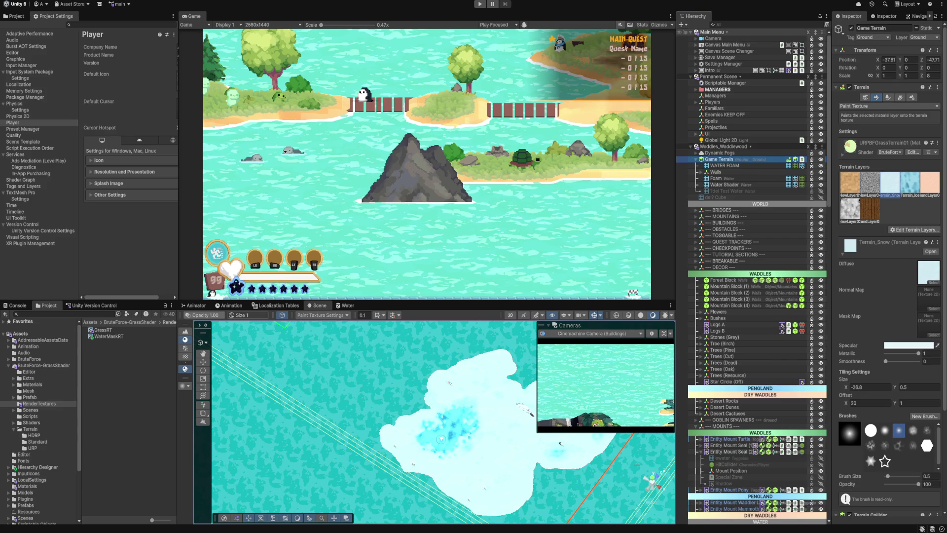
scroll(730, 90, "down", 2)
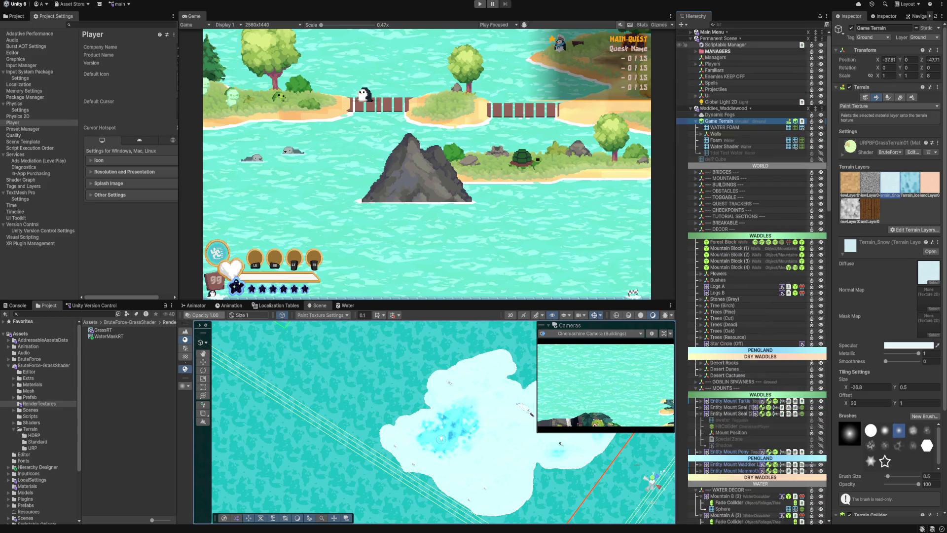
left_click(696, 52)
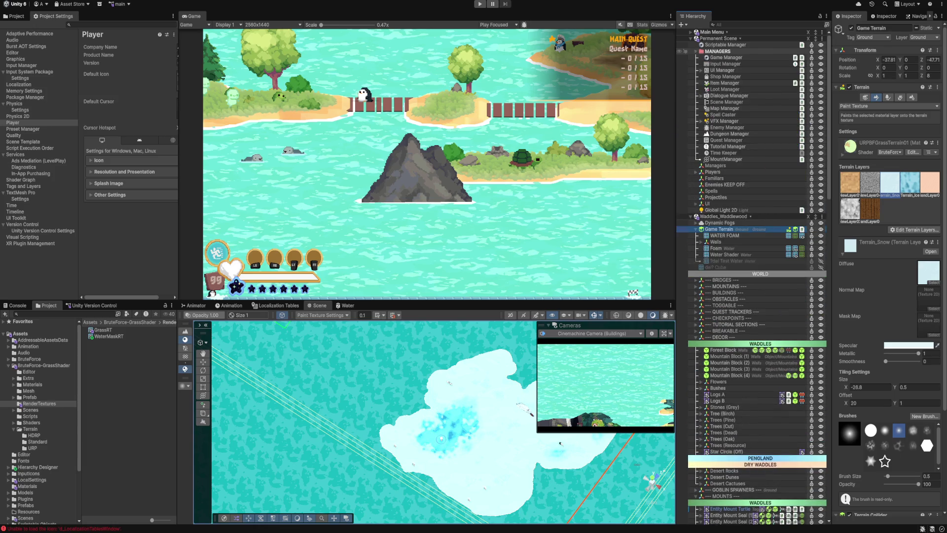
left_click(695, 52)
left_click(715, 57)
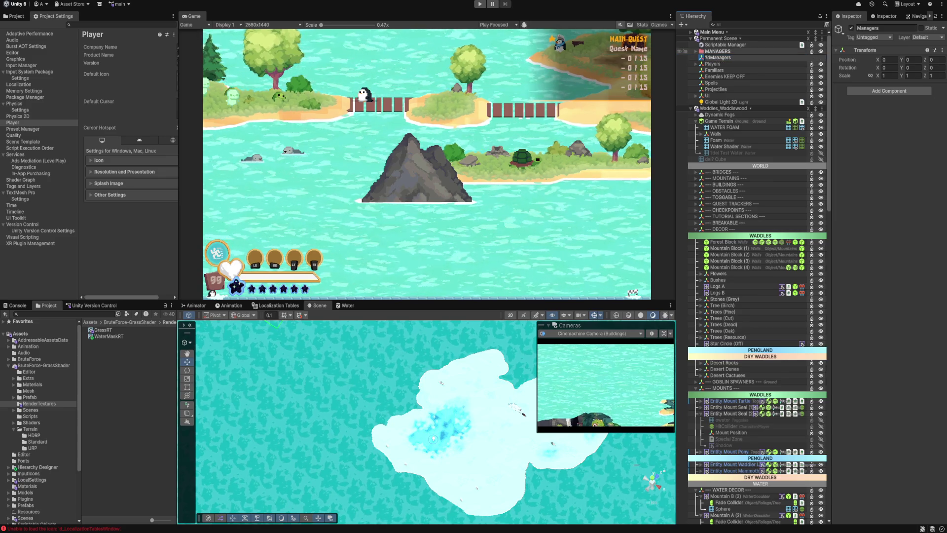
type("?del")
key("alt+shift+a")
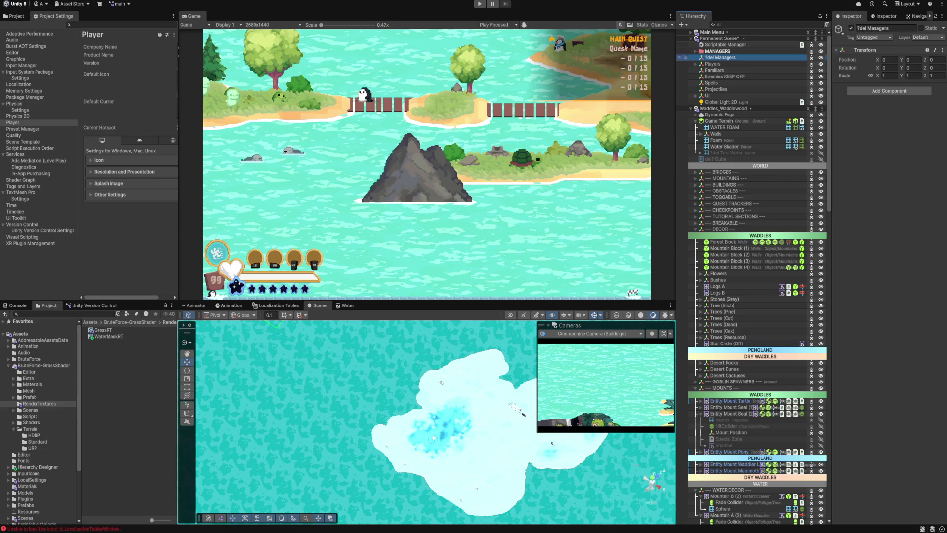
left_click(718, 52)
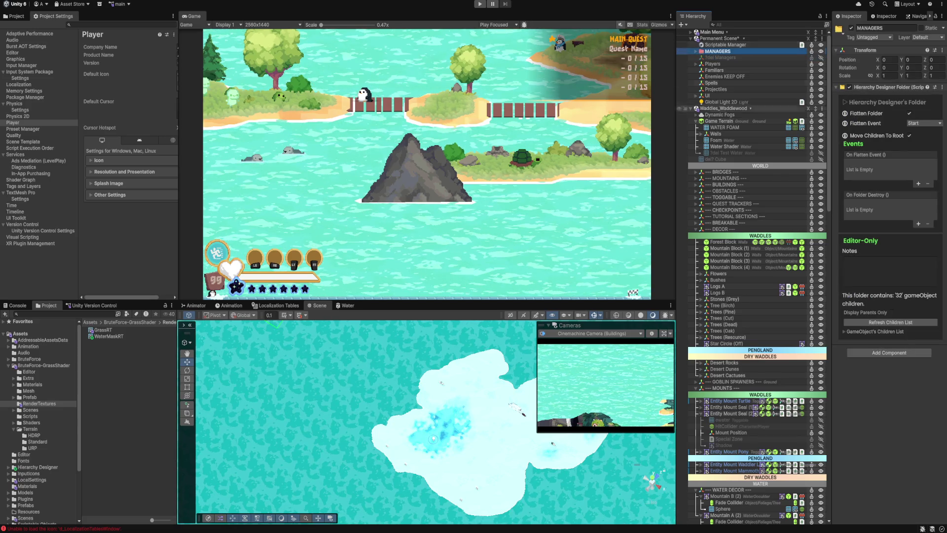
left_click(720, 57)
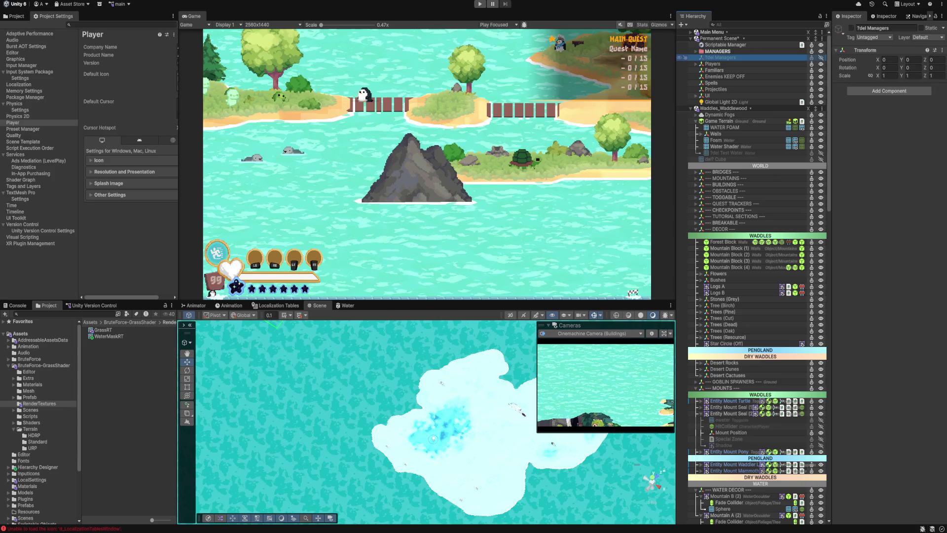
key("Delete")
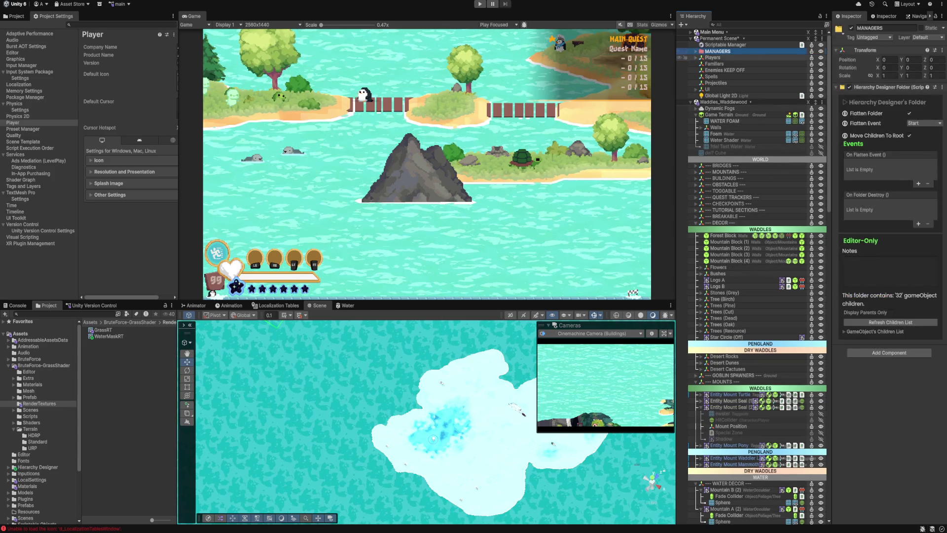
Step: Step through Familiars, WATER FOAM and Walls, ending with Game Terrain selected
left_click(701, 57)
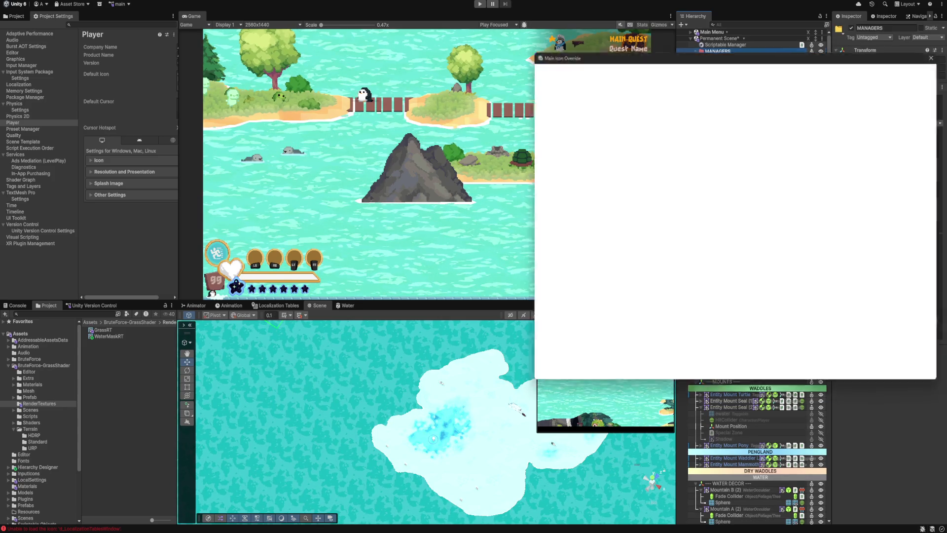
key("Escape")
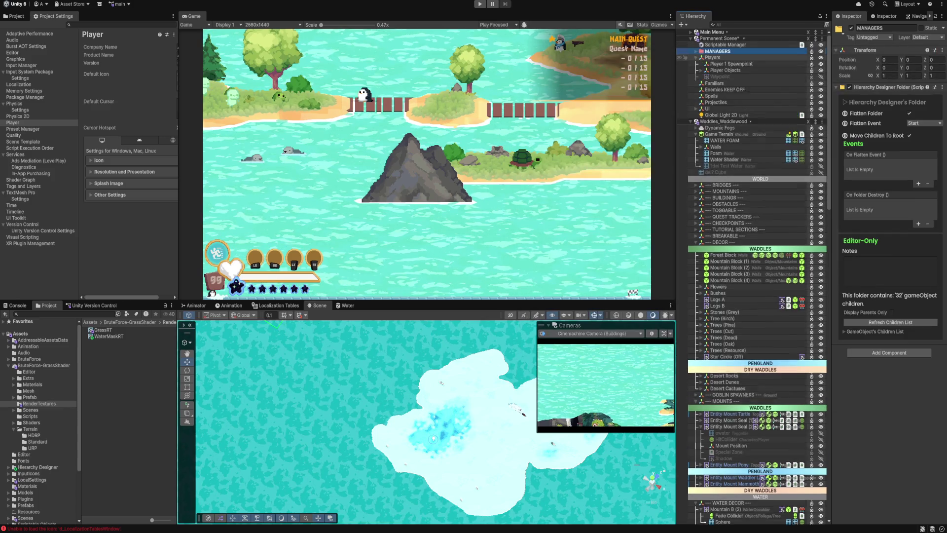
left_click(713, 64)
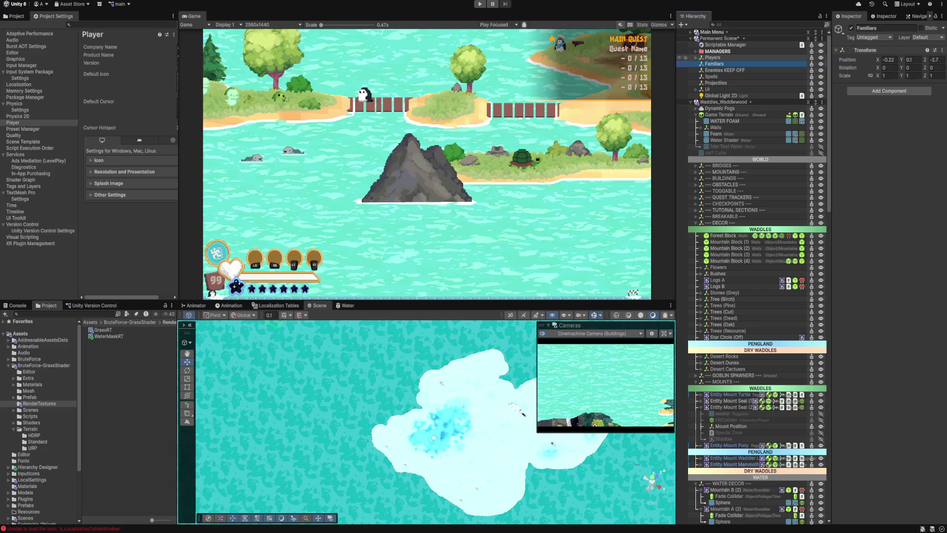
left_click(719, 121)
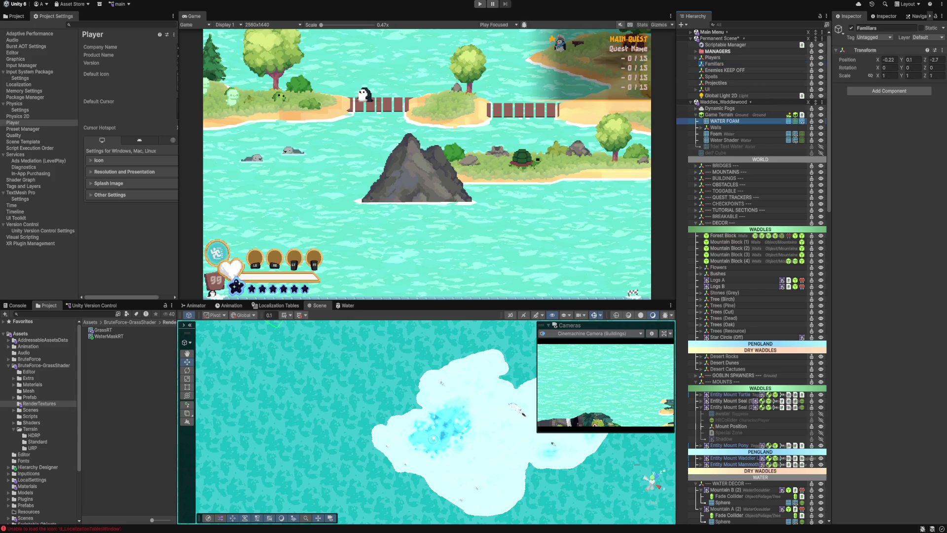
left_click(716, 127)
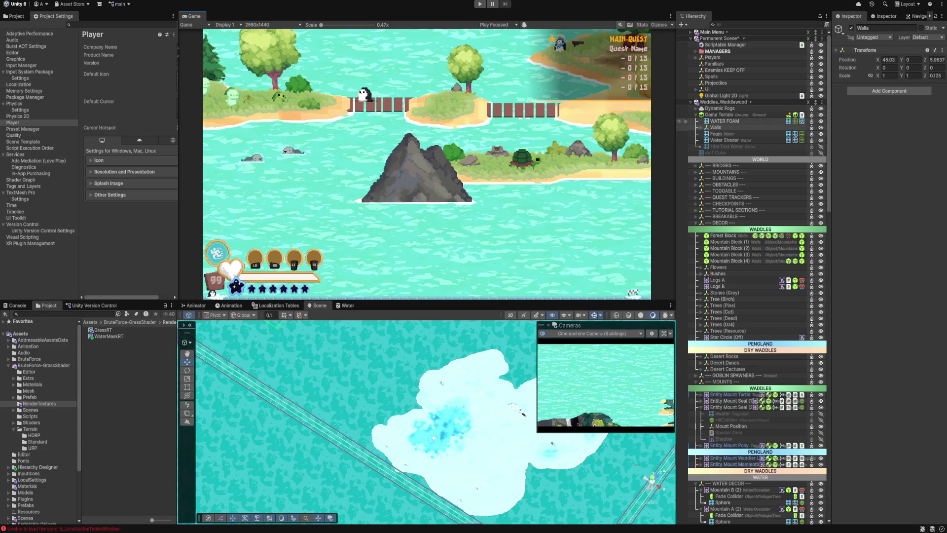
left_click(718, 115)
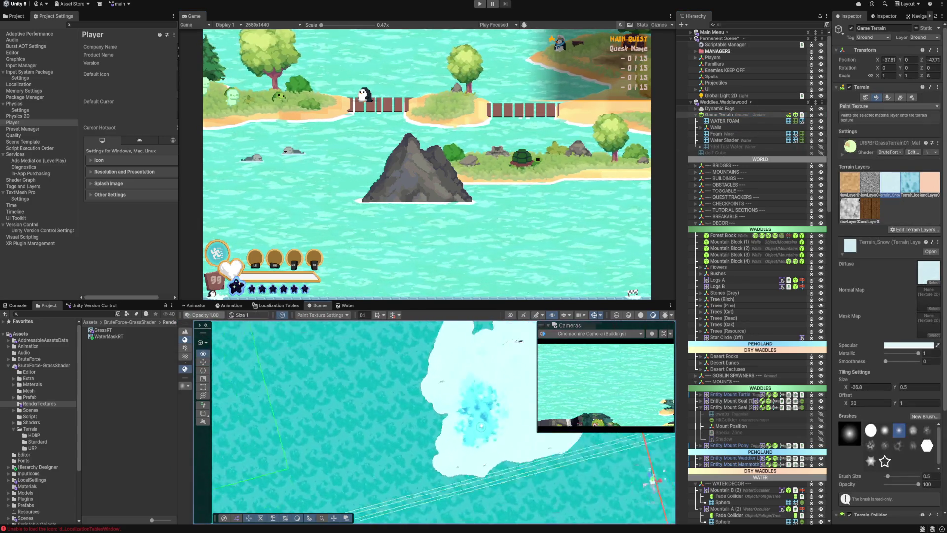
Step: Zoom around the terrain in the Scene view and switch to tree painting mode
scroll(379, 388, "up", 5)
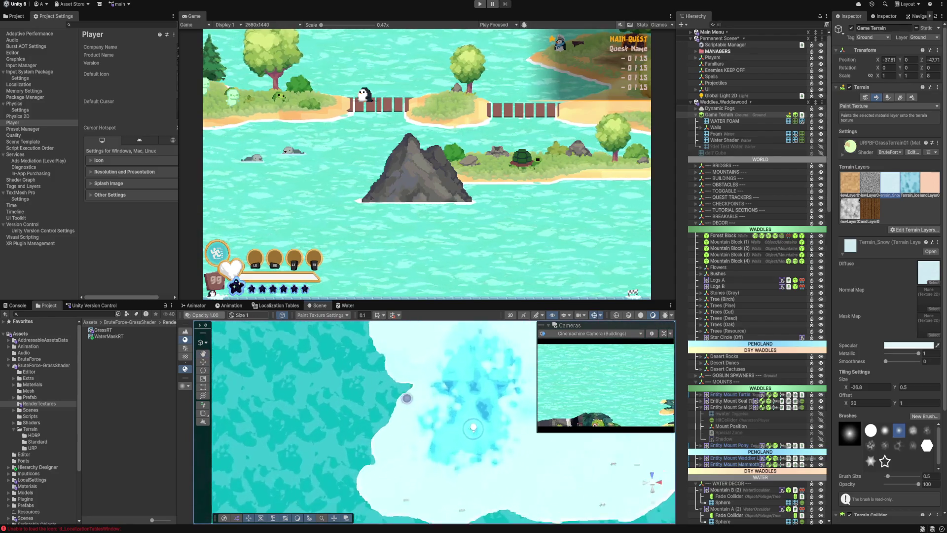
scroll(379, 388, "up", 3)
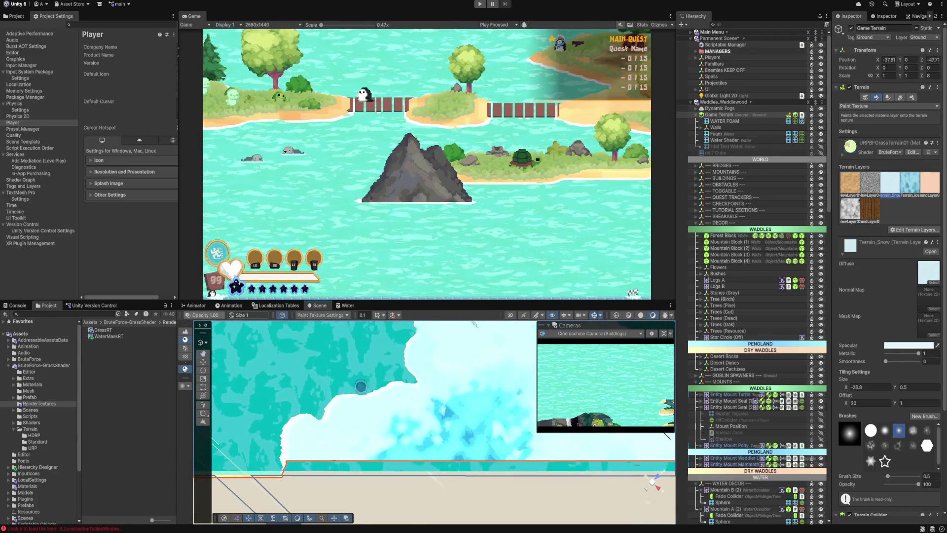
scroll(397, 380, "up", 5)
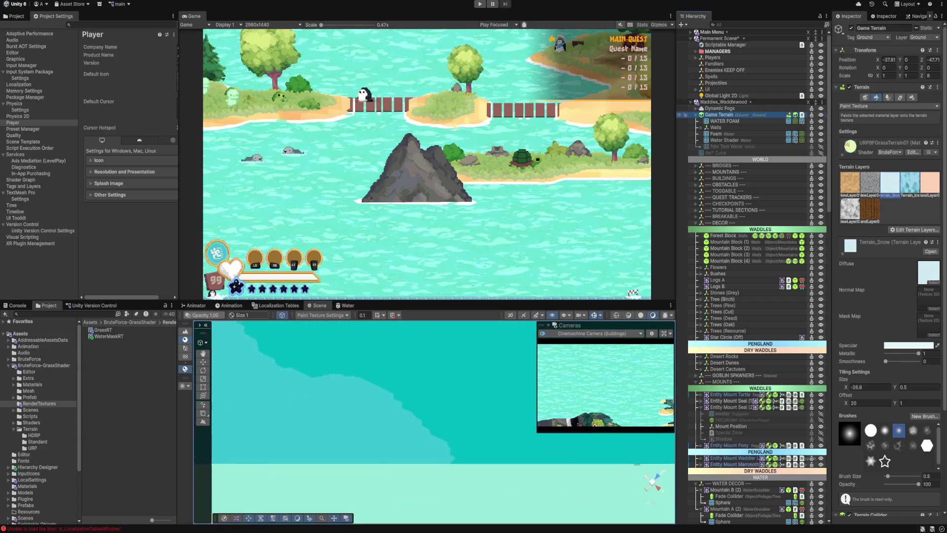
scroll(396, 380, "down", 10)
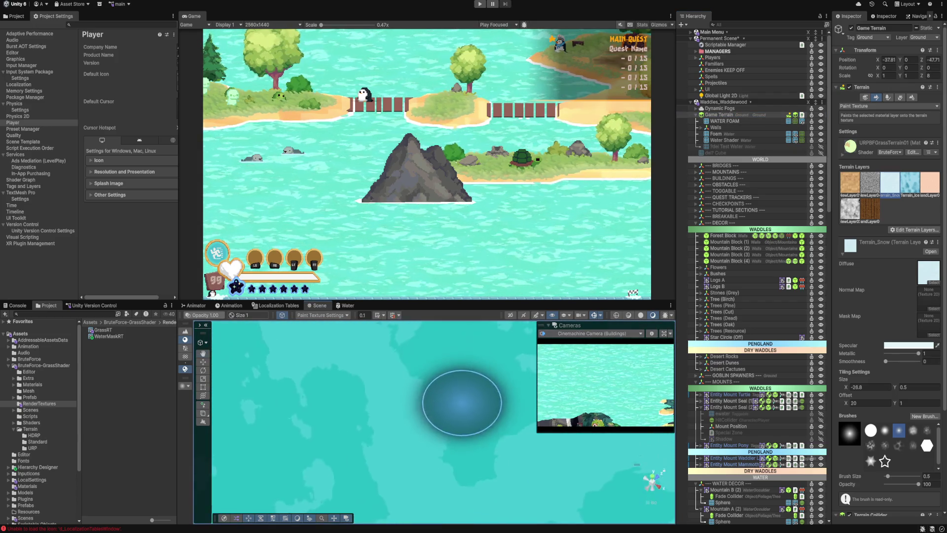
scroll(389, 393, "down", 5)
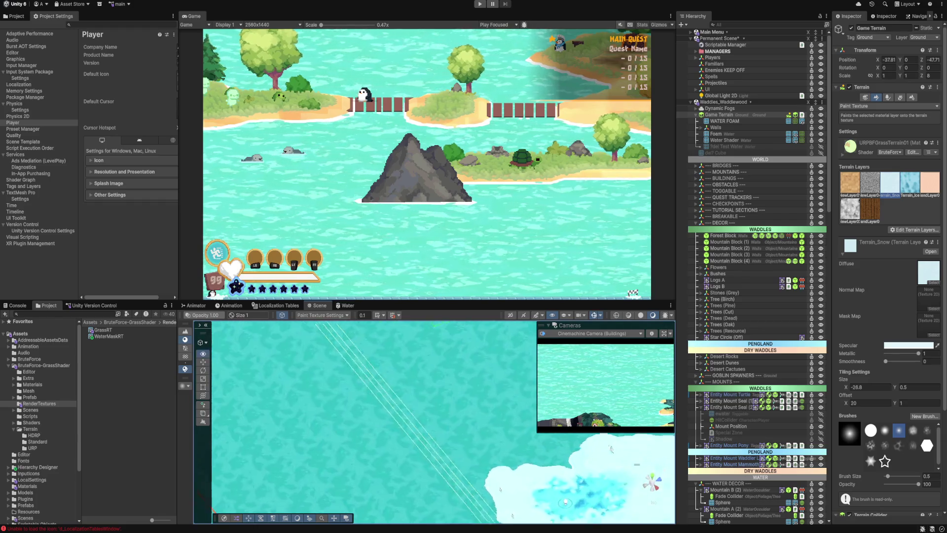
scroll(390, 393, "up", 5)
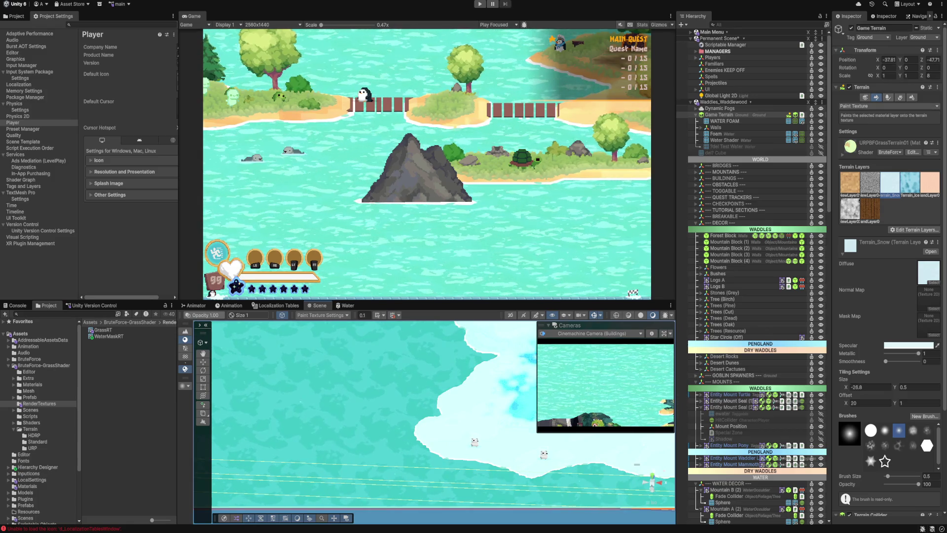
left_click(185, 378)
Step: Cycle through the neighbor-terrain, details and settings tabs, then reopen Paint Terrain's mode list
left_click(867, 97)
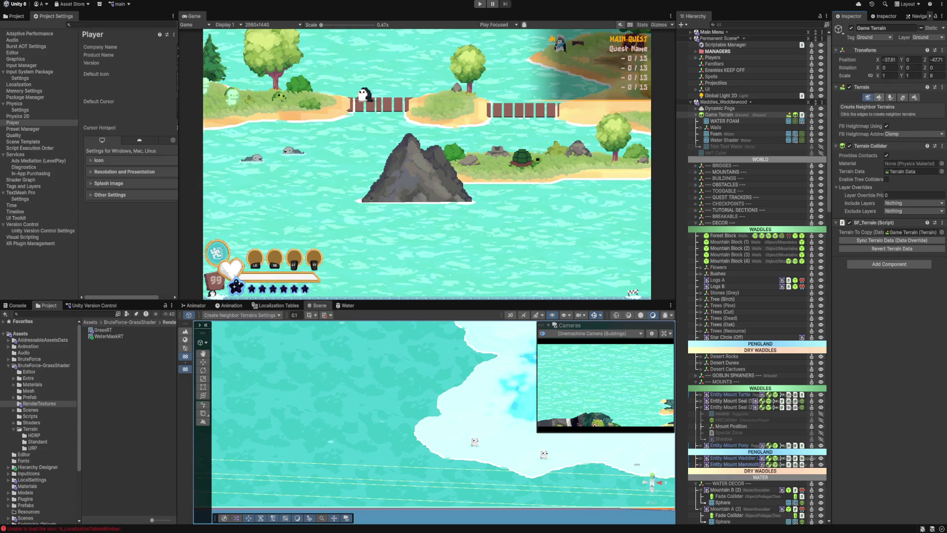
left_click(903, 98)
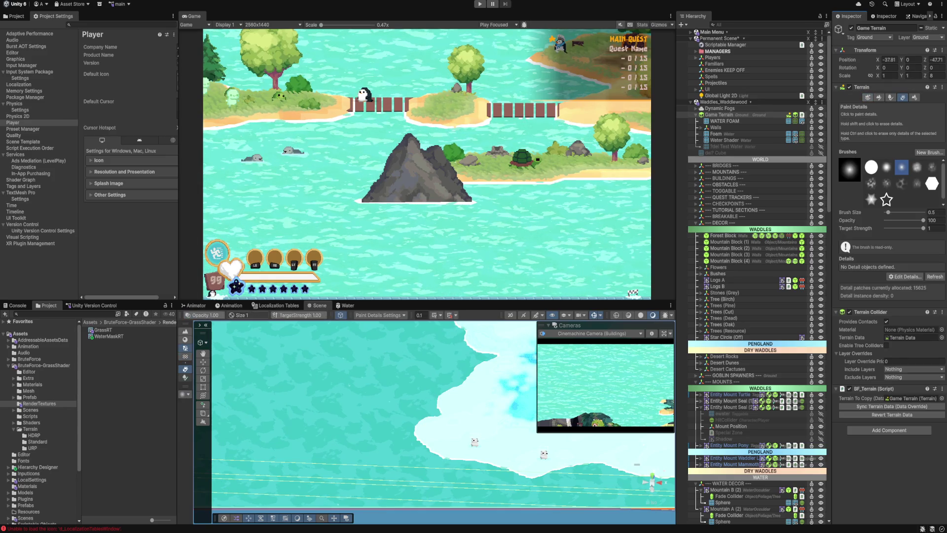
left_click(867, 97)
left_click(903, 97)
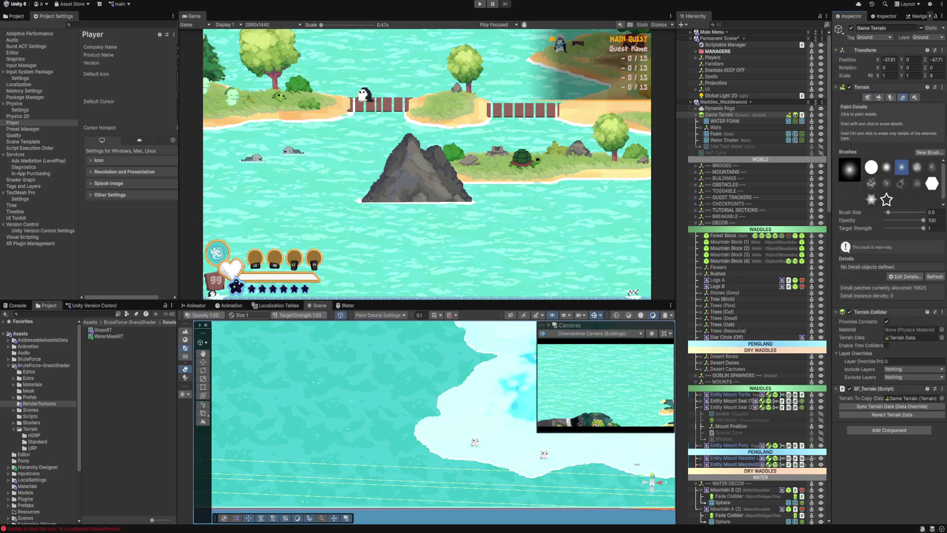
left_click(915, 97)
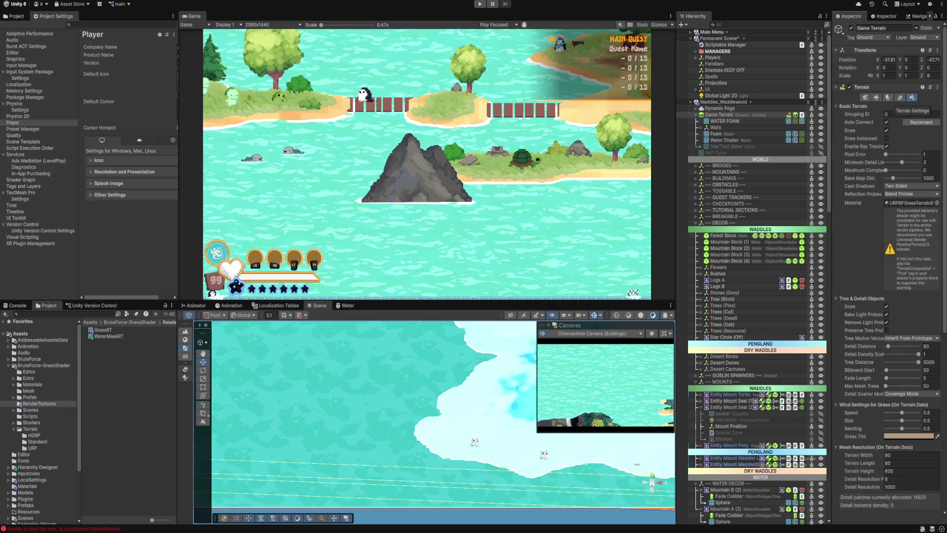
left_click(900, 97)
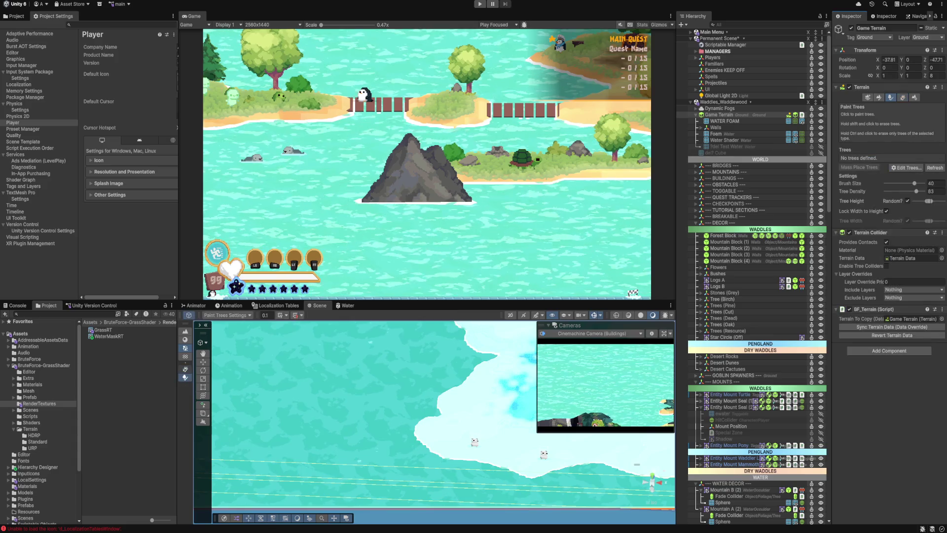
left_click(876, 97)
left_click(878, 106)
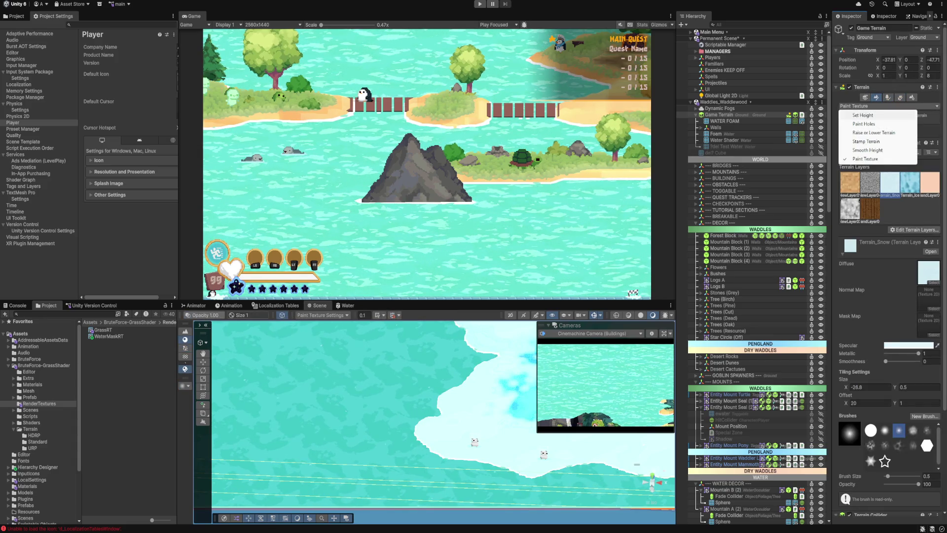
Step: Use Set Height at 0.1 to raise a small sandy terrain patch, redoing the first stroke
left_click(863, 115)
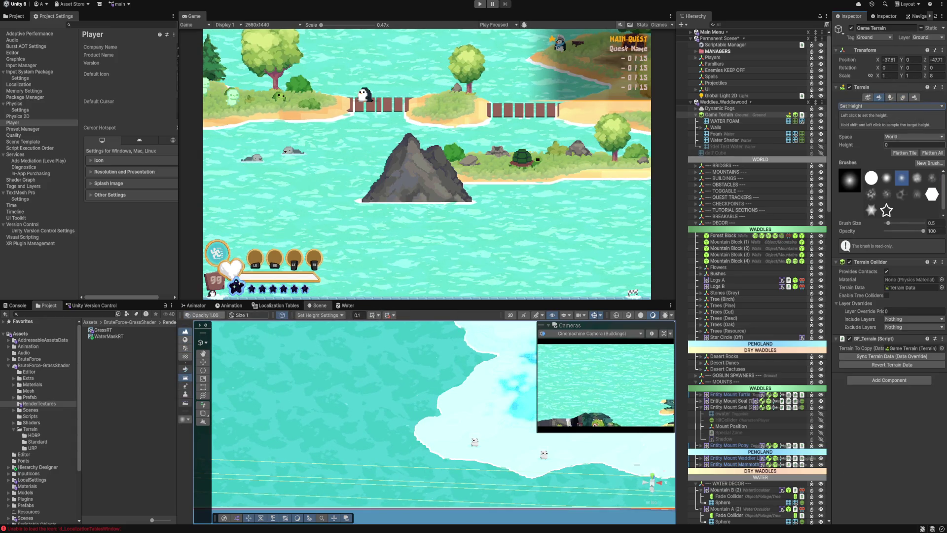
type(".1")
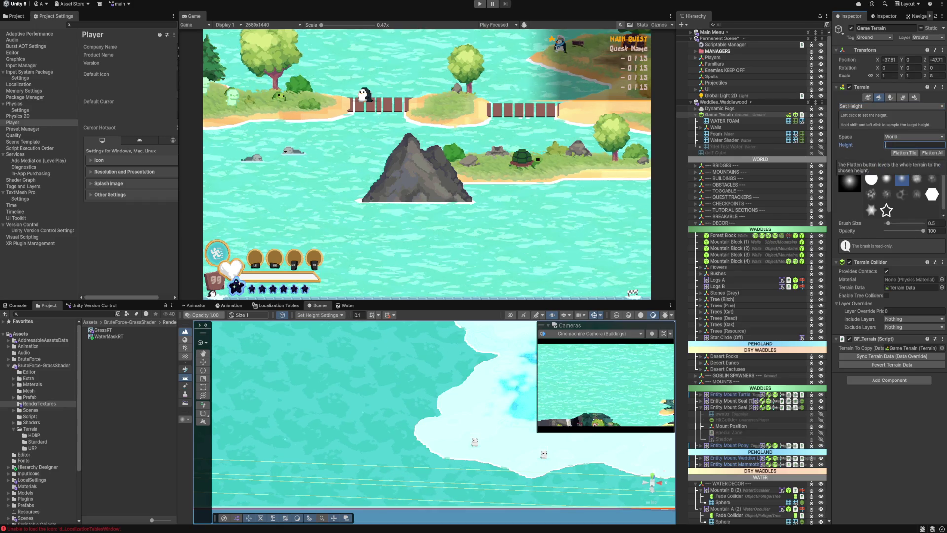
mouse_move(472, 384)
left_mouse_down()
mouse_move(444, 382)
mouse_move(453, 379)
left_mouse_up()
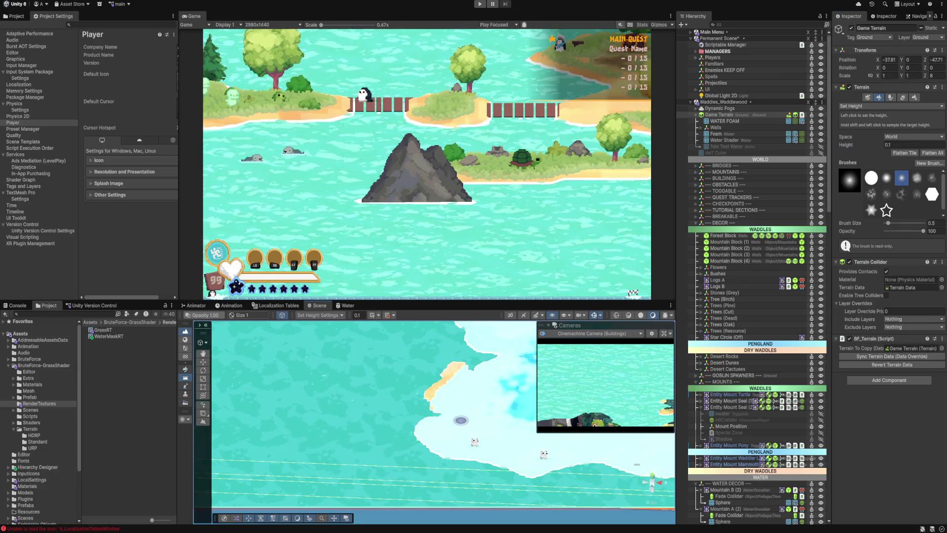
key("ctrl+z")
left_click(428, 410)
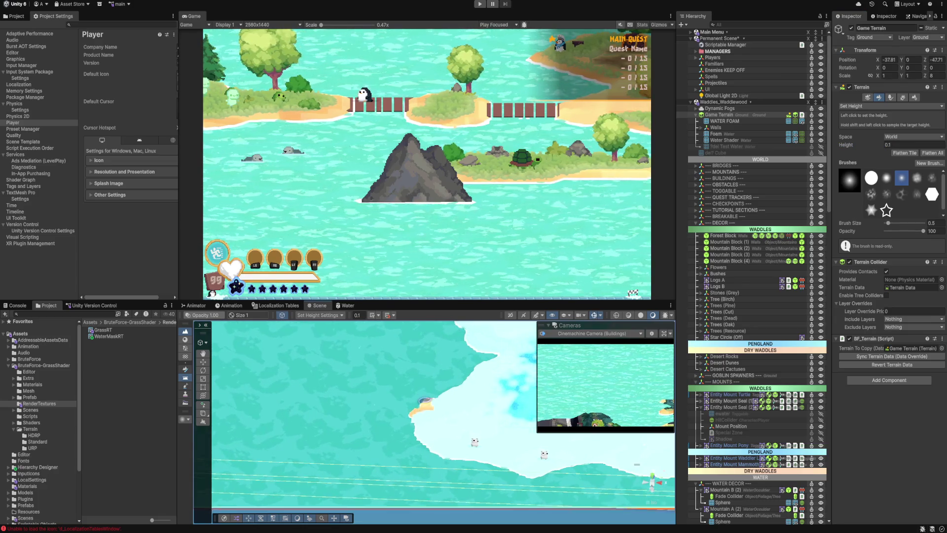
Step: Expand Main Menu > Camera and select the Cinemachine Camera (Editor)
scroll(422, 395, "up", 3)
scroll(422, 396, "up", 3)
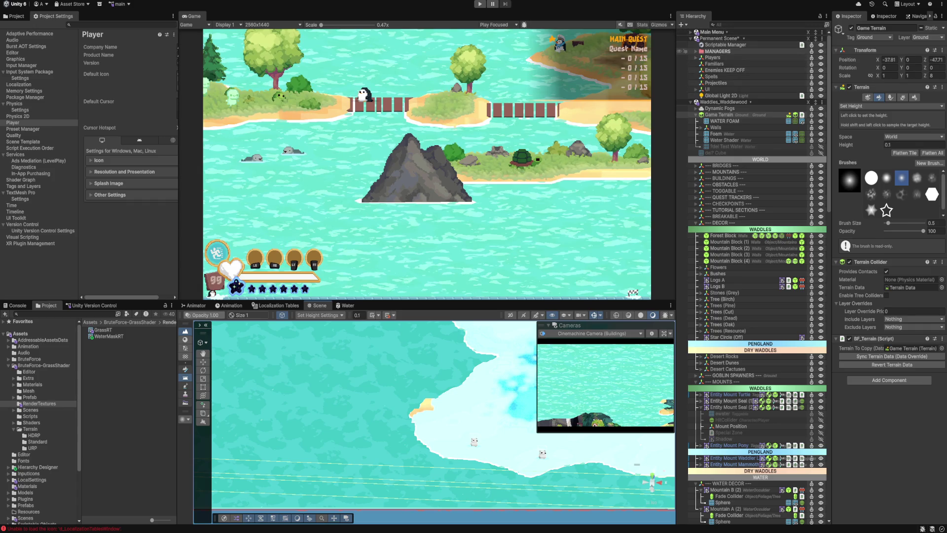
left_click(690, 32)
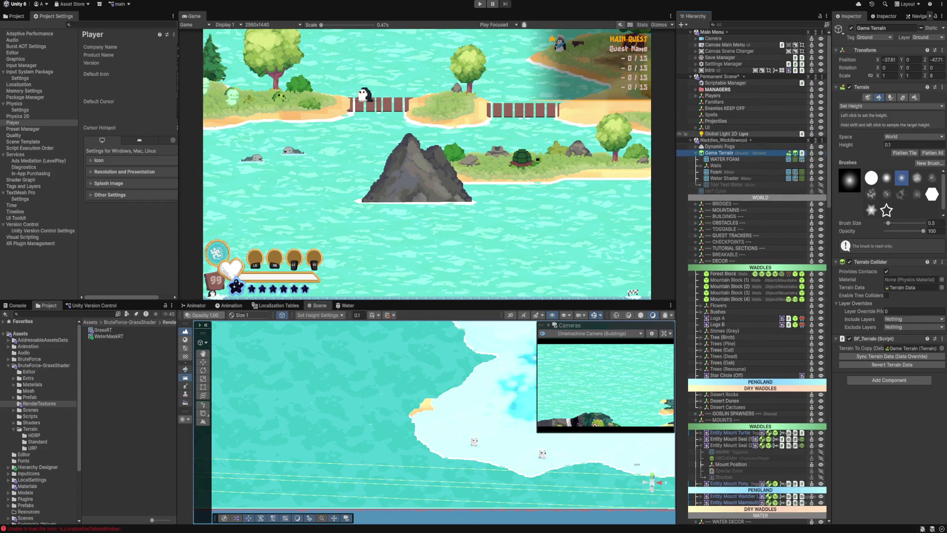
left_click(696, 38)
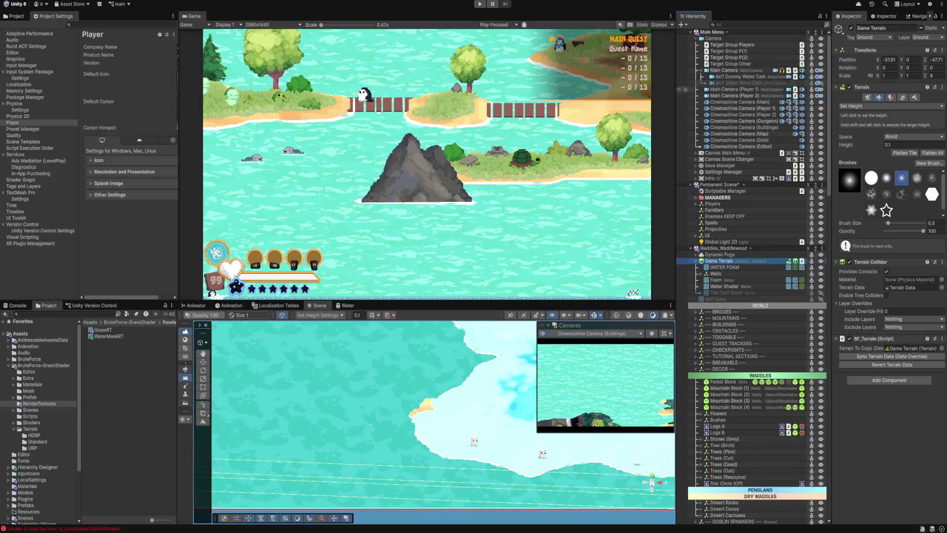
left_click(737, 146)
Step: Move the editor camera to X 33.1 and frame it over the snowy area
double_click(737, 146)
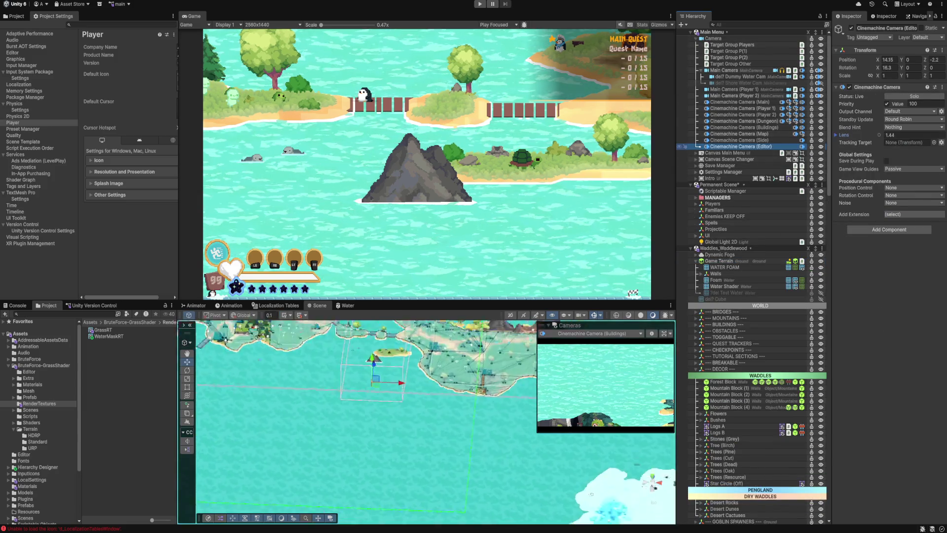
mouse_move(877, 60)
left_mouse_down()
mouse_move(920, 59)
mouse_move(905, 60)
left_mouse_up()
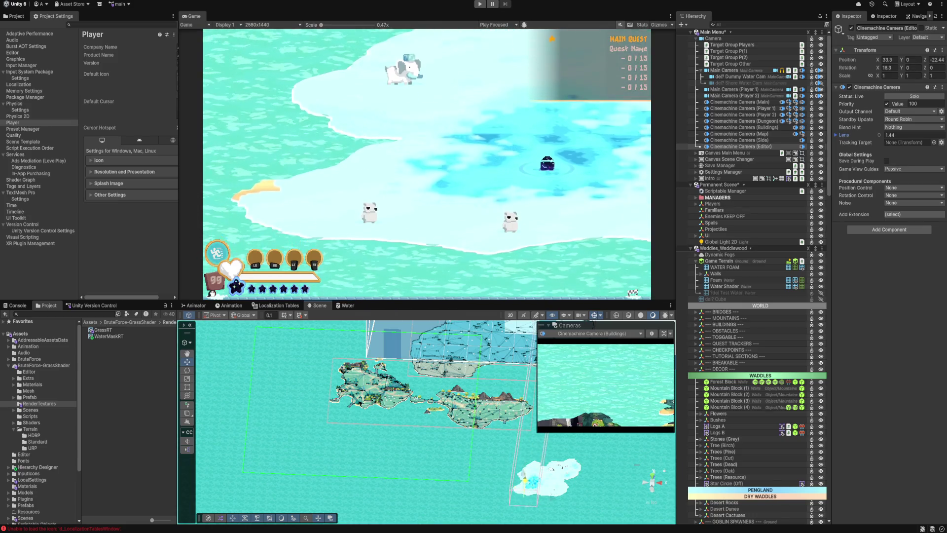
scroll(429, 404, "up", 3)
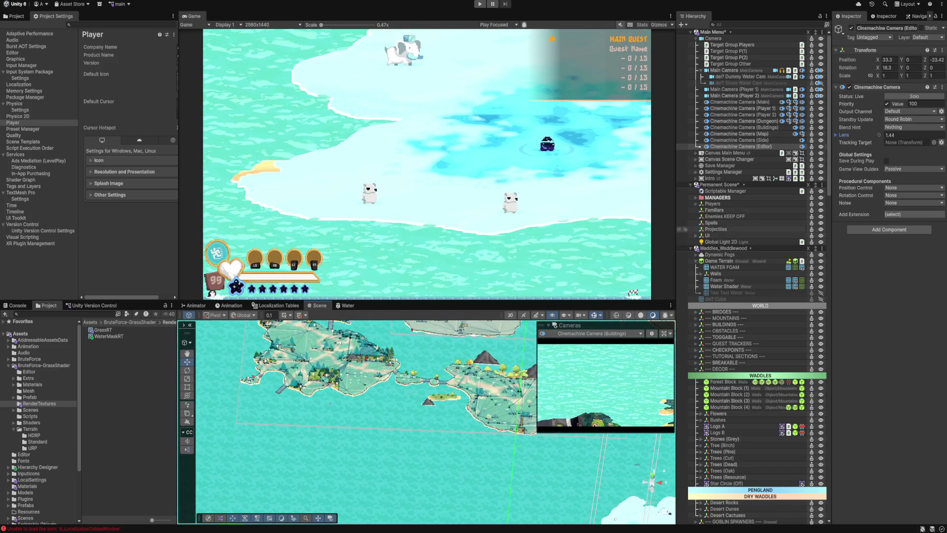
key("f")
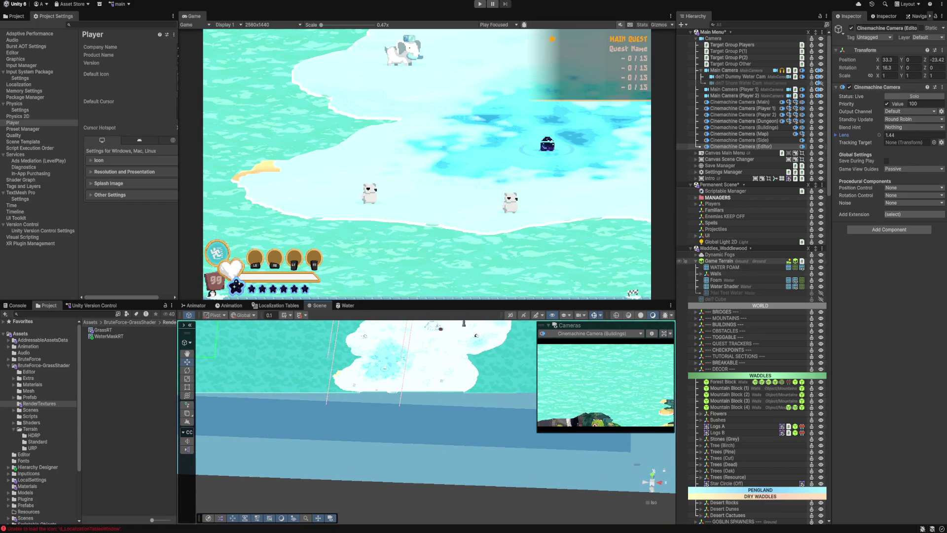
Step: Reselect Game Terrain and set the terrain brush size to 1
left_click(726, 261)
scroll(434, 360, "down", 5)
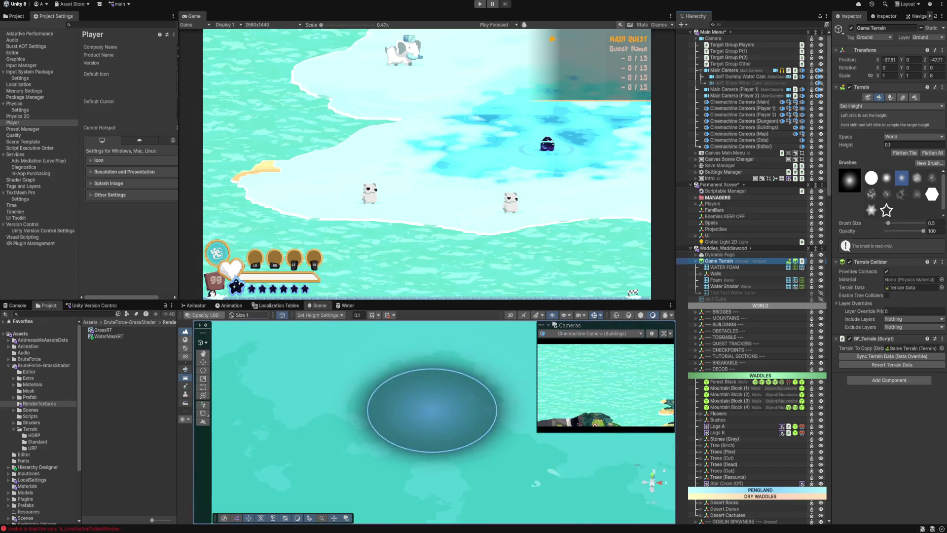
scroll(332, 381, "down", 3)
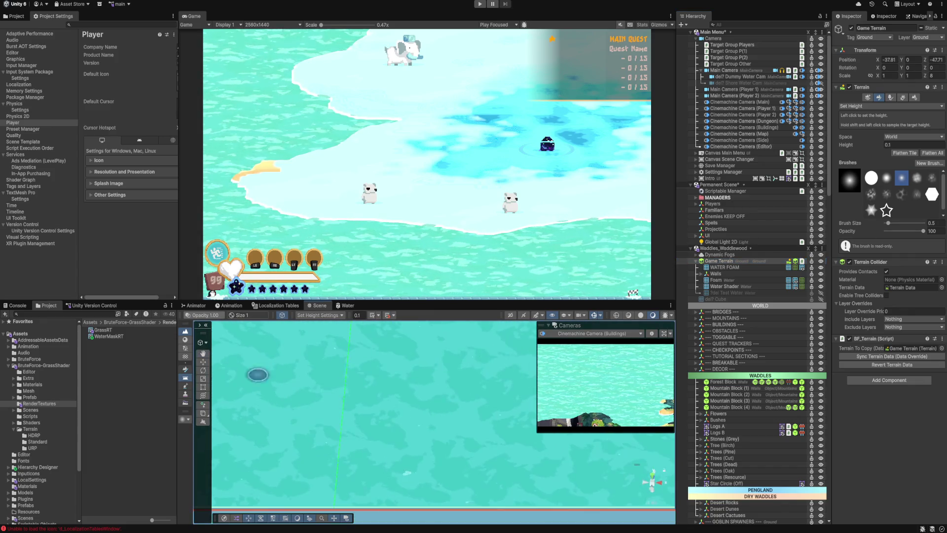
scroll(434, 420, "down", 5)
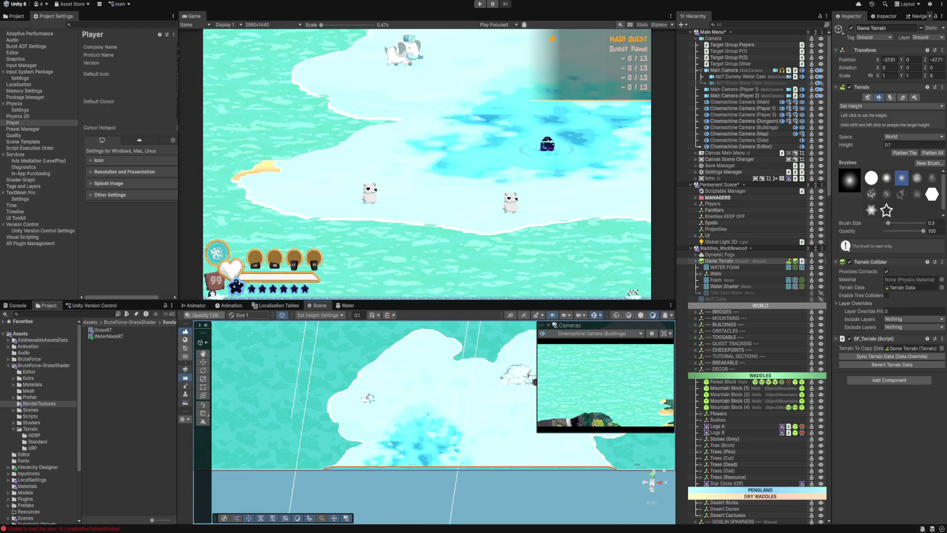
left_click_drag(888, 223, 890, 223)
scroll(345, 410, "down", 2)
left_click_drag(435, 426, 472, 414)
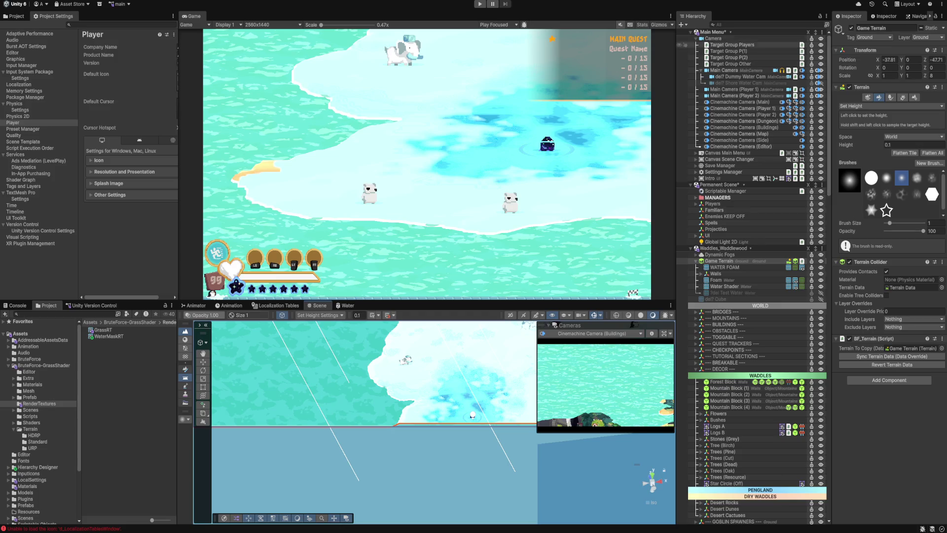
Step: Collapse the Main Menu, Waddles_Waddlewood and Permanent scenes and frame the whole island
left_click(691, 31)
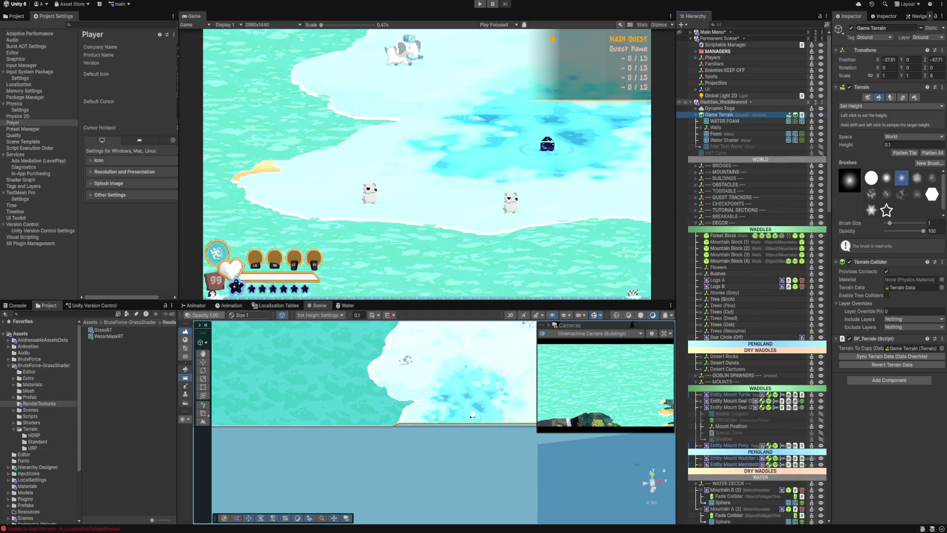
left_click(690, 102)
left_click(691, 38)
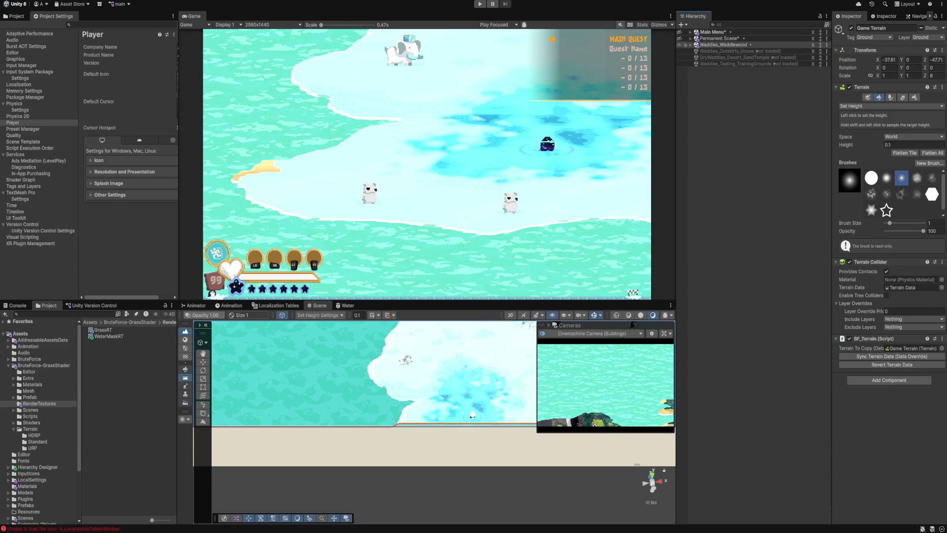
key("f")
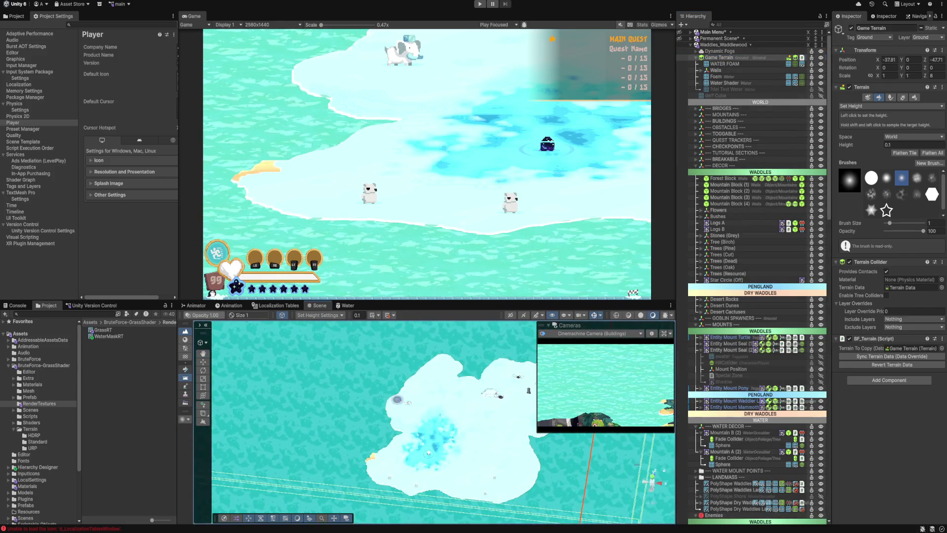
Step: Raise sand at height 0.1 along the left, lower-right and upper-left shores, plus a loop offshore
mouse_move(379, 423)
left_mouse_down()
mouse_move(380, 414)
mouse_move(365, 431)
mouse_move(395, 377)
mouse_move(386, 382)
mouse_move(395, 412)
mouse_move(386, 414)
mouse_move(406, 398)
mouse_move(360, 426)
mouse_move(384, 395)
mouse_move(416, 390)
left_mouse_up()
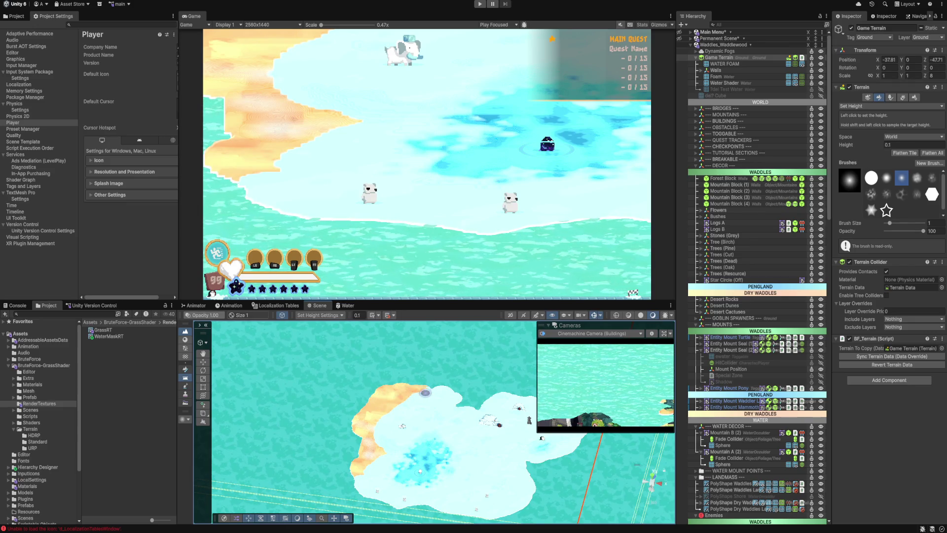
key("f")
mouse_move(473, 449)
left_mouse_down()
mouse_move(497, 448)
mouse_move(493, 462)
mouse_move(505, 458)
mouse_move(489, 504)
left_mouse_up()
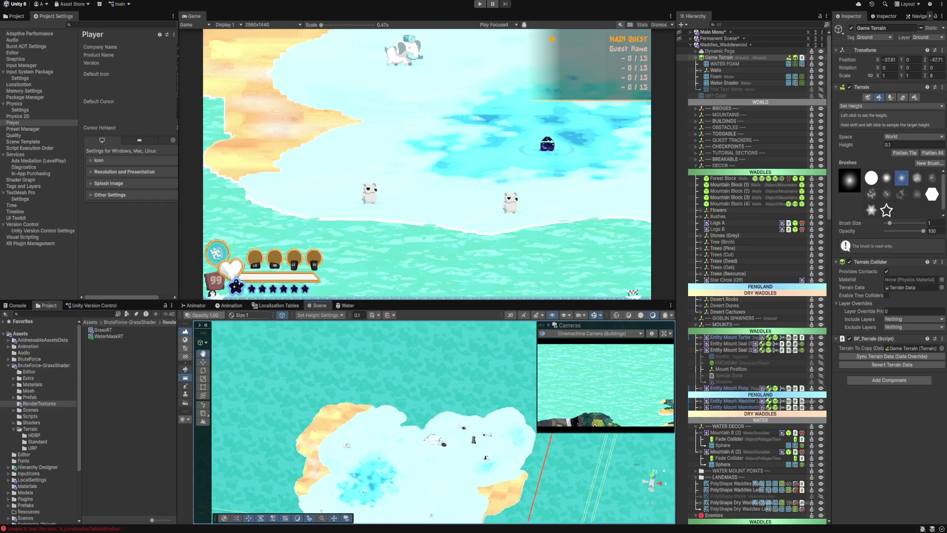
mouse_move(402, 433)
left_mouse_down()
mouse_move(402, 414)
mouse_move(422, 428)
mouse_move(431, 407)
left_mouse_up()
mouse_move(376, 433)
left_mouse_down()
mouse_move(353, 429)
mouse_move(340, 464)
mouse_move(375, 469)
mouse_move(378, 440)
mouse_move(356, 446)
left_mouse_up()
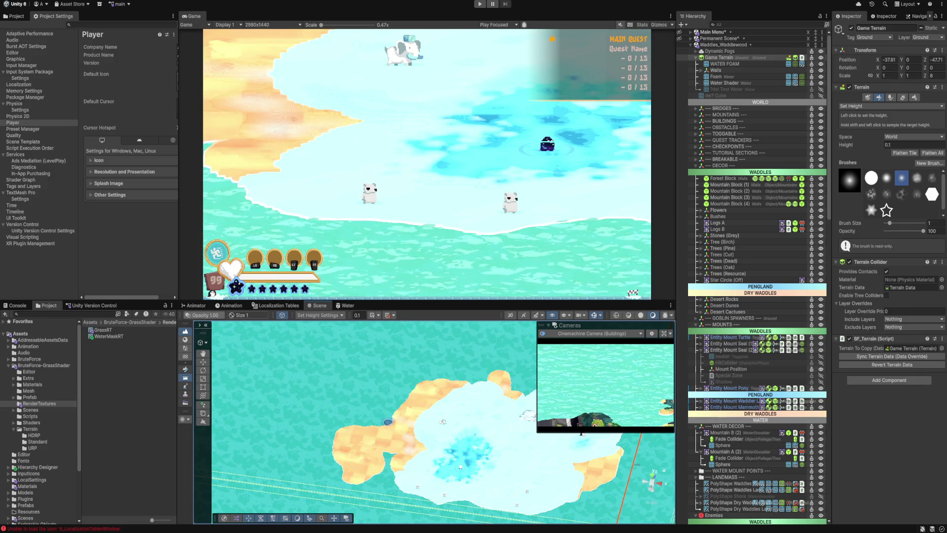
mouse_move(383, 415)
left_mouse_down()
mouse_move(389, 408)
mouse_move(368, 400)
mouse_move(402, 393)
left_mouse_up()
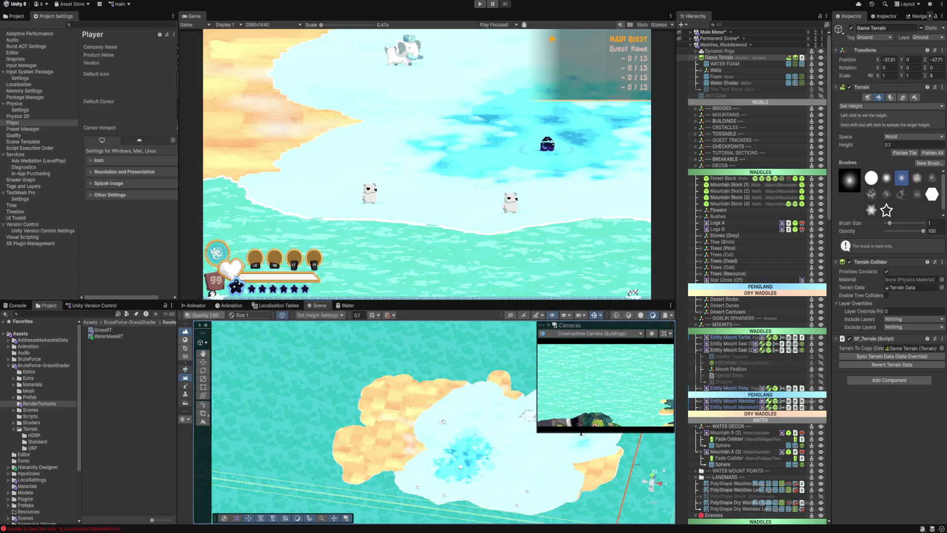
left_click(890, 223)
left_click(890, 106)
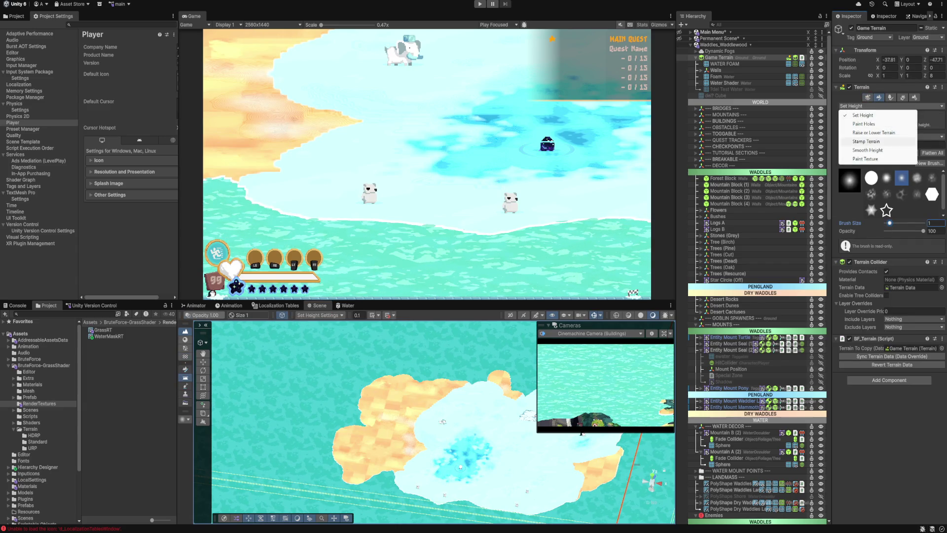
Step: Paint the snow texture over the left-shore sand patches, then return to Set Height
left_click(883, 152)
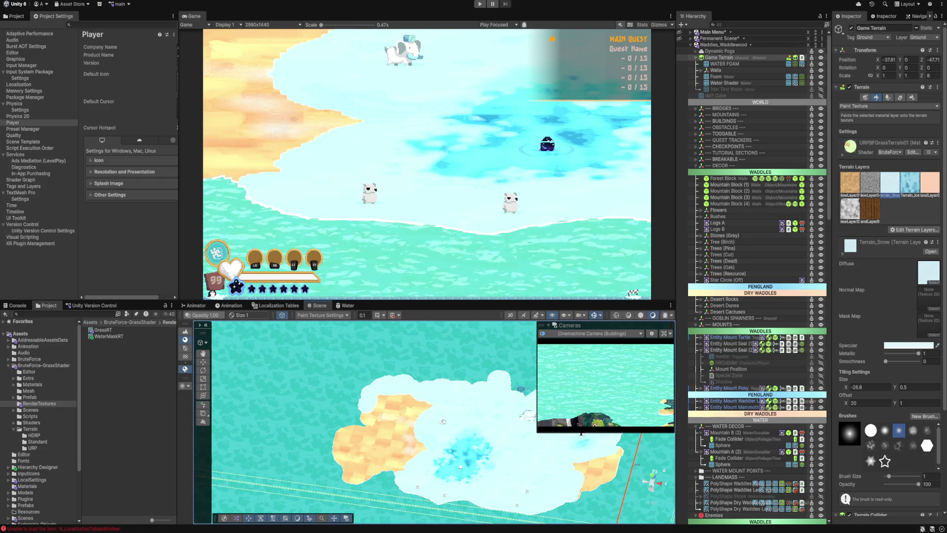
left_click_drag(375, 390, 494, 378)
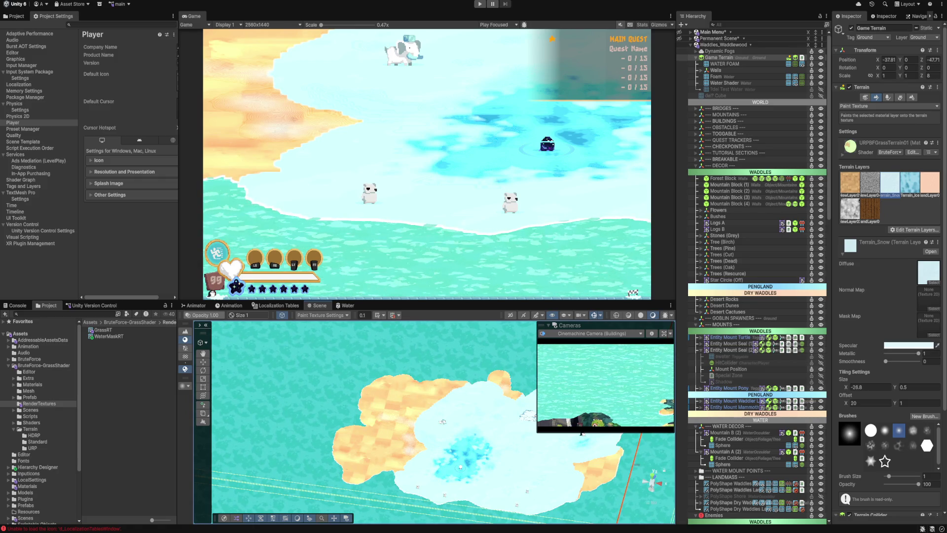
mouse_move(393, 395)
left_mouse_down()
mouse_move(383, 395)
mouse_move(500, 385)
mouse_move(350, 385)
mouse_move(391, 433)
mouse_move(418, 430)
left_mouse_up()
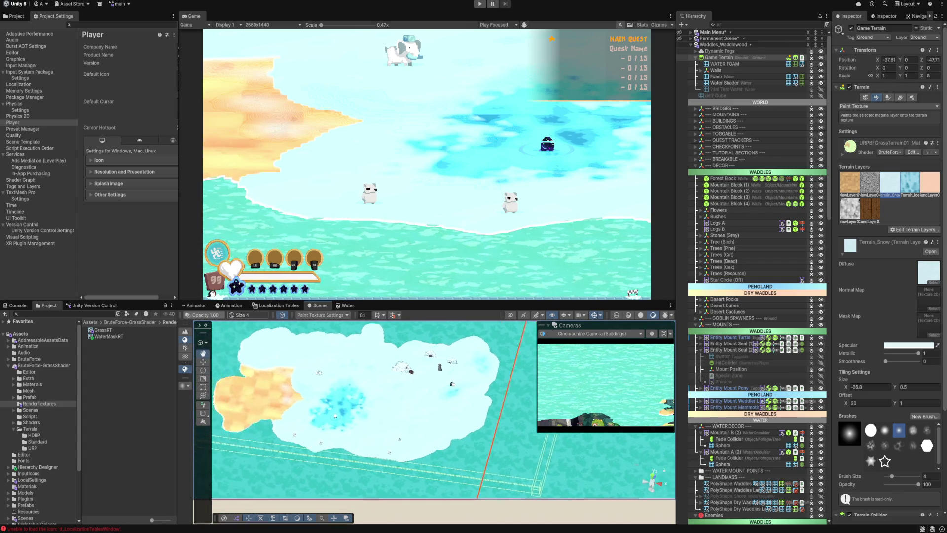
mouse_move(317, 391)
left_mouse_down()
mouse_move(332, 377)
mouse_move(309, 365)
mouse_move(304, 386)
mouse_move(292, 386)
mouse_move(291, 413)
mouse_move(321, 401)
left_mouse_up()
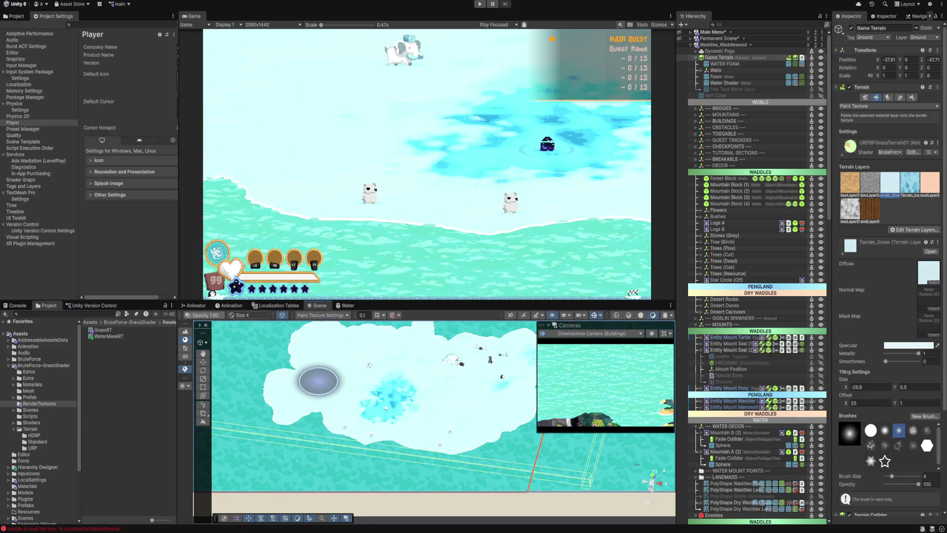
scroll(346, 390, "down", 3)
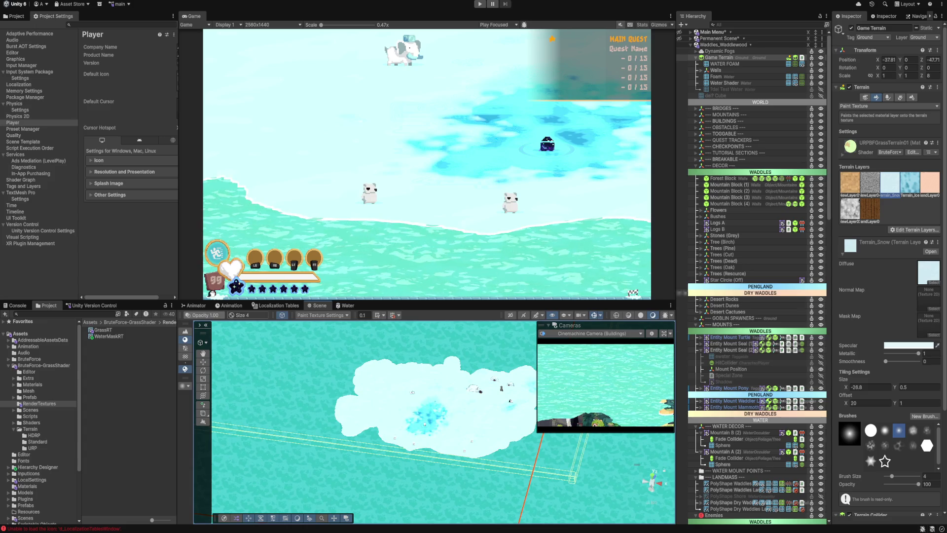
left_click(888, 106)
left_click(861, 139)
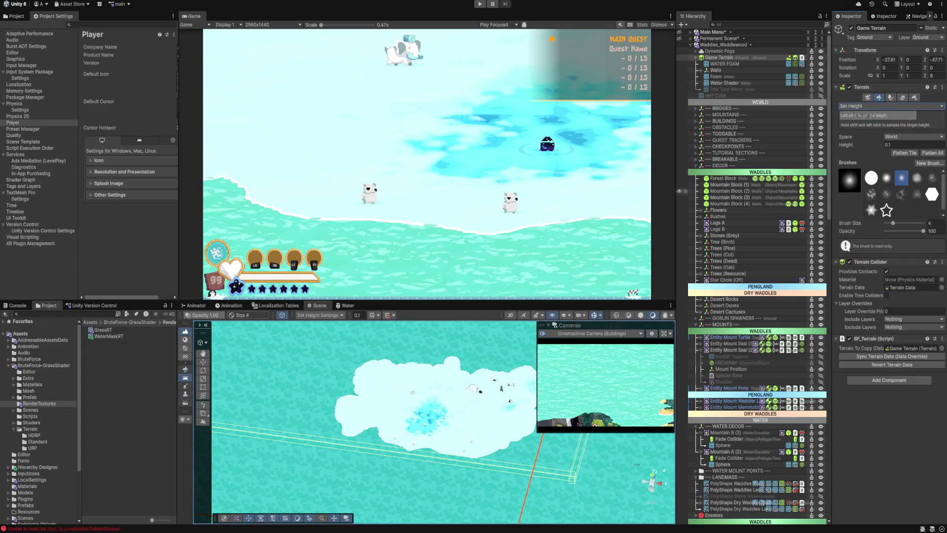
left_click(372, 426)
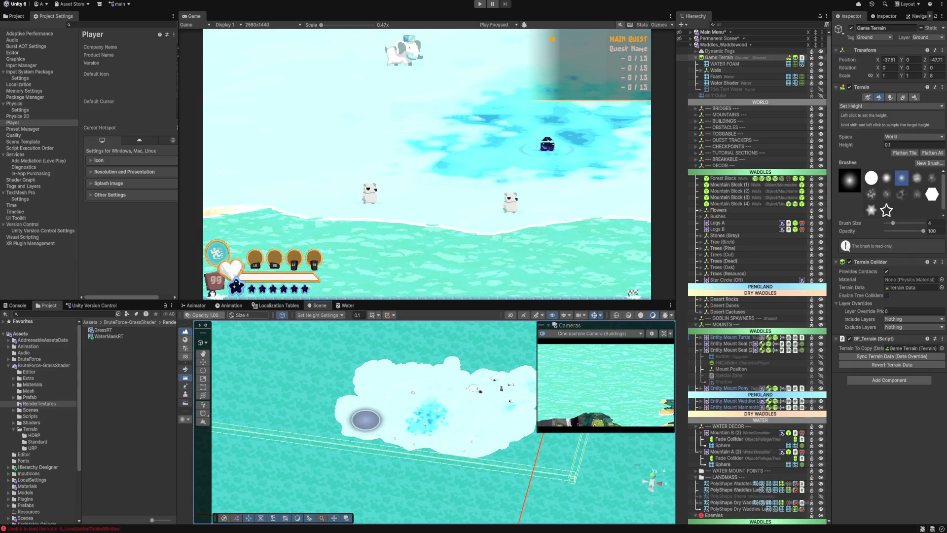
key("ctrl+z")
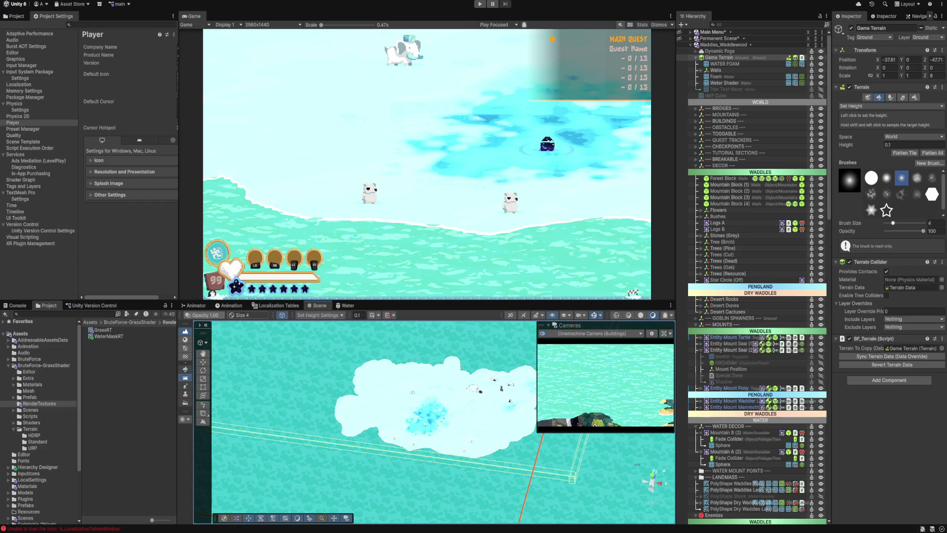
type("1")
key("Return")
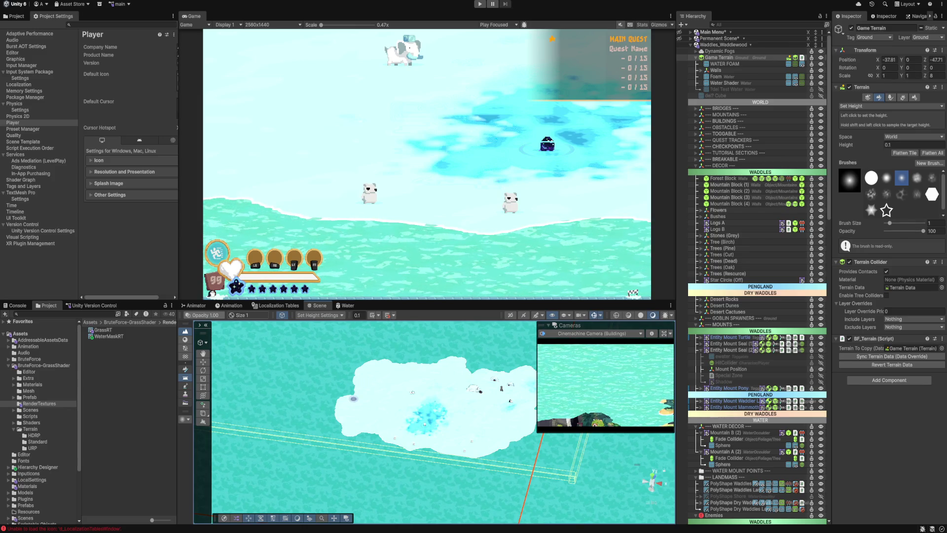
scroll(398, 419, "up", 5)
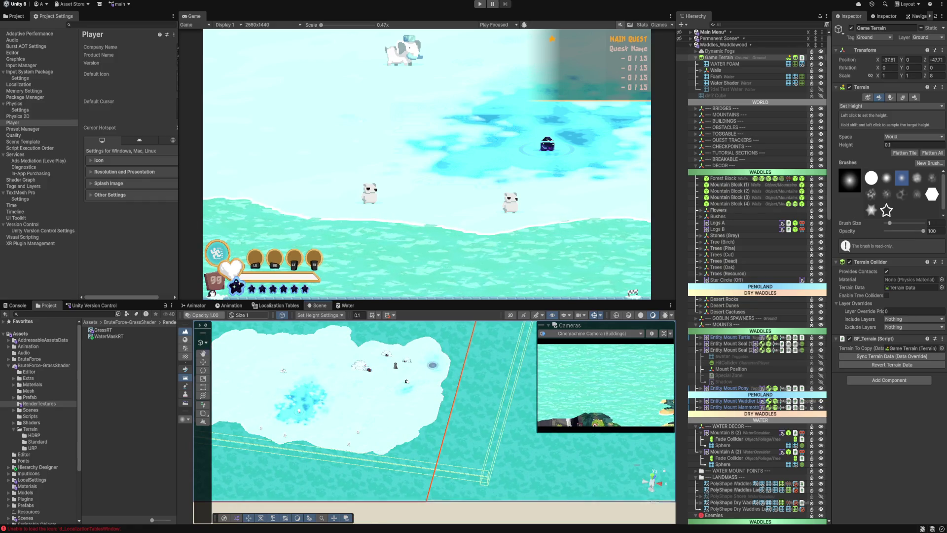
scroll(429, 387, "up", 1)
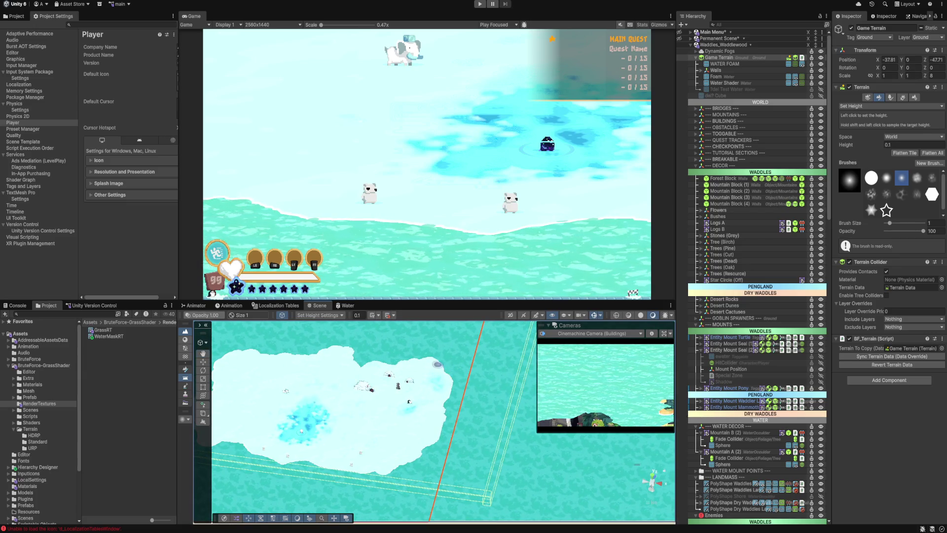
scroll(425, 364, "up", 3)
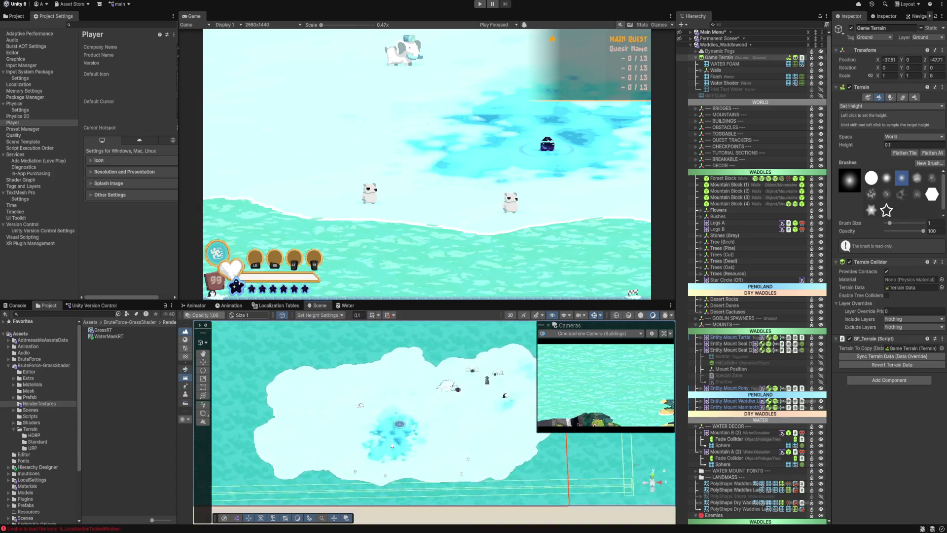
left_click_drag(391, 446, 405, 397)
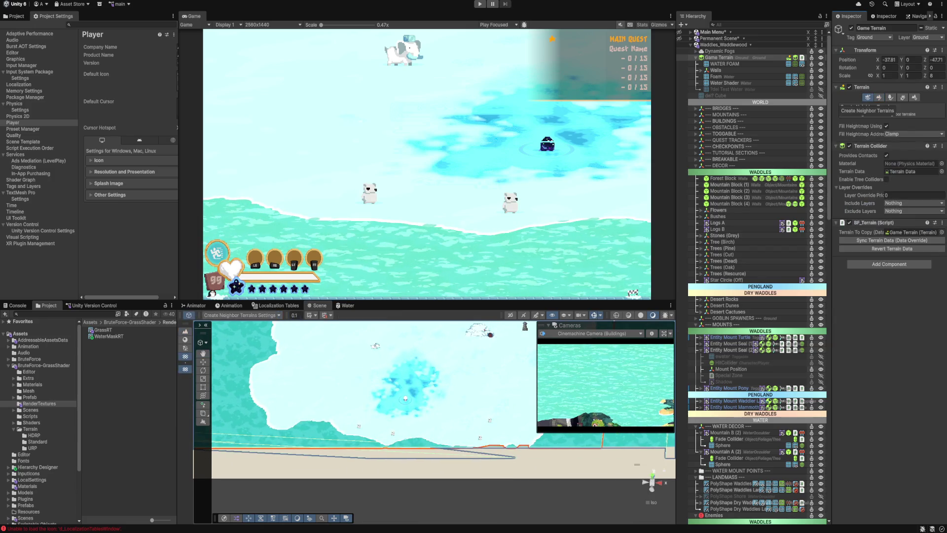
Step: Switch the Game Terrain tool from sculpting to Paint Texture
left_click(891, 98)
left_click(879, 98)
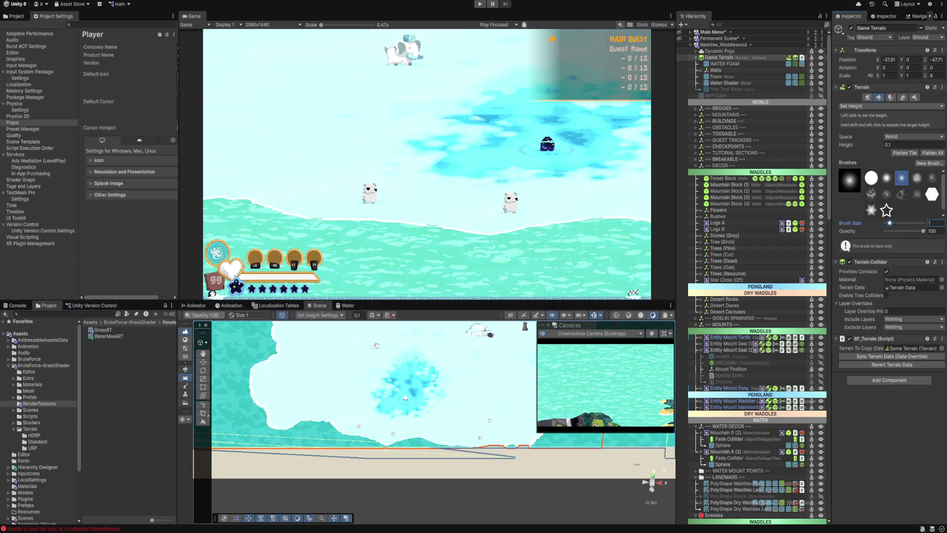
left_click(890, 106)
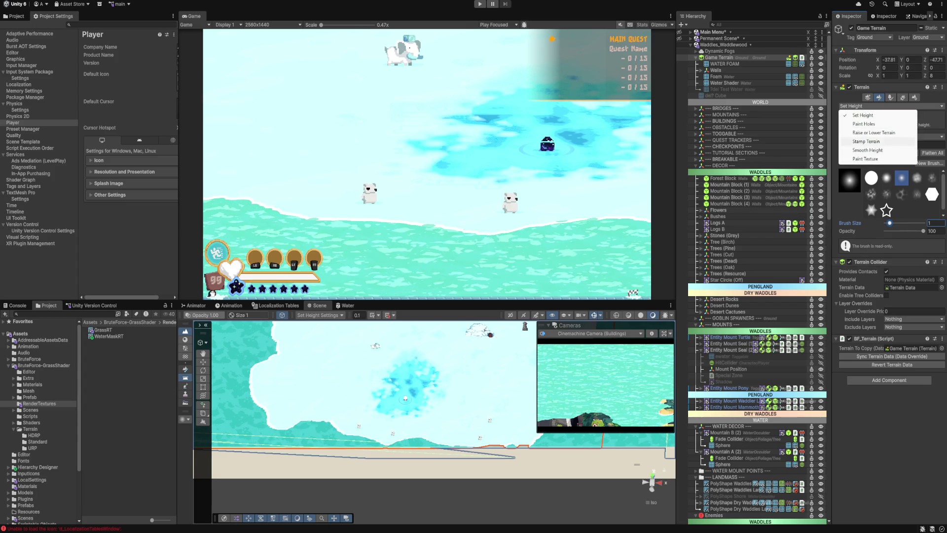
left_click(865, 158)
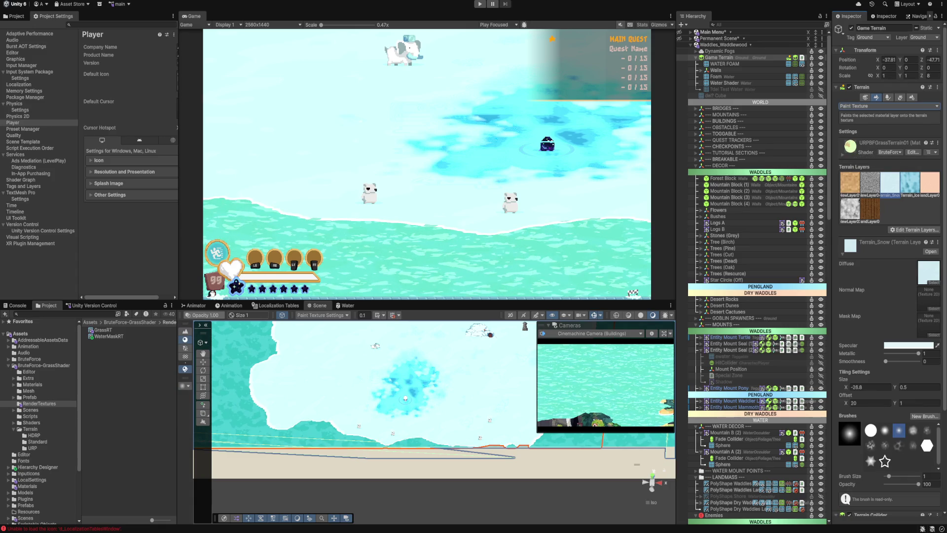
Step: Compare New Layer 04, Terrain_Snow and Sand Layer 01, choosing Sand Layer 01 and collapsing its details
left_click(869, 183)
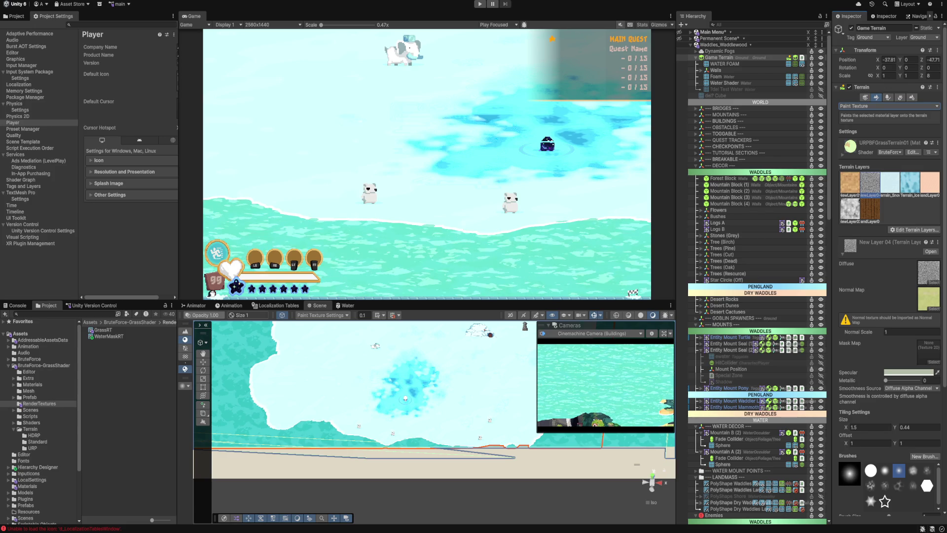
left_click(890, 182)
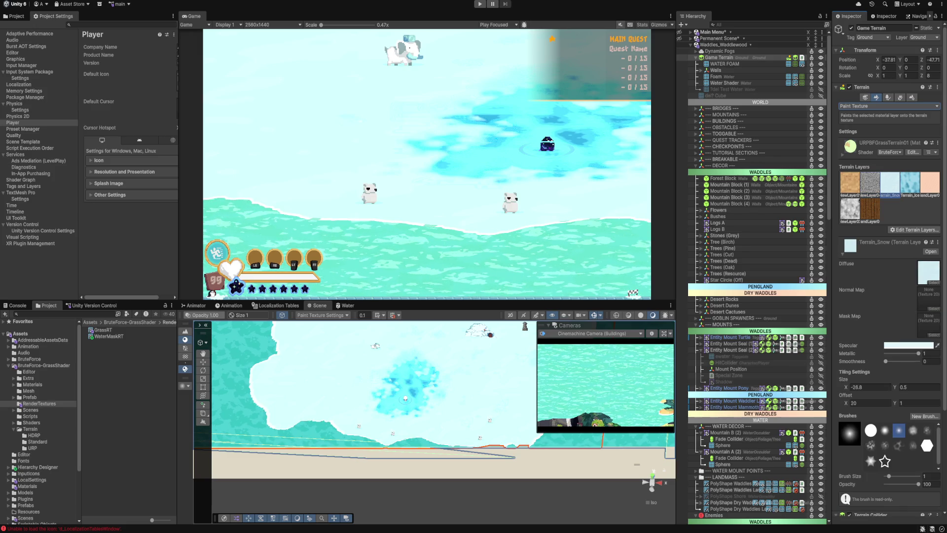
left_click(869, 182)
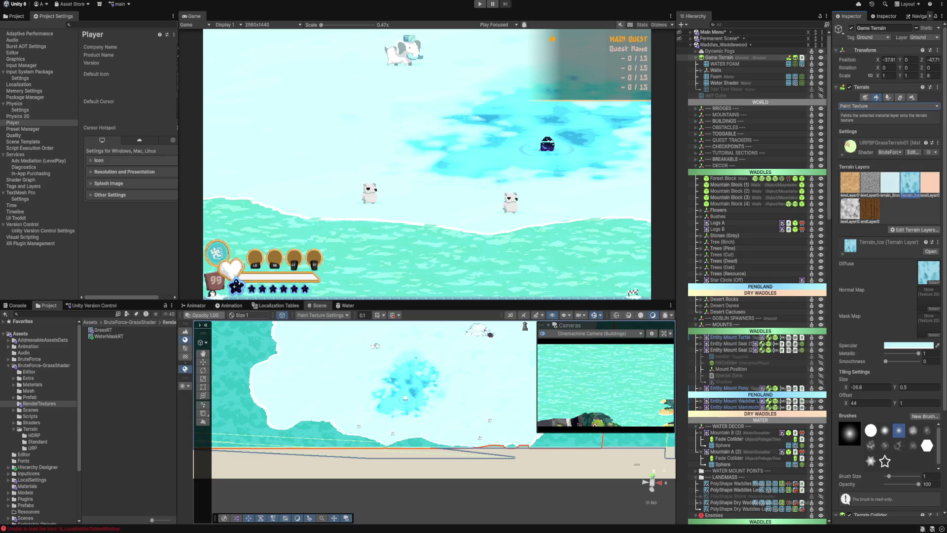
left_click(930, 182)
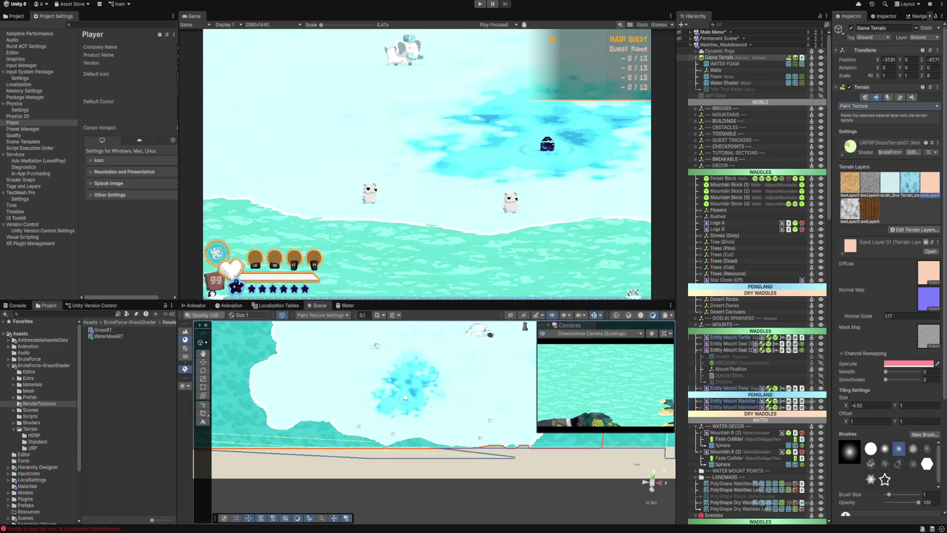
left_click(890, 182)
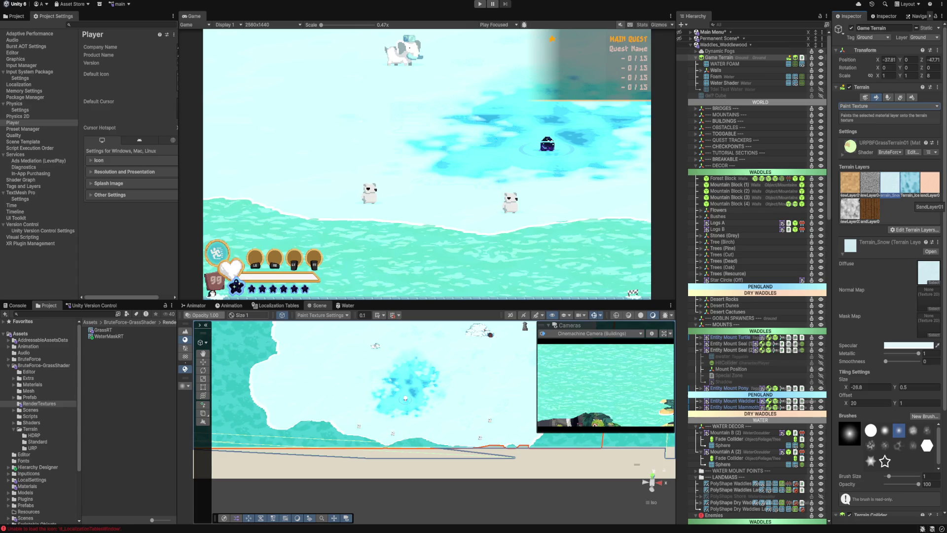
left_click(929, 182)
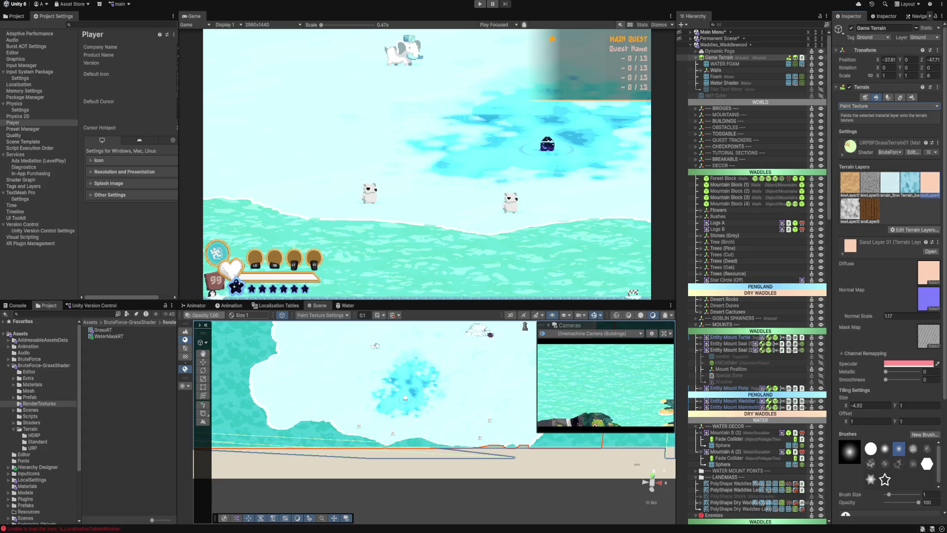
left_click(842, 253)
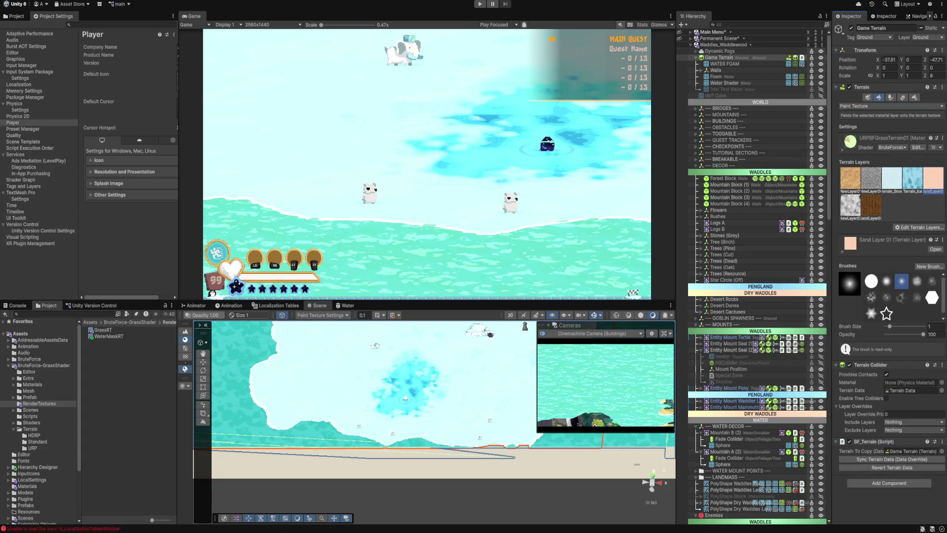
left_click(64, 314)
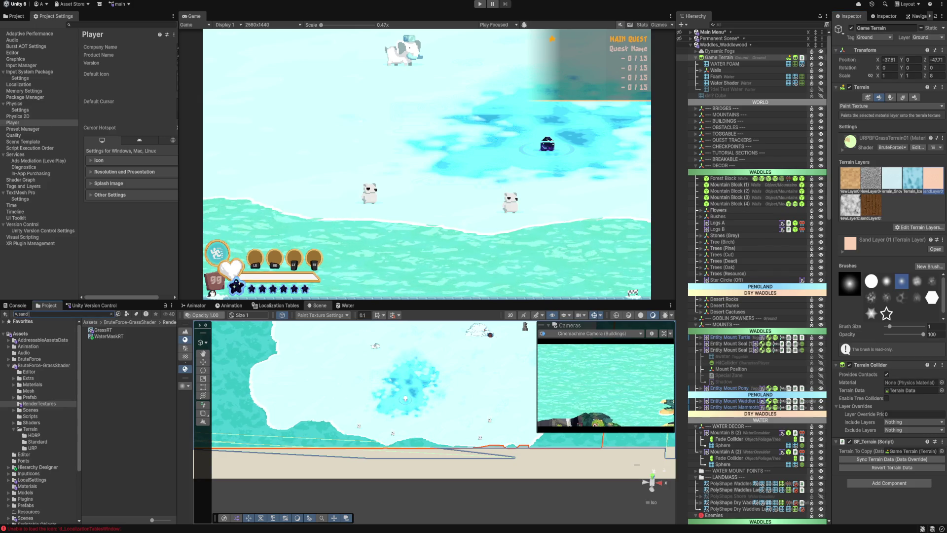
Step: Duplicate the SandLayer01 terrain layer and rename the copy SnowLayer01
type("sand layer")
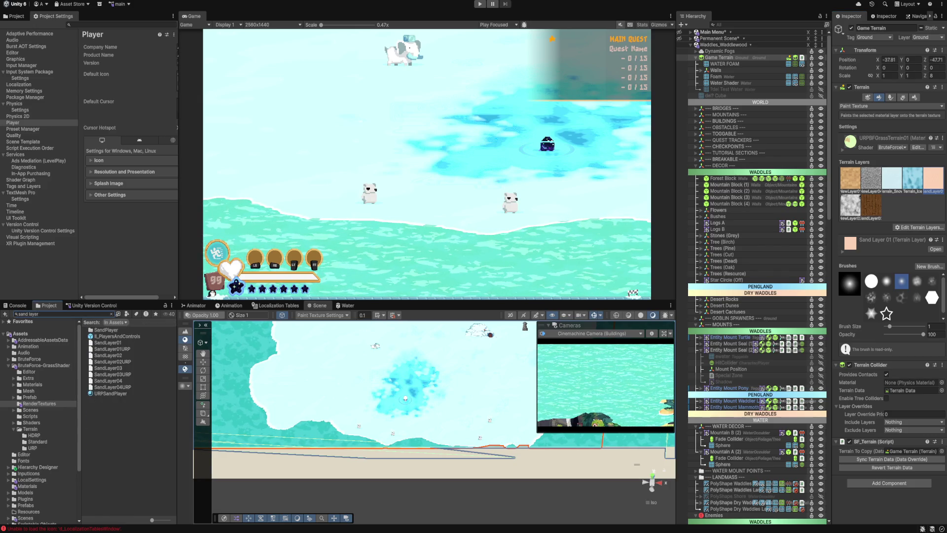
left_click(108, 343)
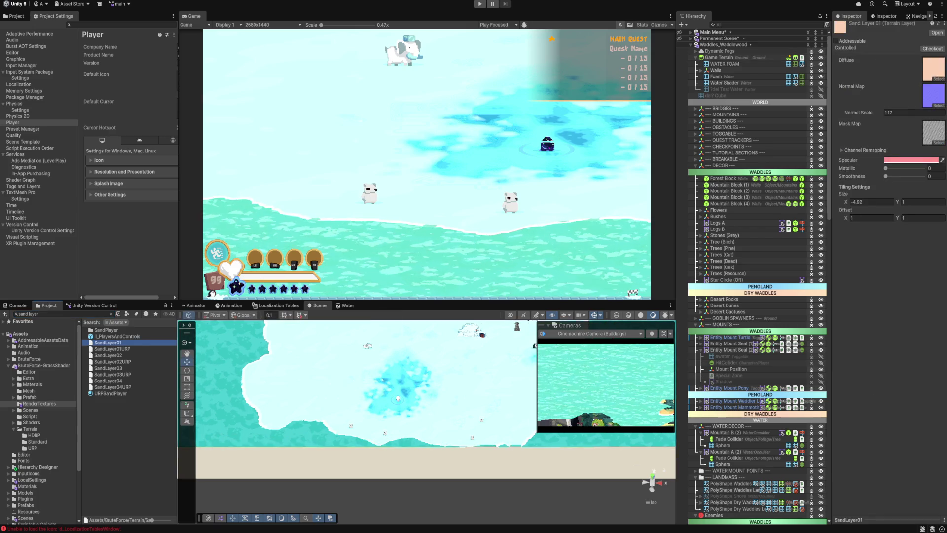
key("ctrl+d")
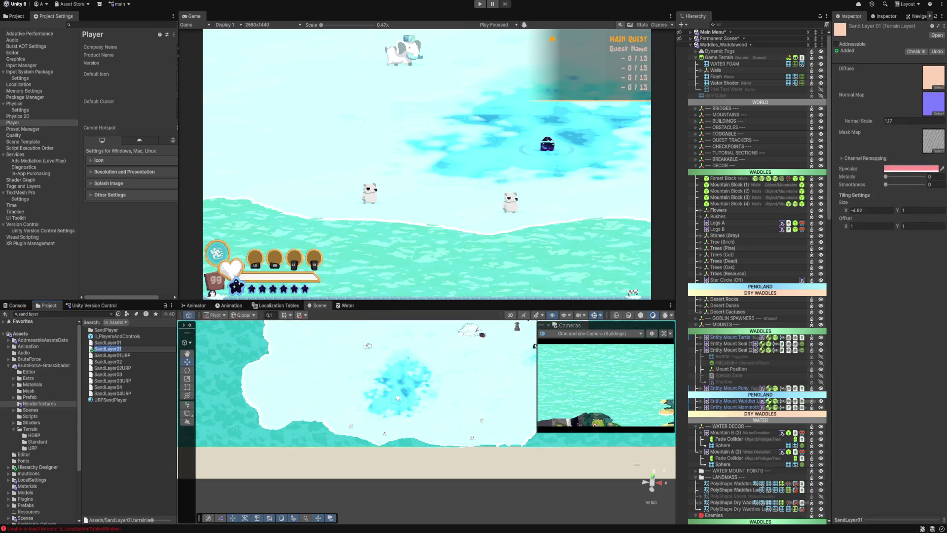
type("Snow")
key("Return")
key("ctrl+f")
type("snow la")
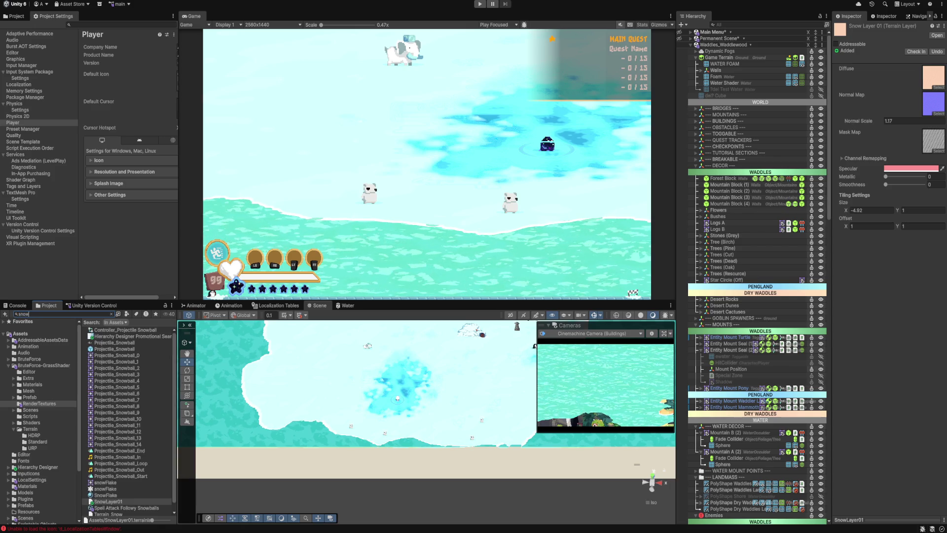
key("BackSpace")
key("BackSpace")
key("BackSpace")
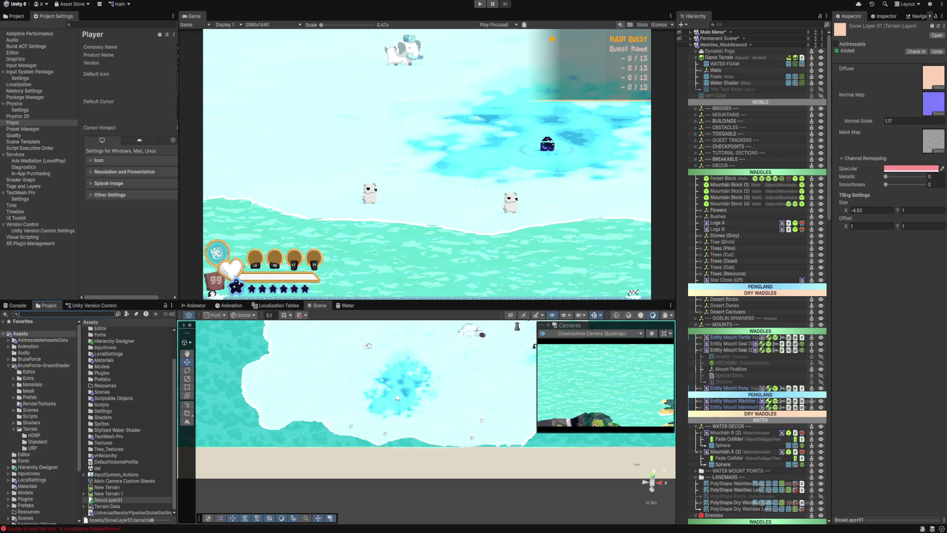
Step: Browse BruteForce > Textures > Sand, flipping between the Console and Project tabs
left_click(29, 359)
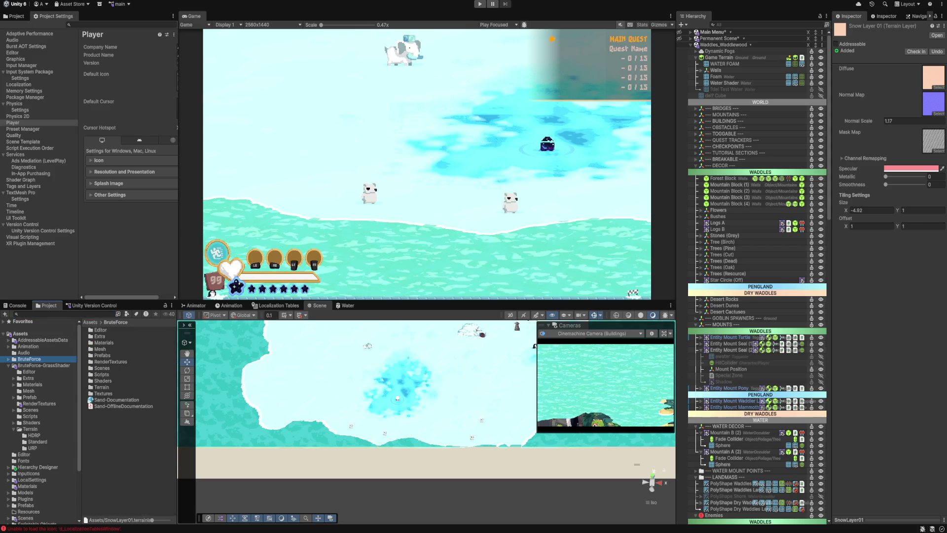
double_click(104, 394)
double_click(99, 343)
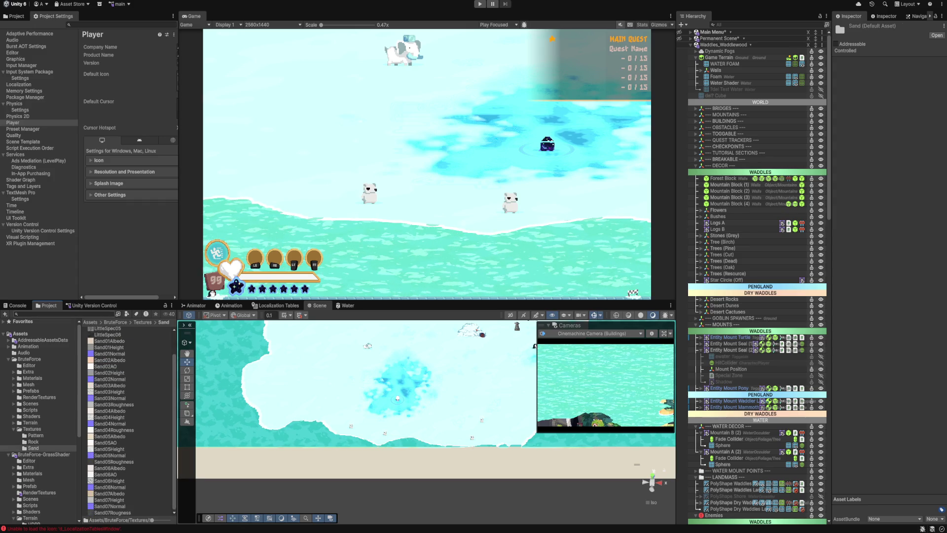
left_click(15, 306)
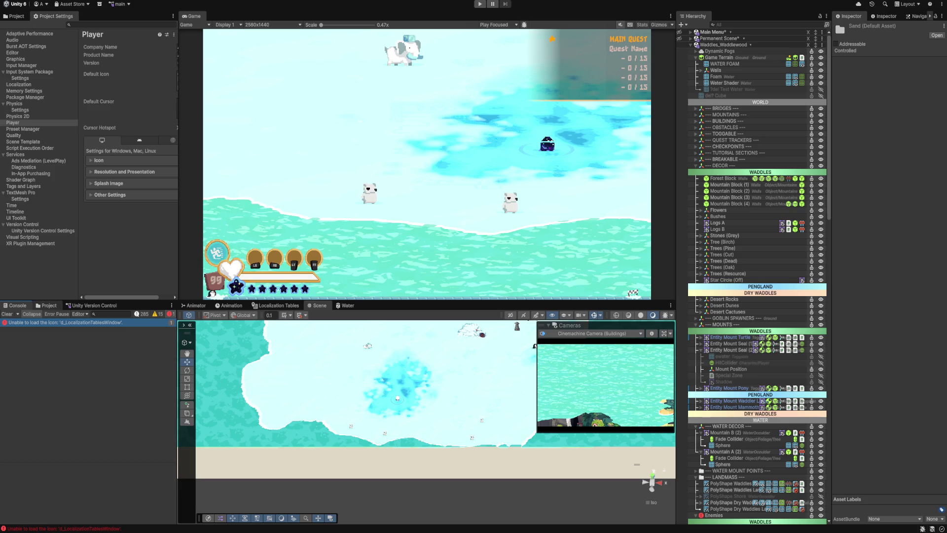
left_click(46, 305)
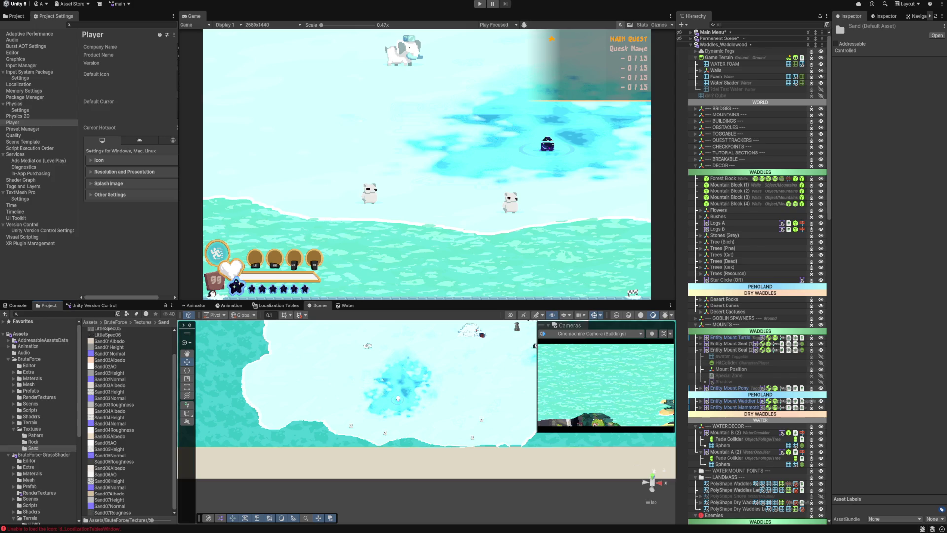
left_click(91, 305)
left_click(14, 305)
left_click(47, 306)
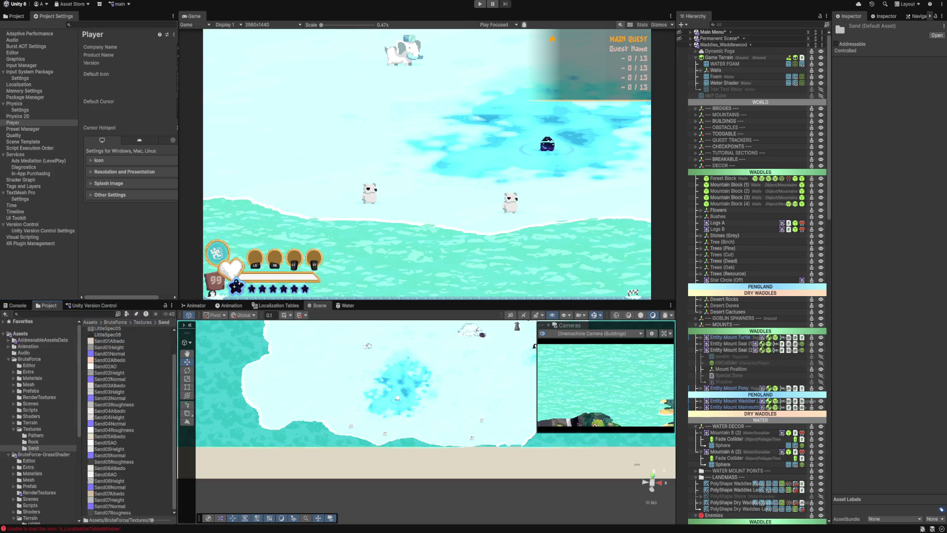
Step: Open the Sand and URPSand folders under BruteForce Terrain, then return to Terrain
left_click(30, 423)
double_click(101, 328)
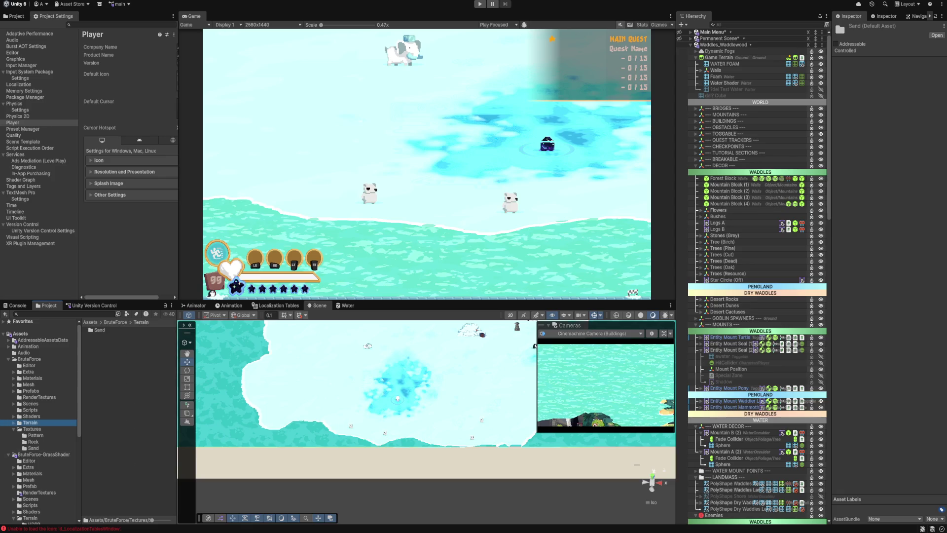
double_click(104, 336)
left_click(128, 419)
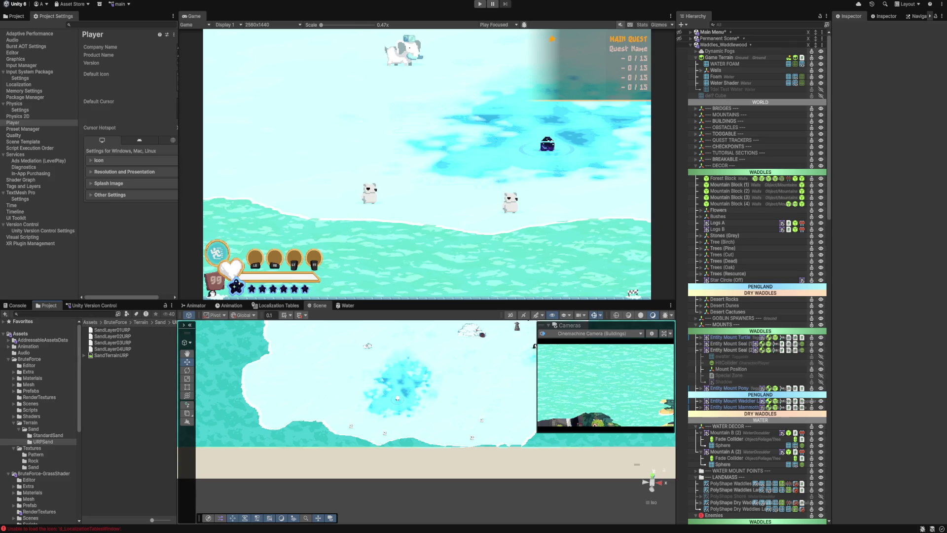
left_click(30, 422)
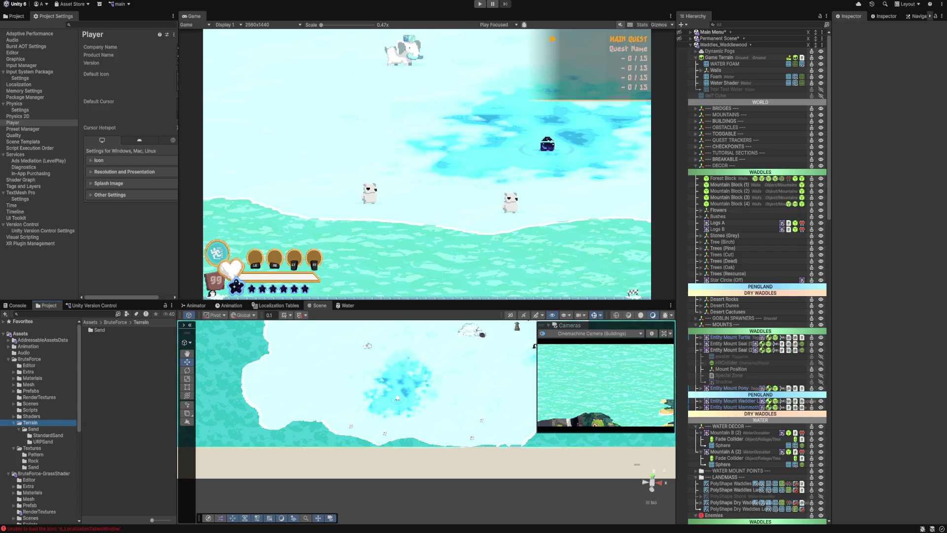
Step: Create a new folder named Snow inside the BruteForce Terrain folder
right_click(108, 377)
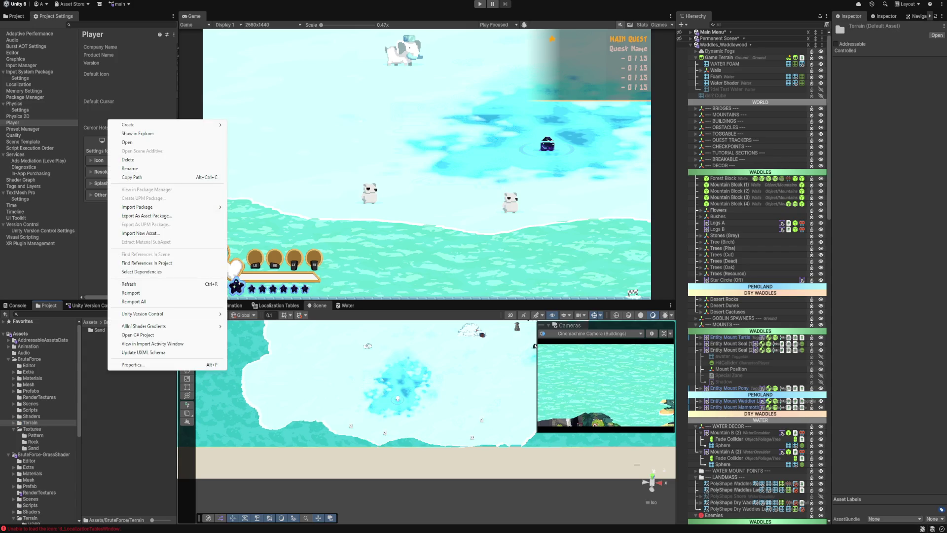
mouse_move(148, 125)
left_click(245, 125)
type("Snow")
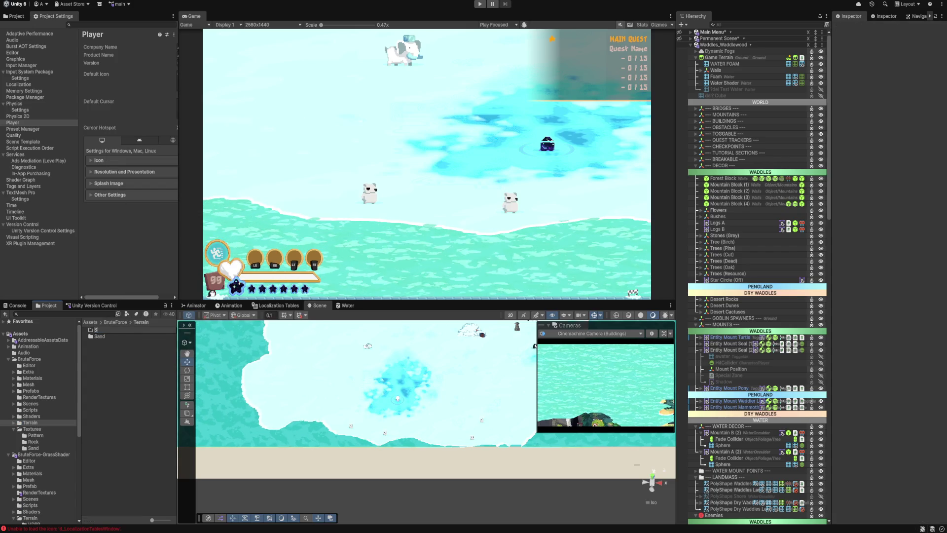
key("Return")
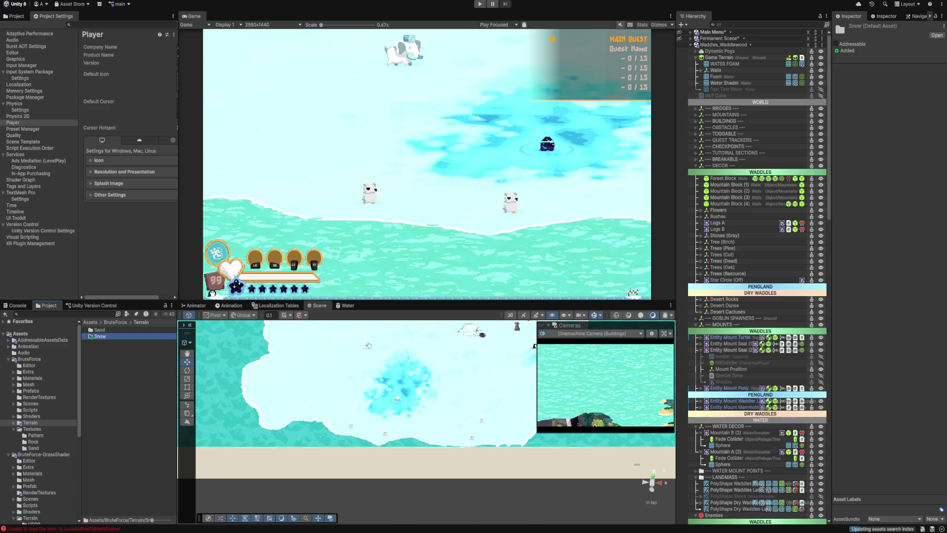
Step: Move SnowLayer01 into the Snow folder, then select Game Terrain in the Hierarchy
left_click(21, 333)
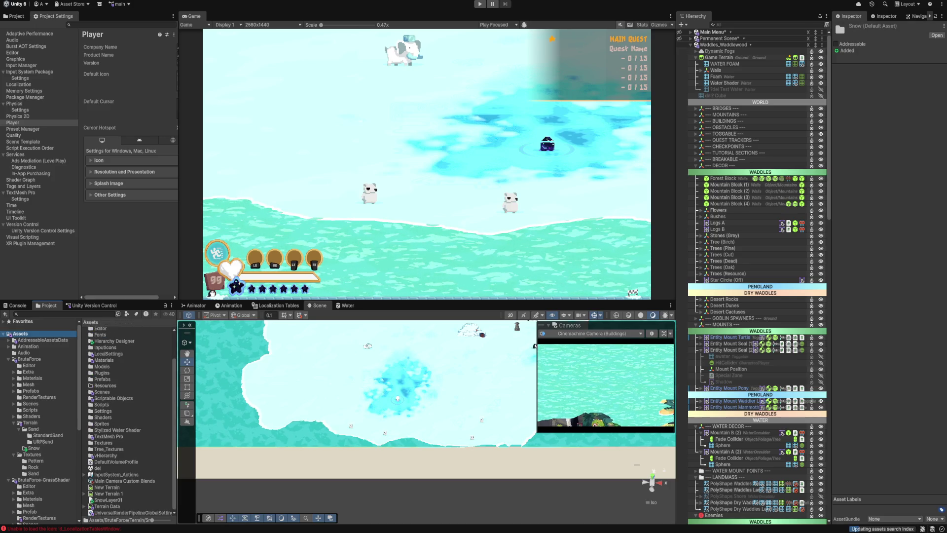
left_click_drag(106, 499, 31, 448)
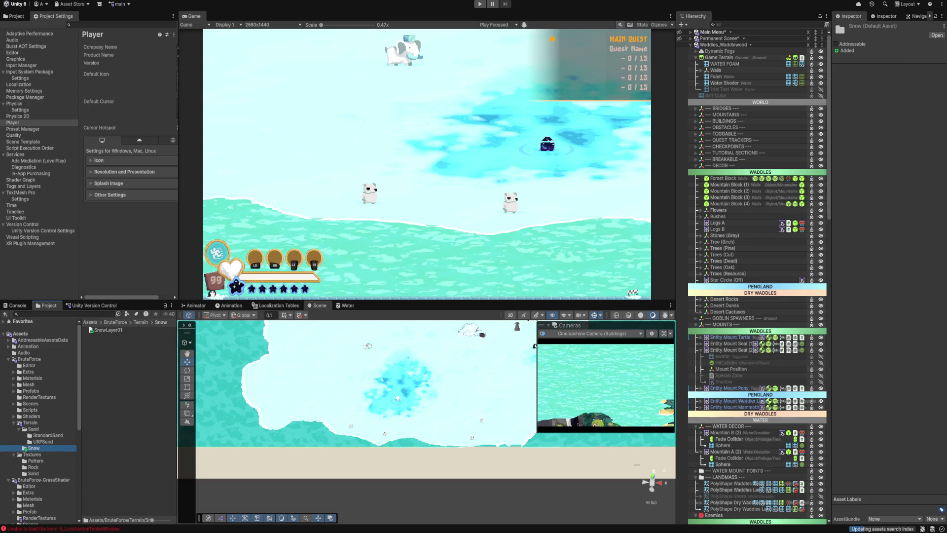
left_click(108, 330)
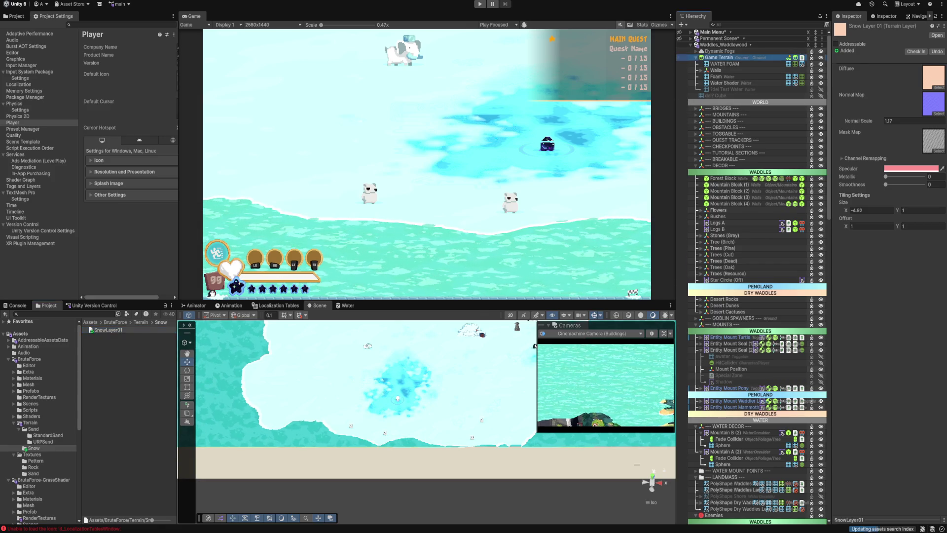
left_click(719, 57)
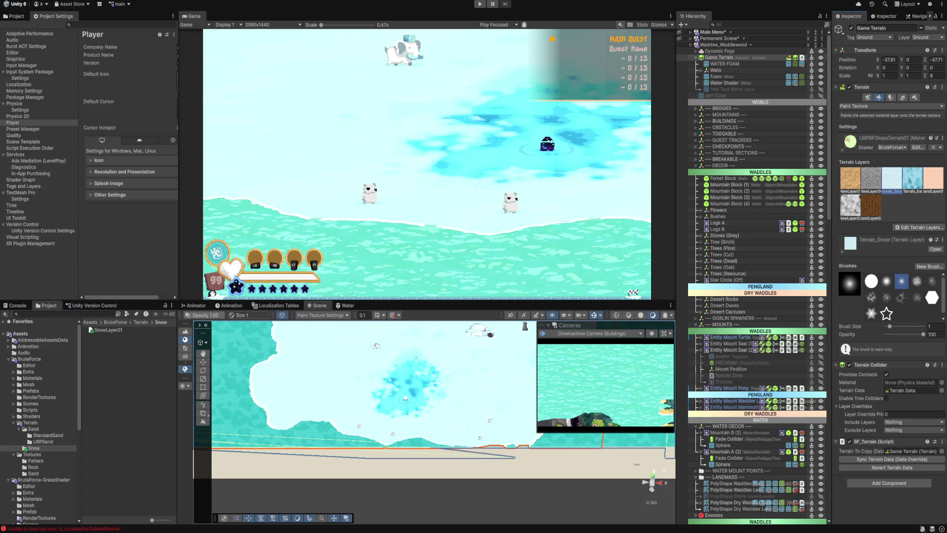
Step: Replace the terrain's Terrain_Snow layer with Snow Layer 01
left_click(918, 227)
left_click(913, 246)
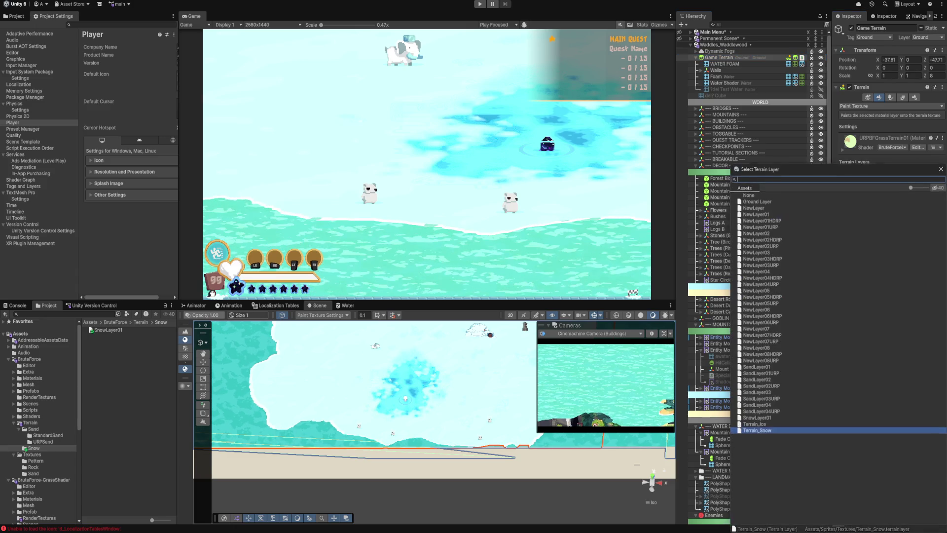
type("sn")
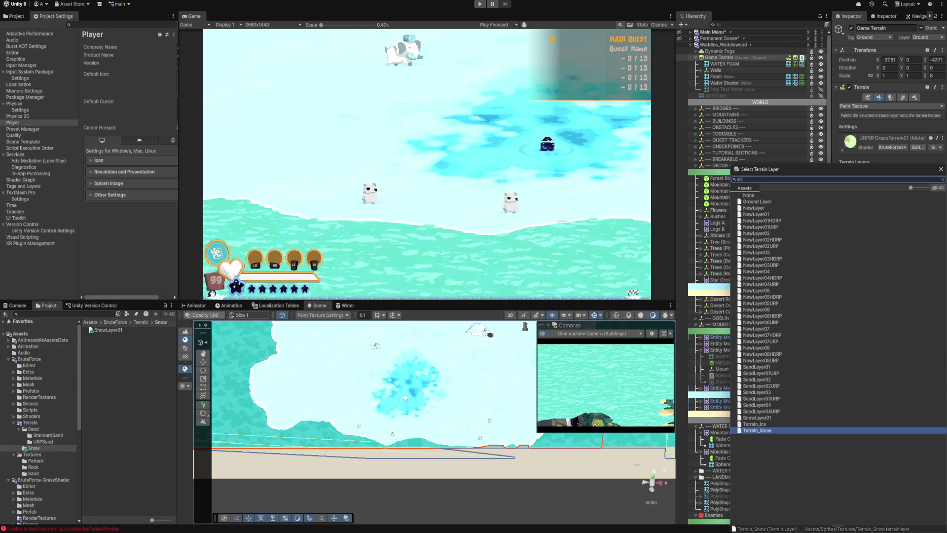
type("ow")
key("Return")
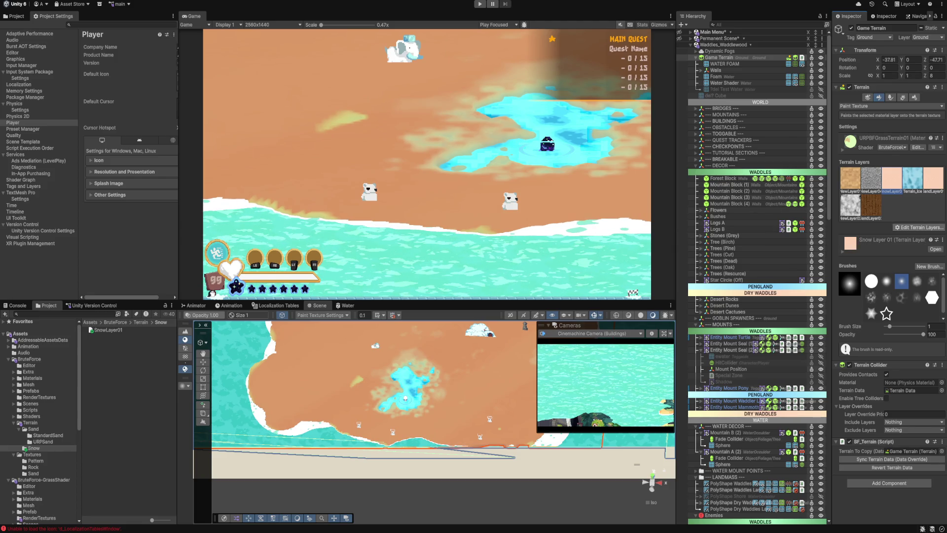
Step: Add Terrain_Snow back to the terrain as an extra terrain layer
left_click(918, 228)
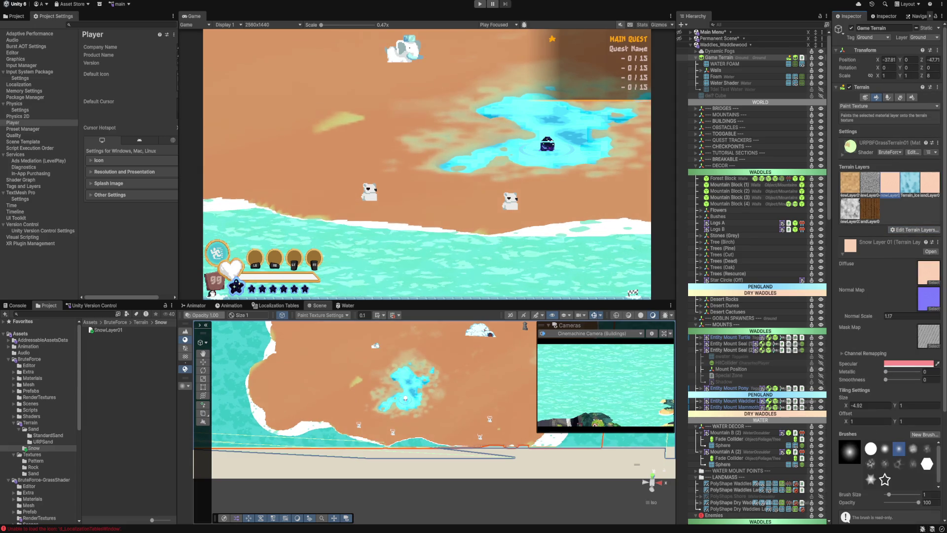
left_click(934, 282)
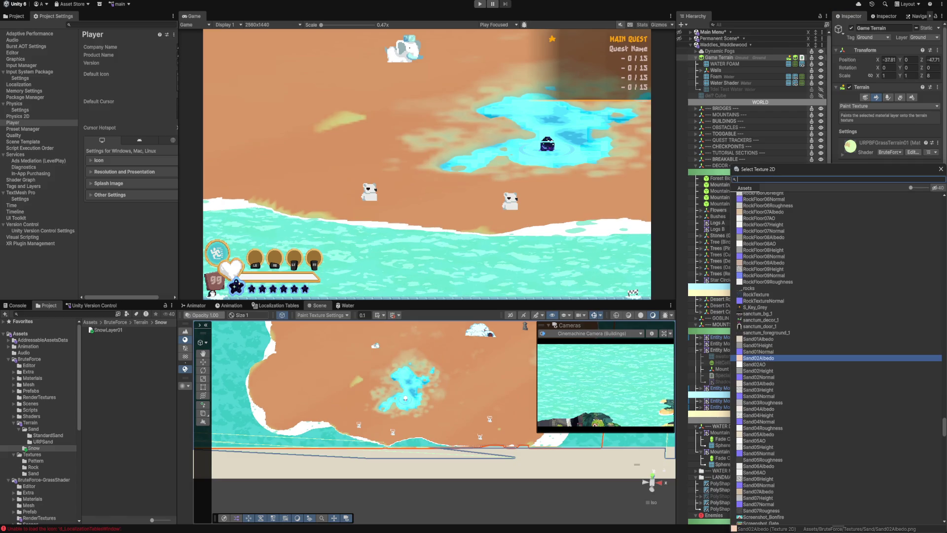
key("Escape")
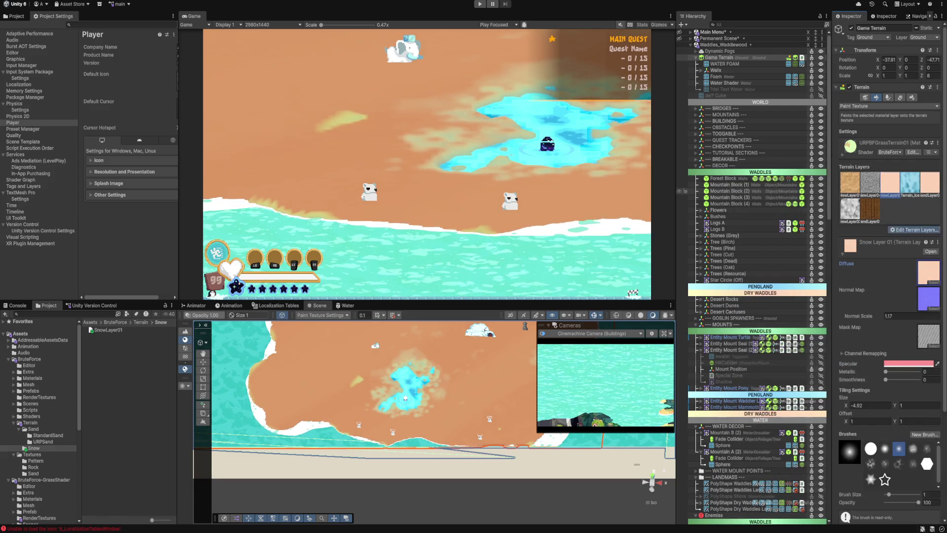
left_click(917, 222)
left_click(906, 240)
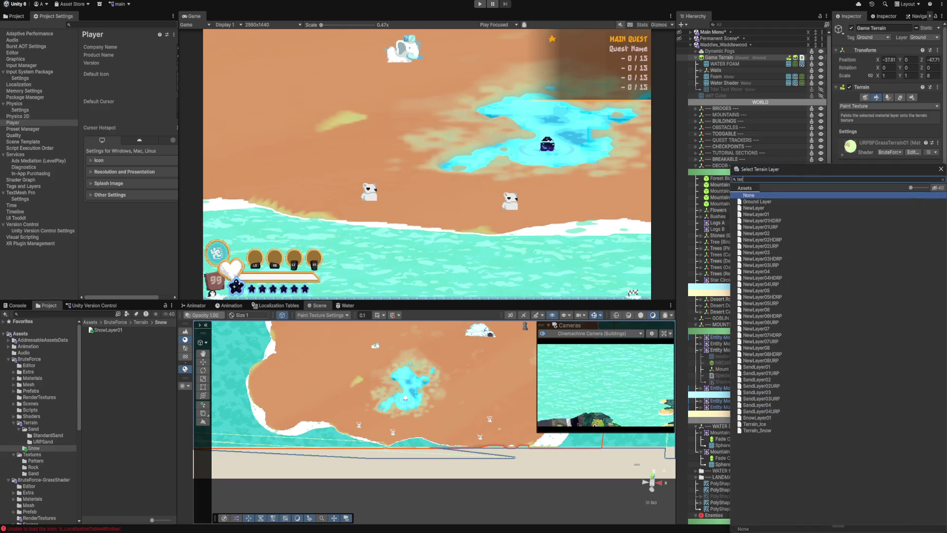
type("terrain")
key("Down")
key("Down")
key("Return")
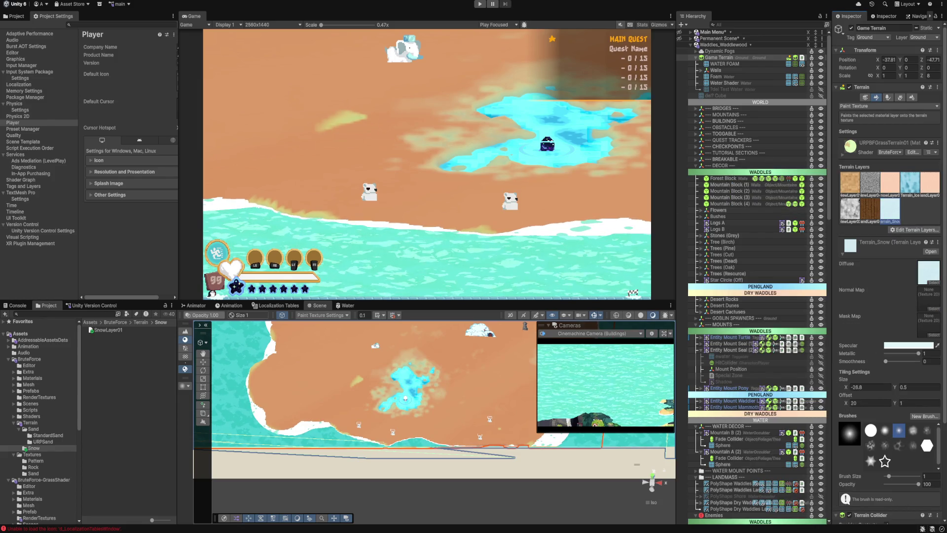
Step: Drag the snow texture from the Project window into Snow Layer 01's diffuse slot
left_click(928, 271)
left_click(891, 183)
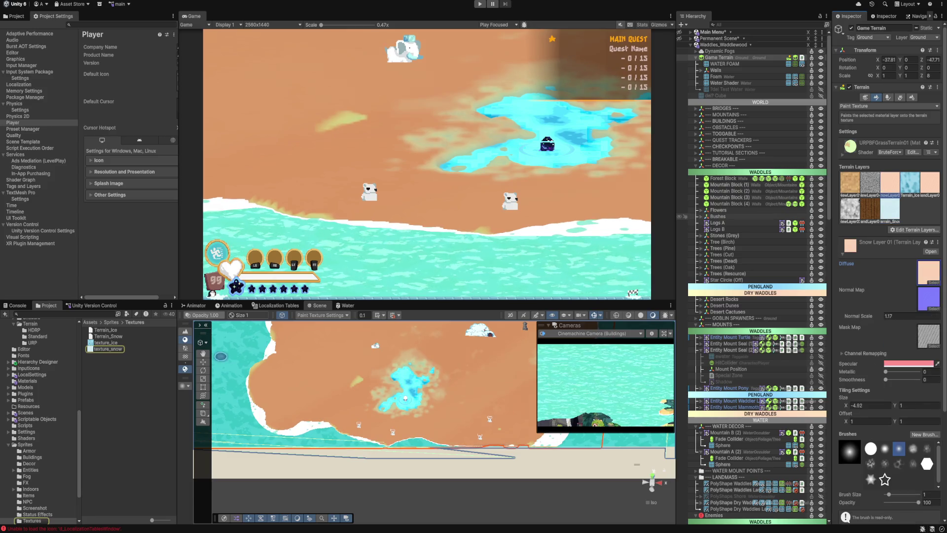
left_click_drag(101, 349, 929, 271)
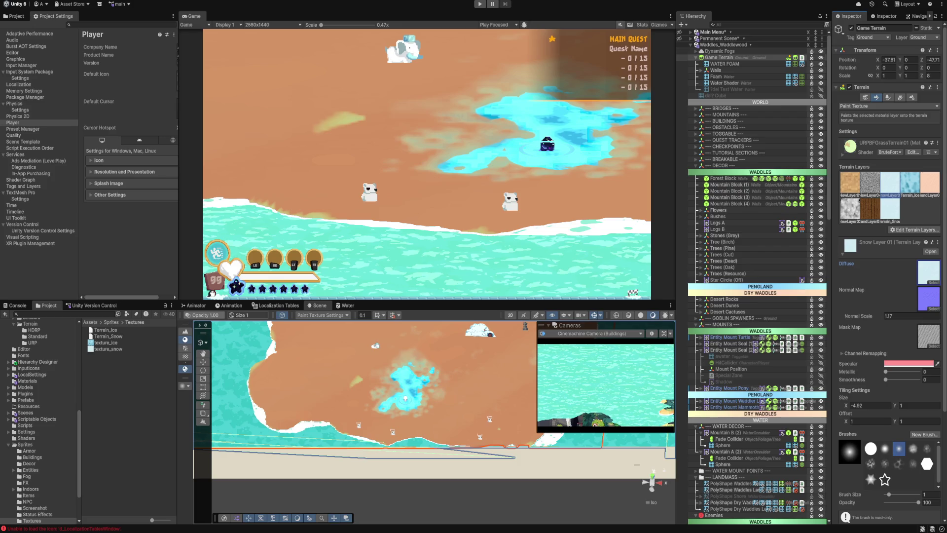
Step: Ping Snow Layer 01's normal map among the Sand textures, then open Terrain_Snow's diffuse tint colour
left_click(890, 208)
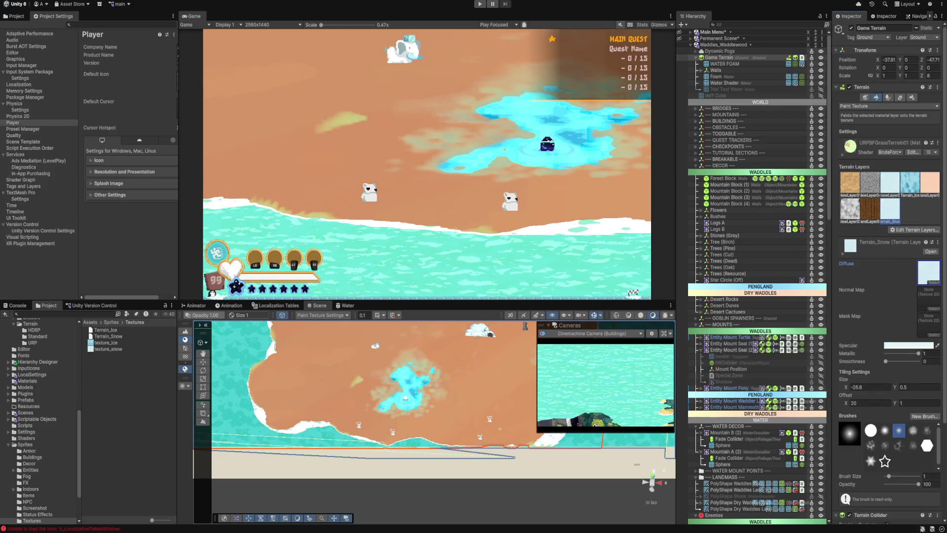
left_click(890, 183)
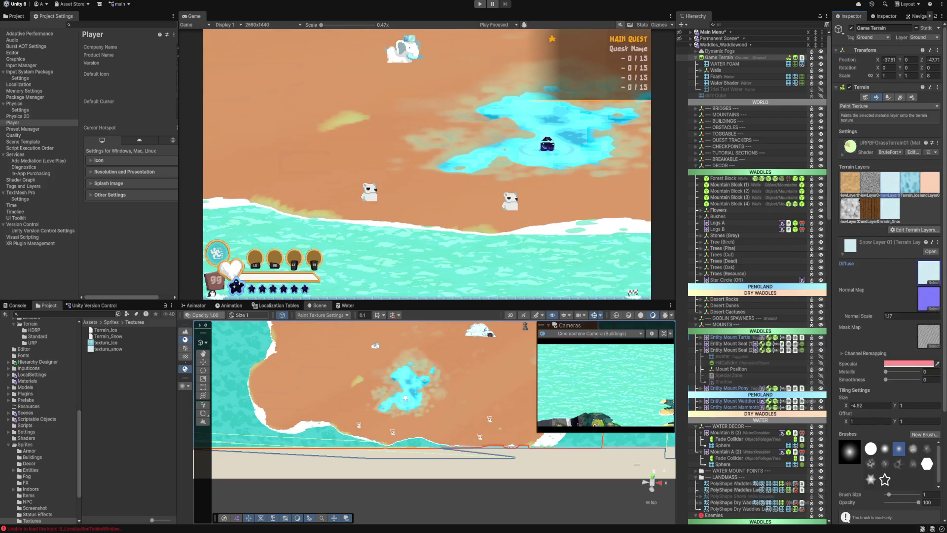
left_click(929, 298)
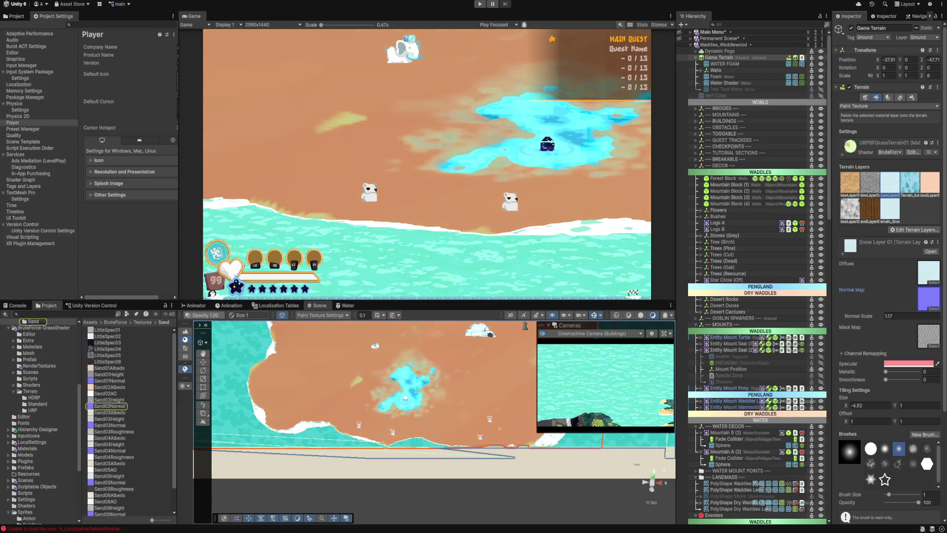
left_click(890, 207)
left_click(928, 271)
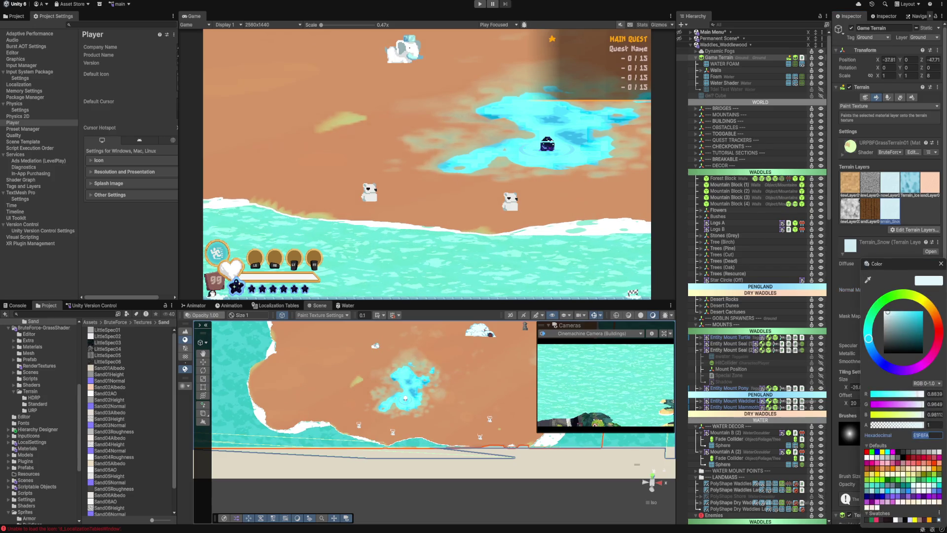
Step: Set Snow Layer 01's specular colour to white FFFFFF, then shift it toward pale icy blue
left_click(890, 184)
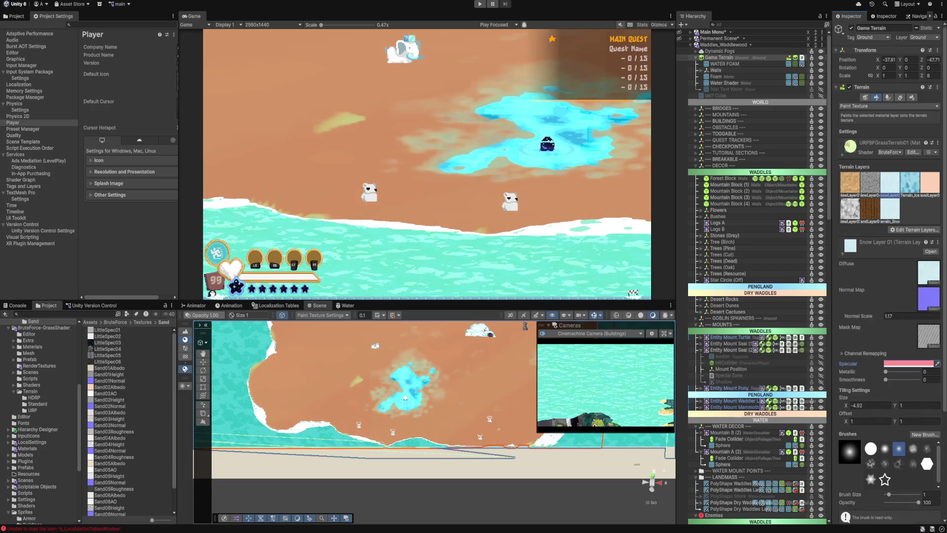
left_click(909, 363)
type("FFFFFF")
key("Return")
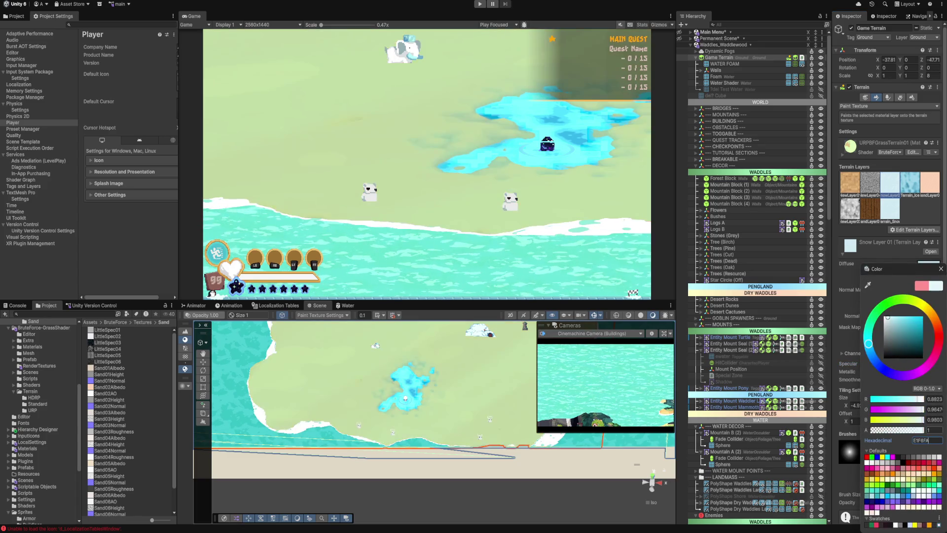
left_click(941, 268)
left_click(909, 364)
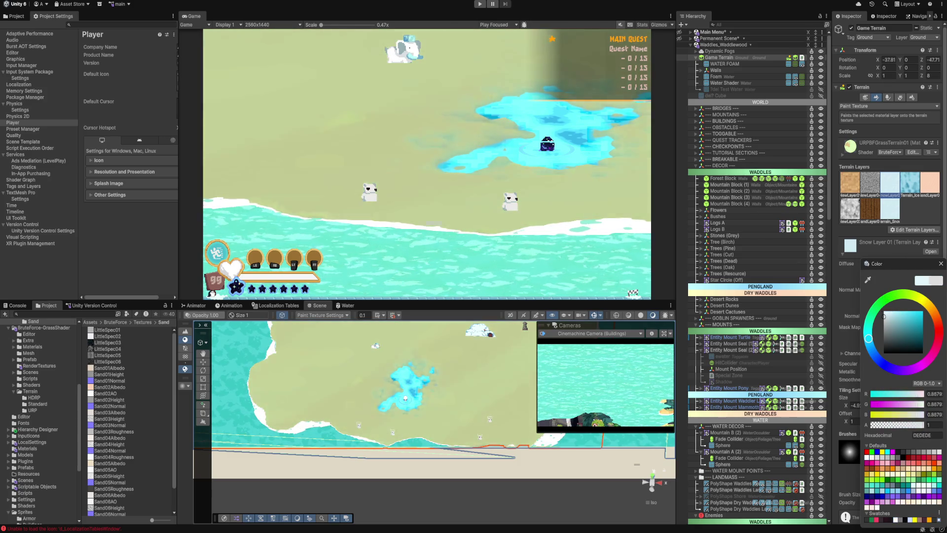
left_click(898, 311)
mouse_move(898, 311)
left_mouse_down()
mouse_move(888, 311)
mouse_move(922, 313)
mouse_move(886, 312)
left_mouse_up()
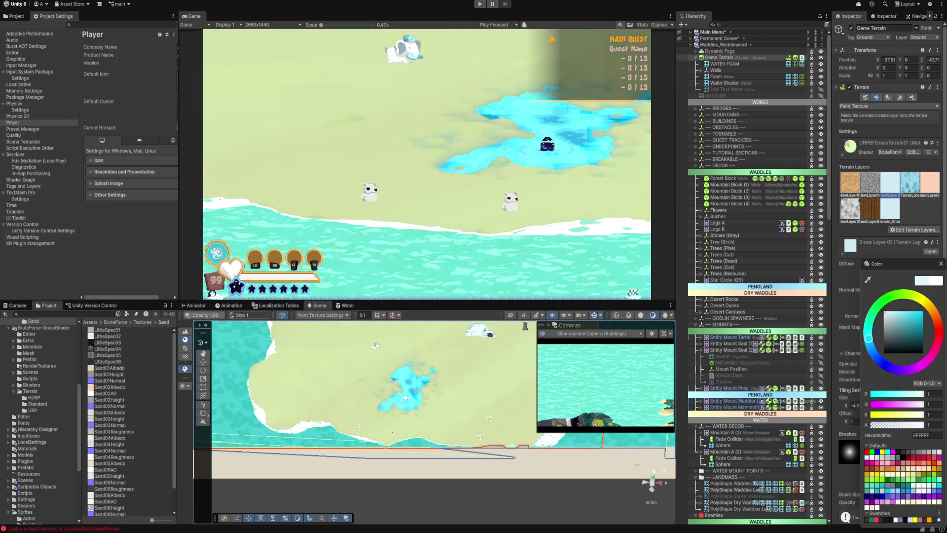
left_click(941, 263)
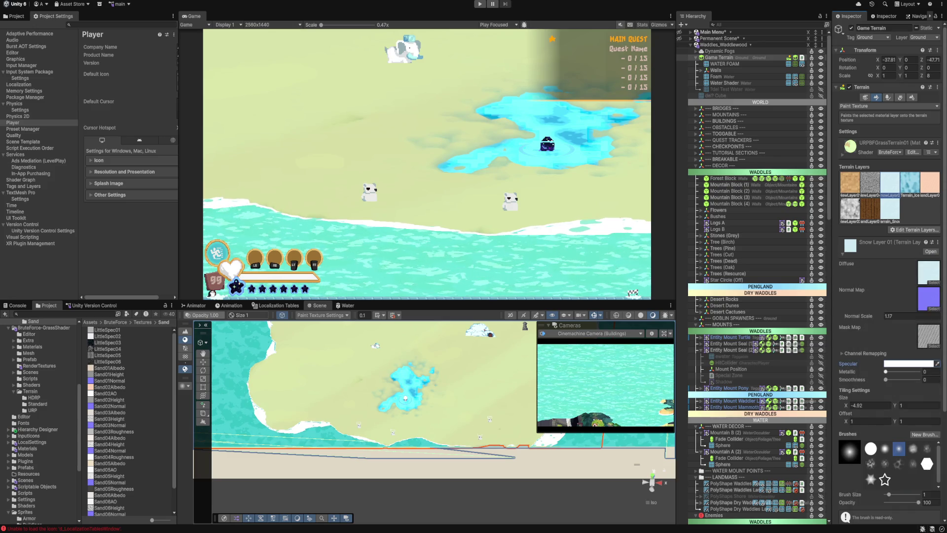
Step: Raise Metallic to 1, paste pale cyan DFFAFF as the specular colour, and lower Smoothness to 0
left_click_drag(886, 371, 919, 371)
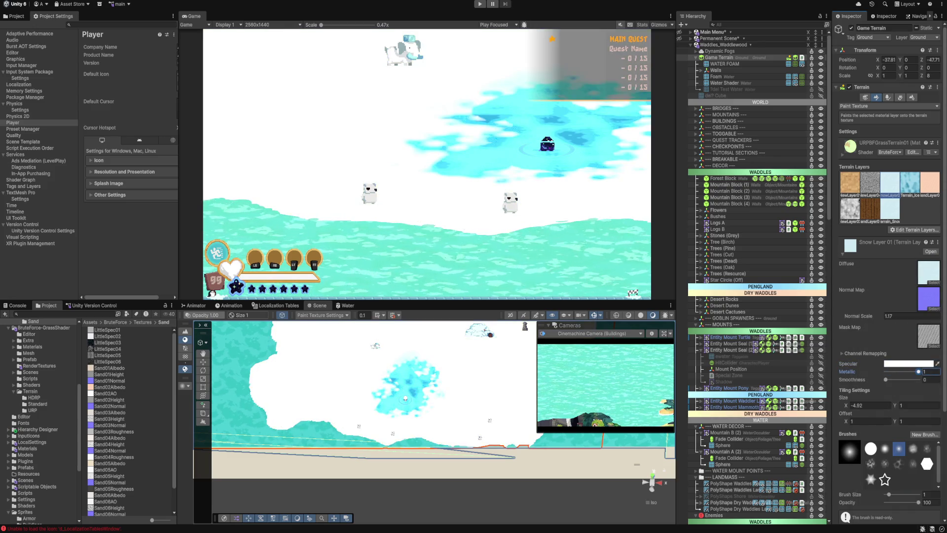
left_click(910, 364)
mouse_move(898, 316)
left_mouse_down()
mouse_move(923, 312)
mouse_move(886, 312)
left_mouse_up()
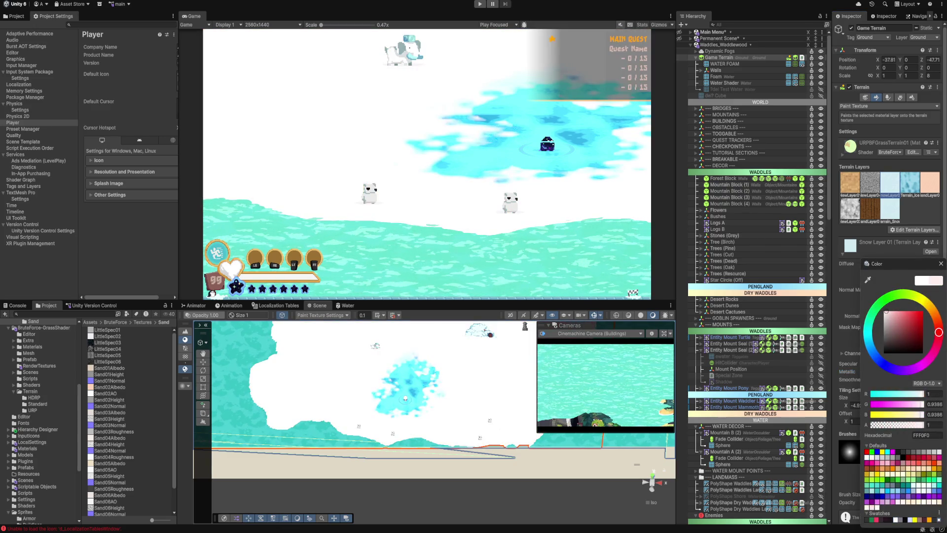
key("Tab")
key("Tab")
key("Tab")
key("ctrl+v")
left_click_drag(888, 312, 889, 311)
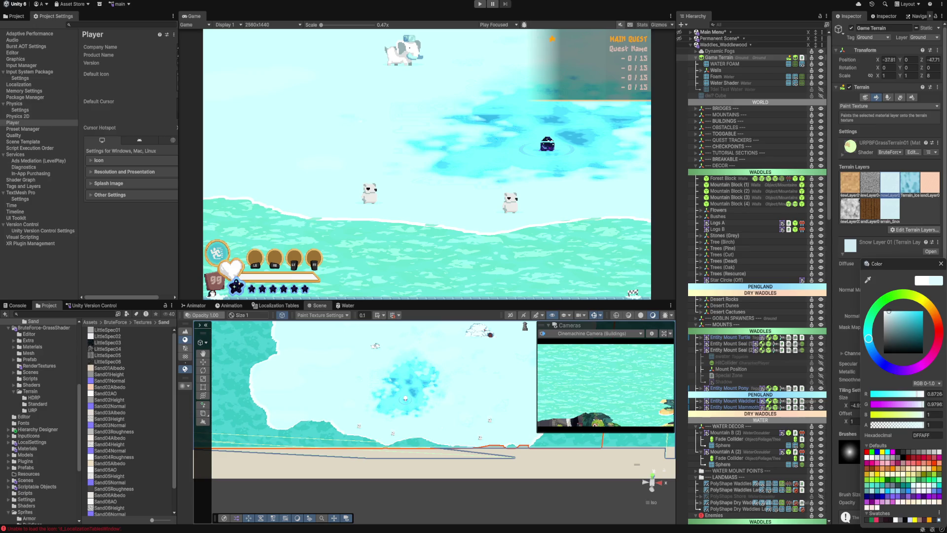
left_click(941, 263)
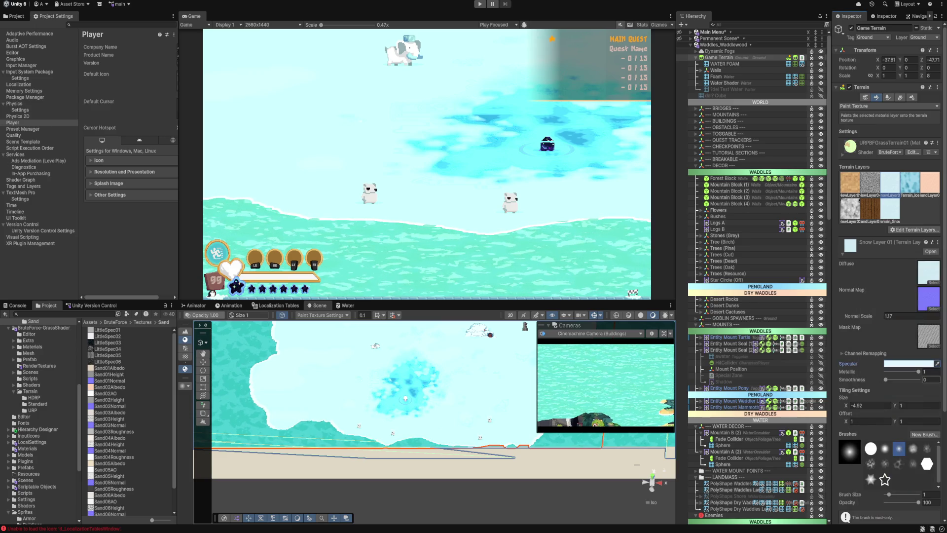
left_click(932, 379)
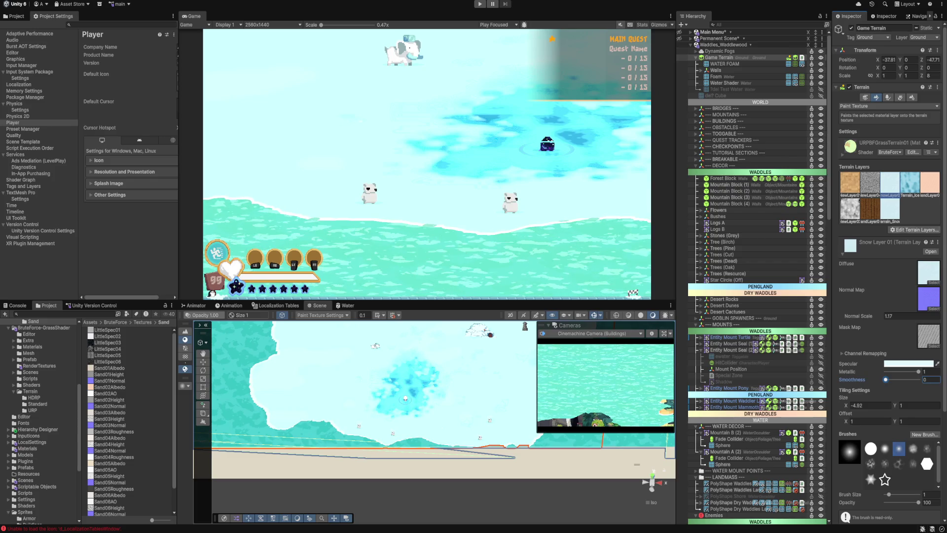
Step: Compare New Layer 04's tiling settings and enter tiling Size X 1.5
left_click(869, 183)
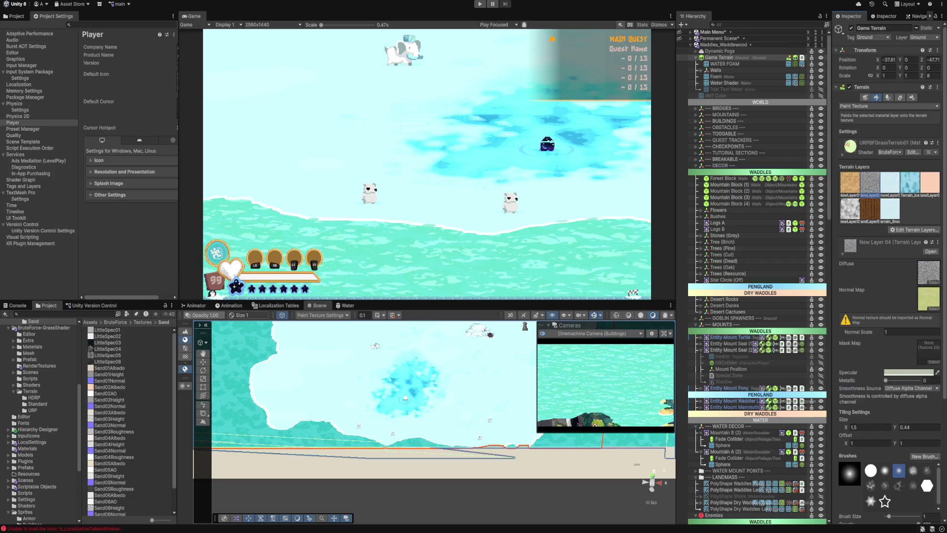
left_click(890, 183)
left_click(870, 182)
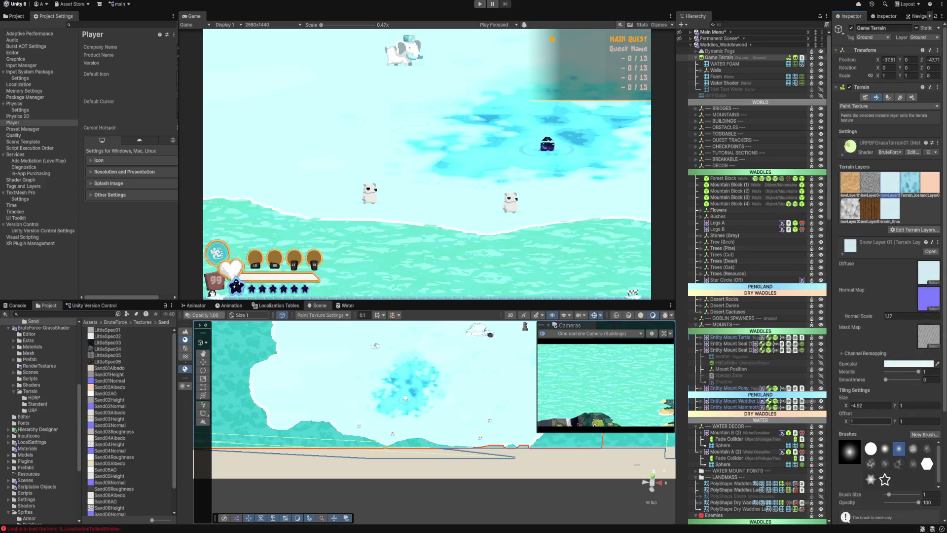
left_click(910, 332)
type("1.5")
key("Return")
Step: Enter tiling Size Y 0.44 on Snow Layer 01, keeping Game Terrain in Paint Texture mode
left_click(890, 183)
type("0.44")
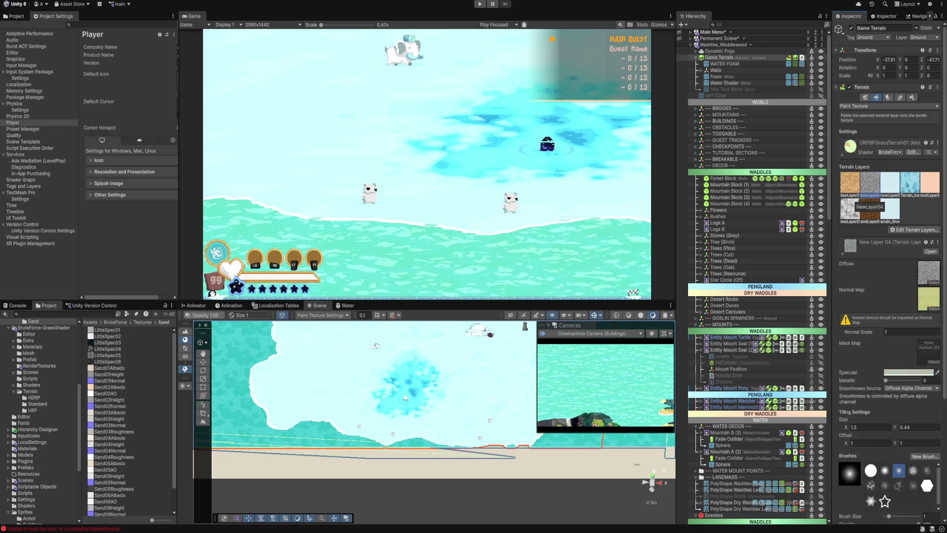
scroll(888, 296, "down", 2)
scroll(888, 296, "down", 2)
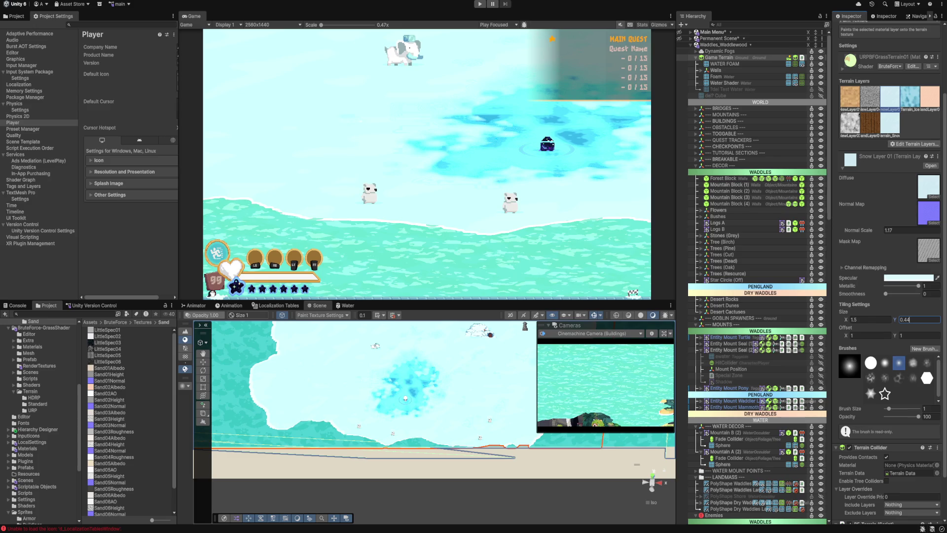
left_click(870, 99)
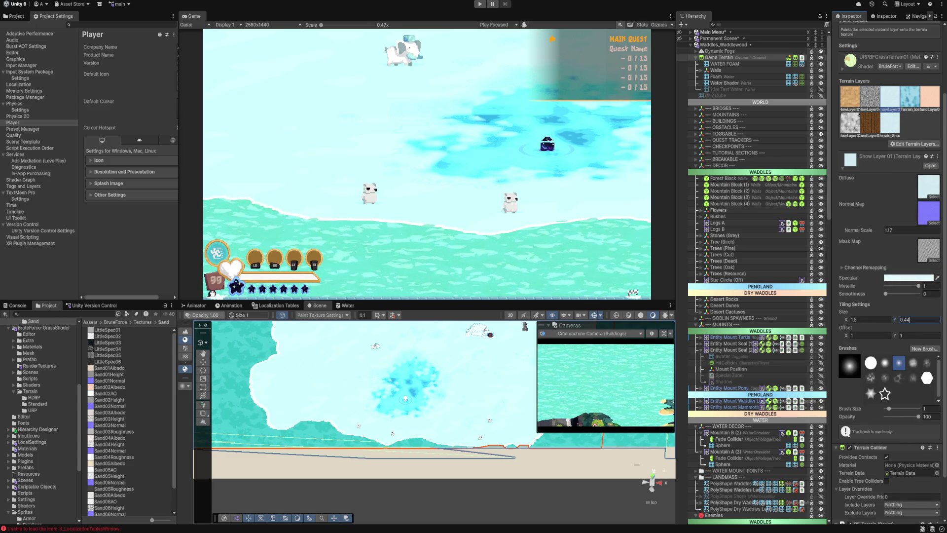
key("ctrl+z")
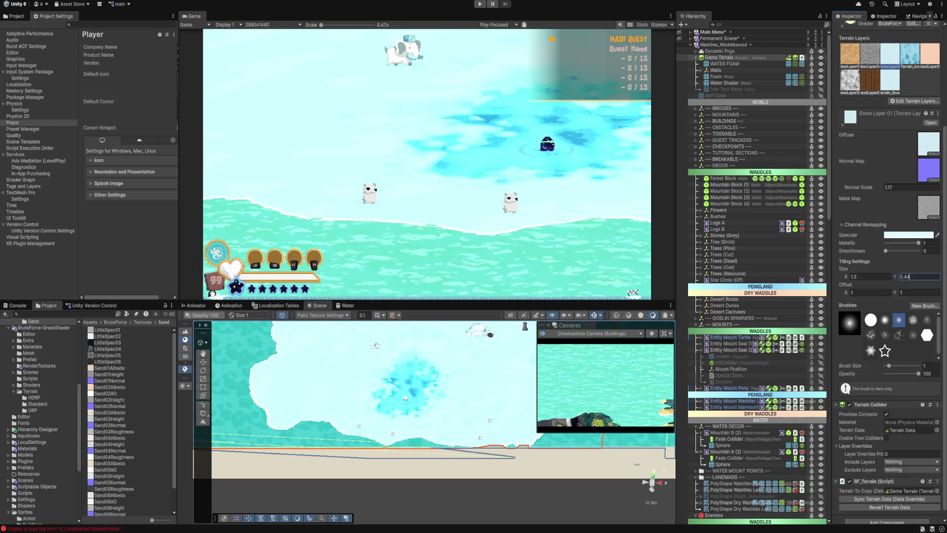
key("ctrl+z")
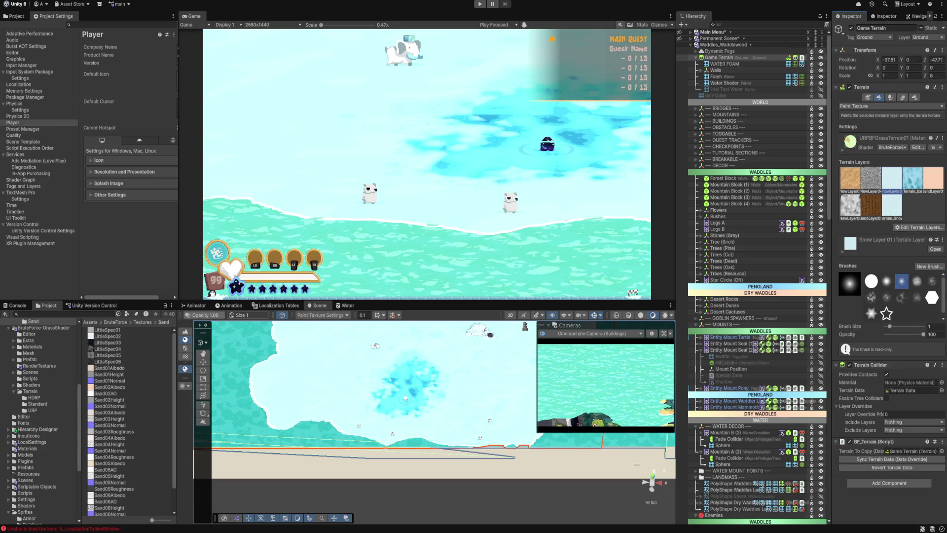
left_click(864, 106)
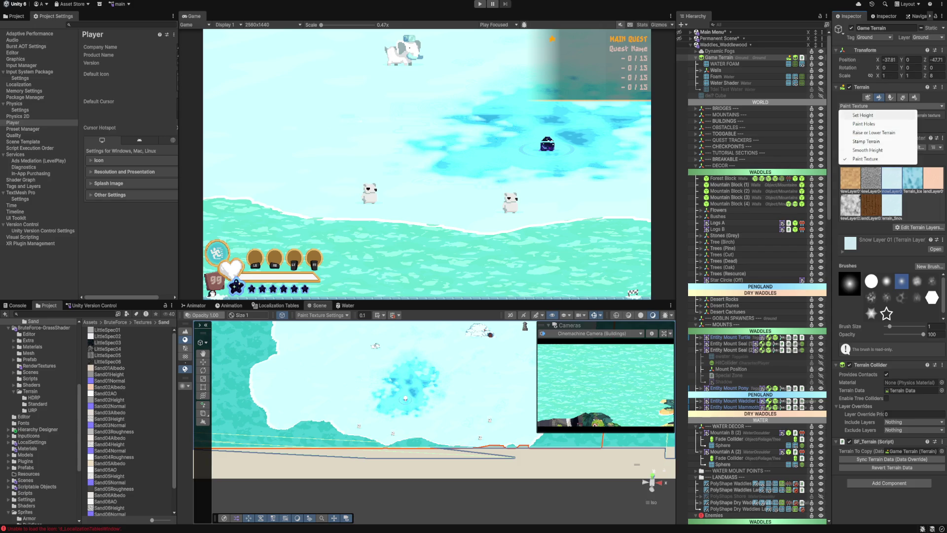
key("Escape")
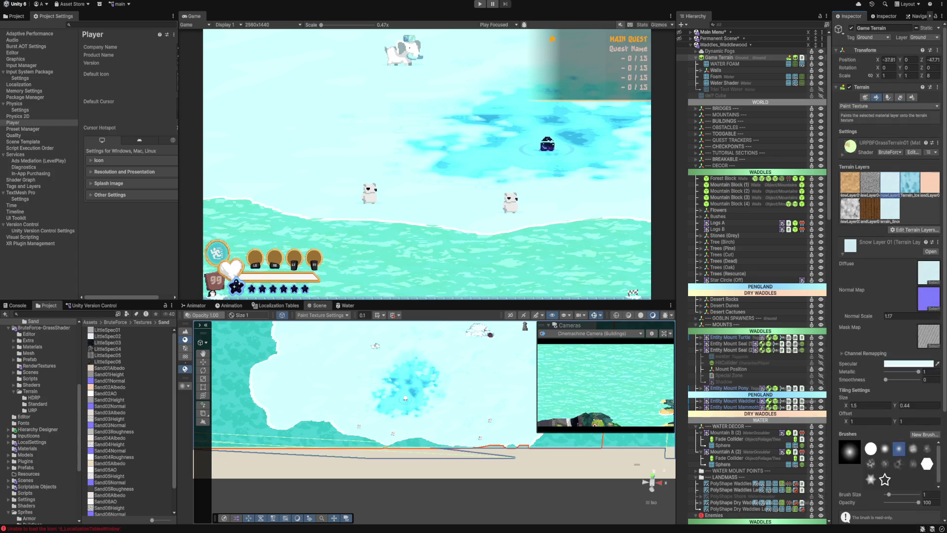
scroll(888, 247, "down", 5)
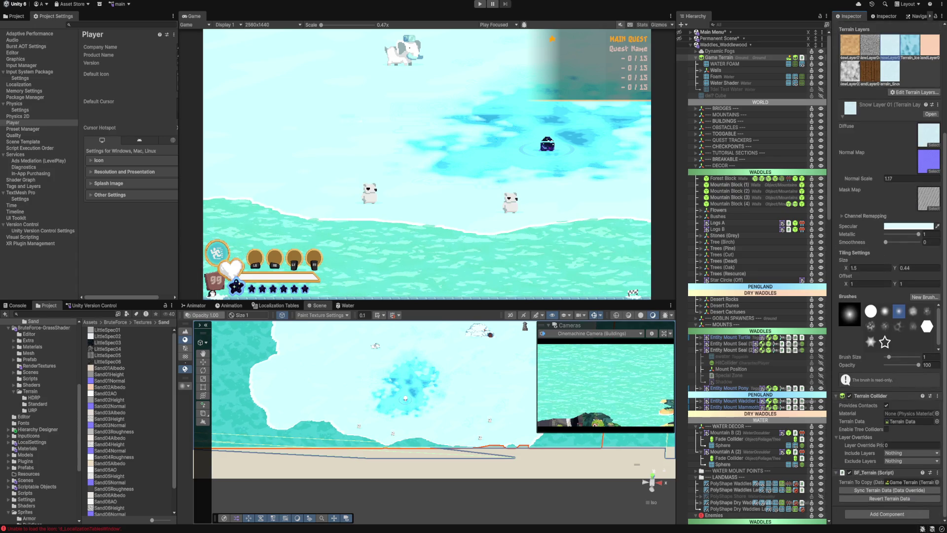
scroll(888, 246, "up", 4)
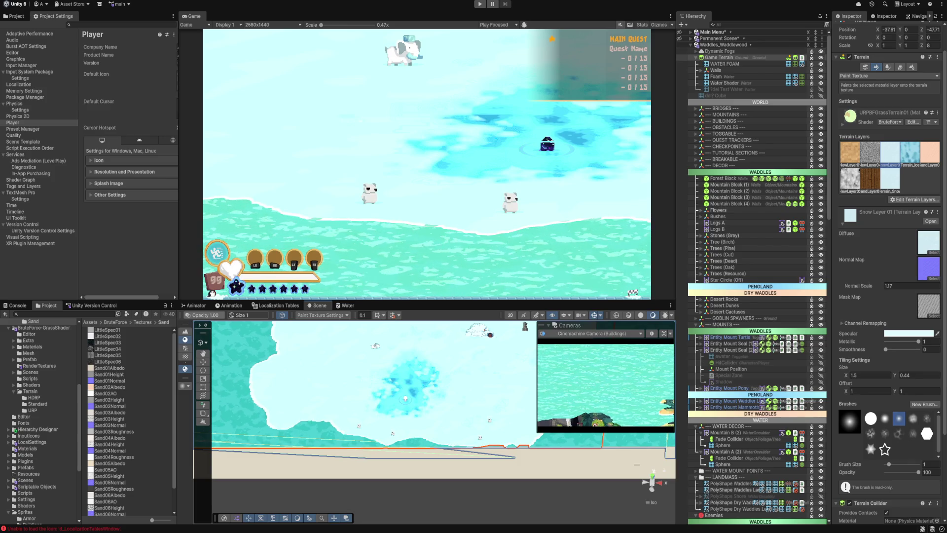
left_click(888, 75)
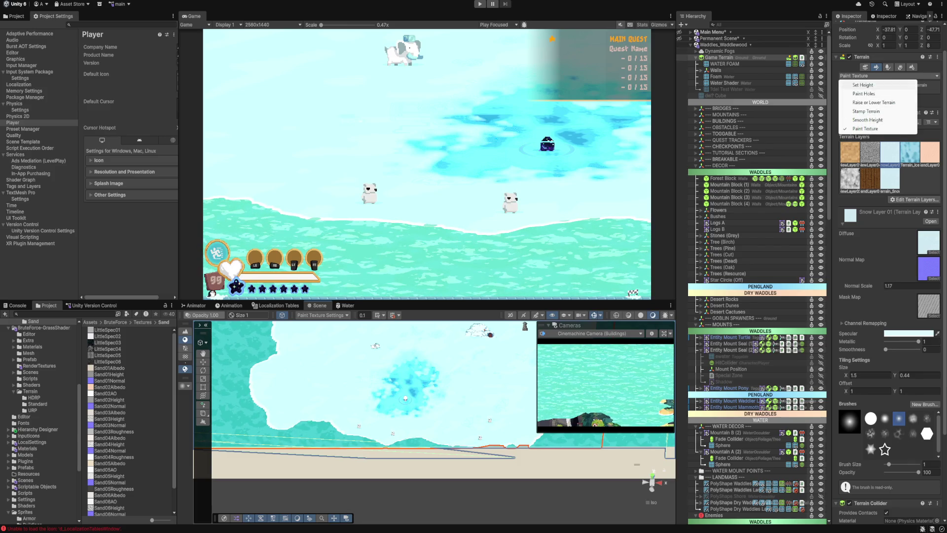
left_click(862, 85)
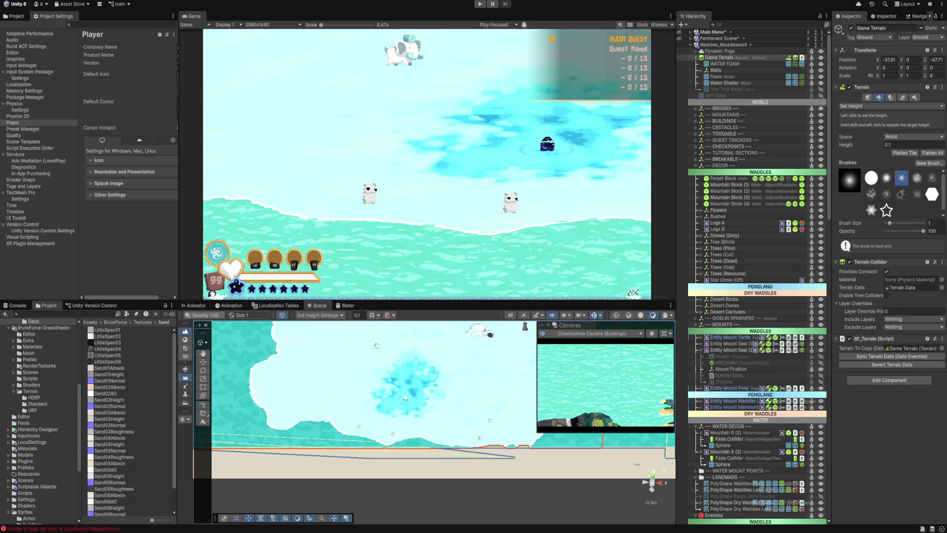
left_click(890, 106)
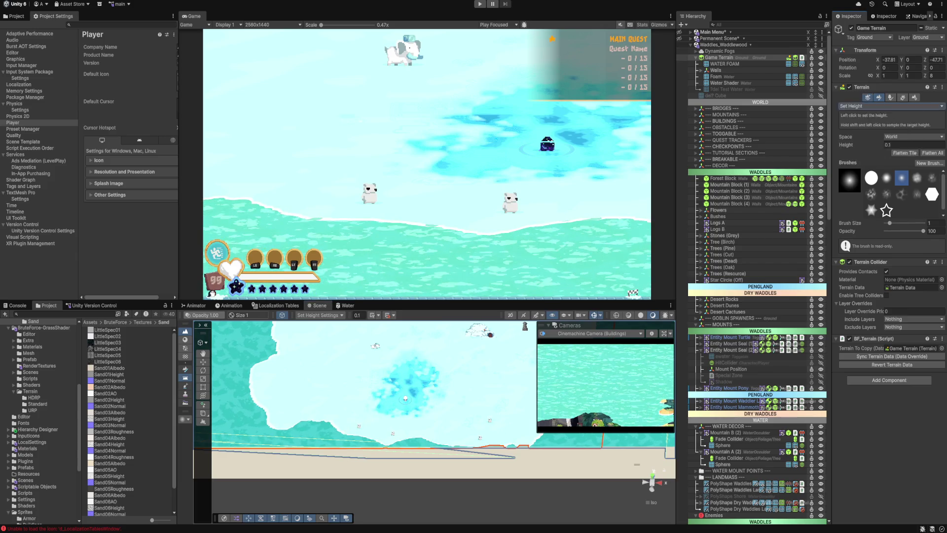
left_click(869, 138)
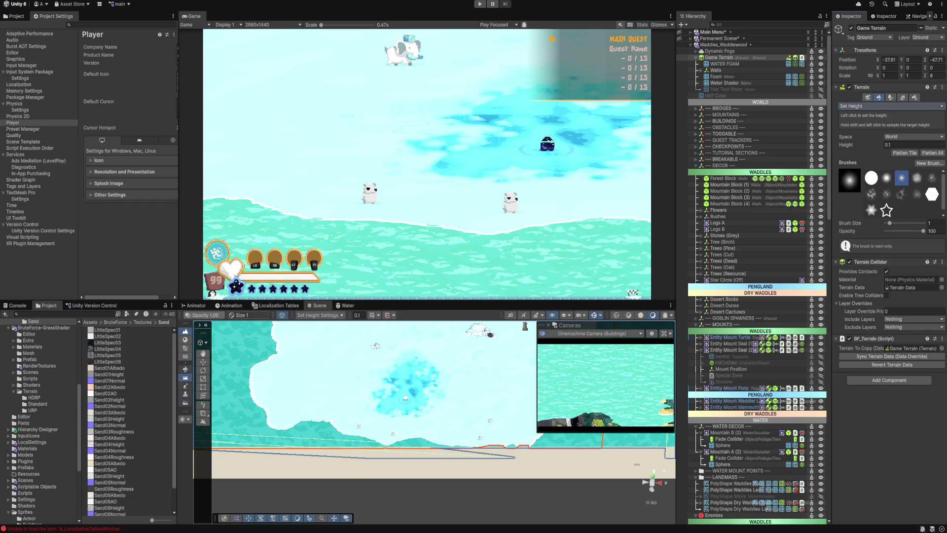
left_click(868, 106)
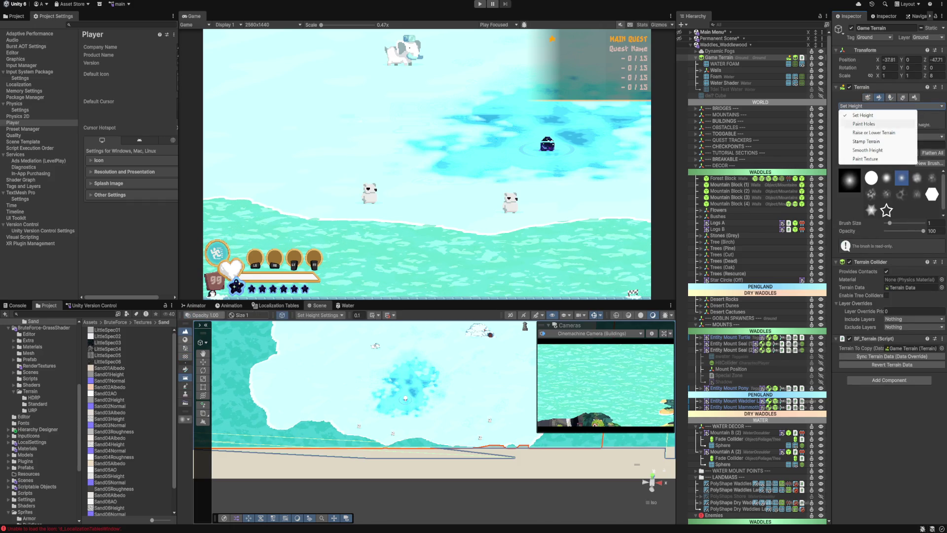
left_click(866, 159)
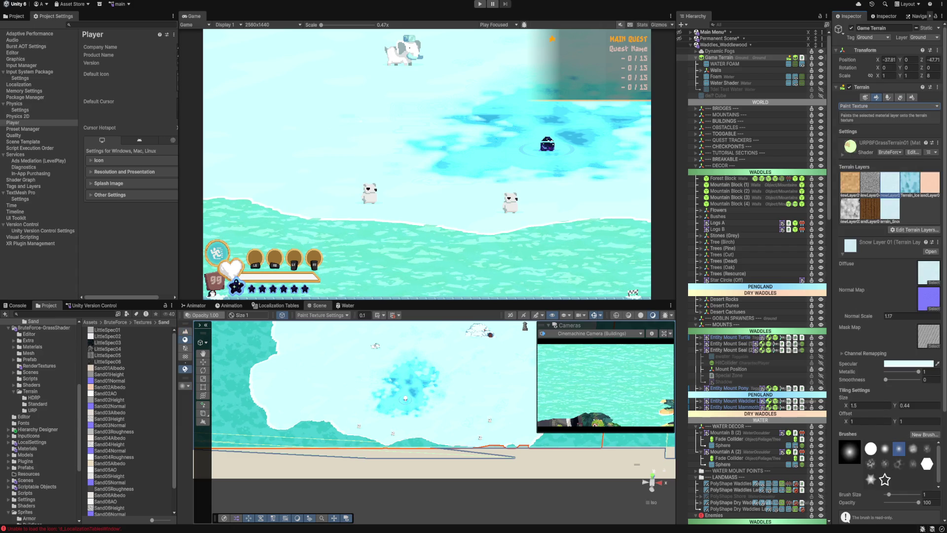
Step: Paint two trial snow strokes around the blue pool and undo both
left_click_drag(409, 401, 391, 398)
key("ctrl+z")
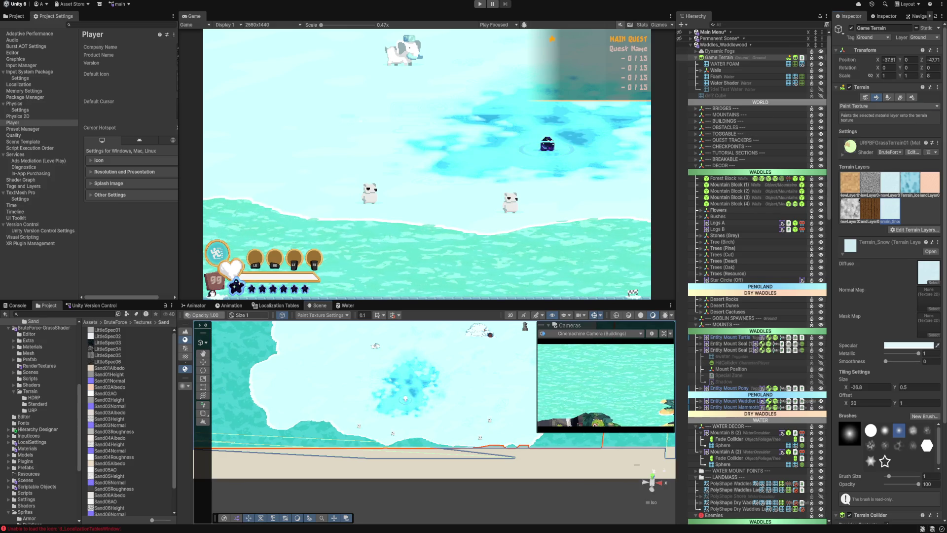
left_click_drag(394, 388, 406, 400)
key("ctrl+z")
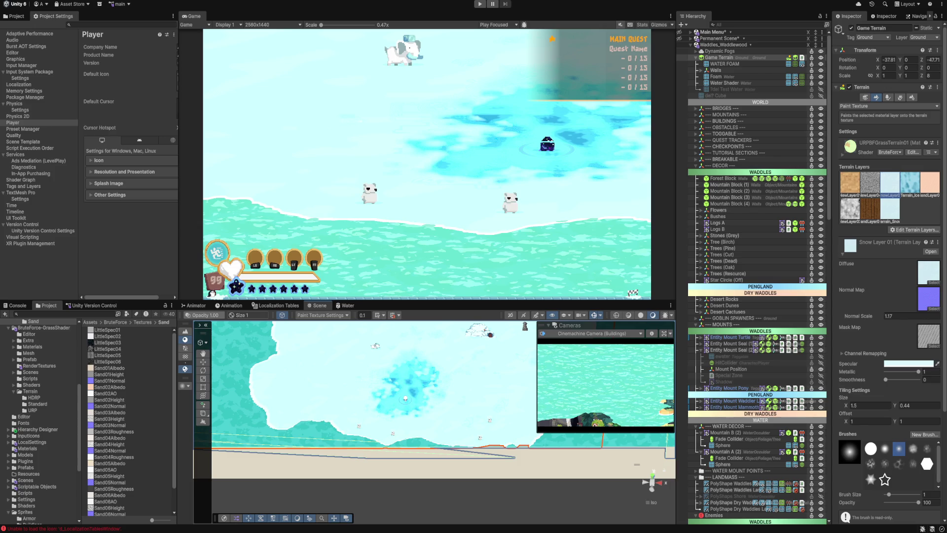
Step: Compare the Terrain_Snow and New Layer 04 settings against Snow Layer 01
left_click(889, 210)
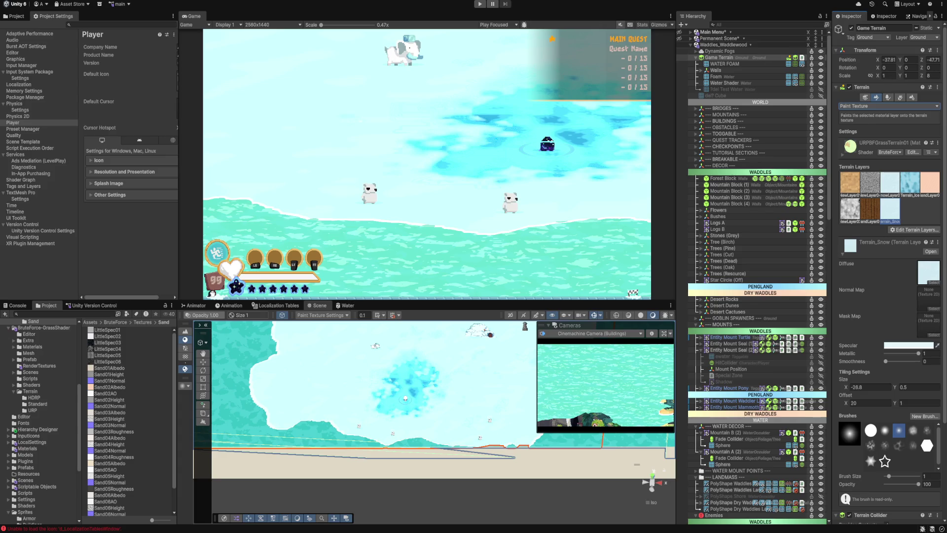
left_click(850, 208)
left_click(890, 181)
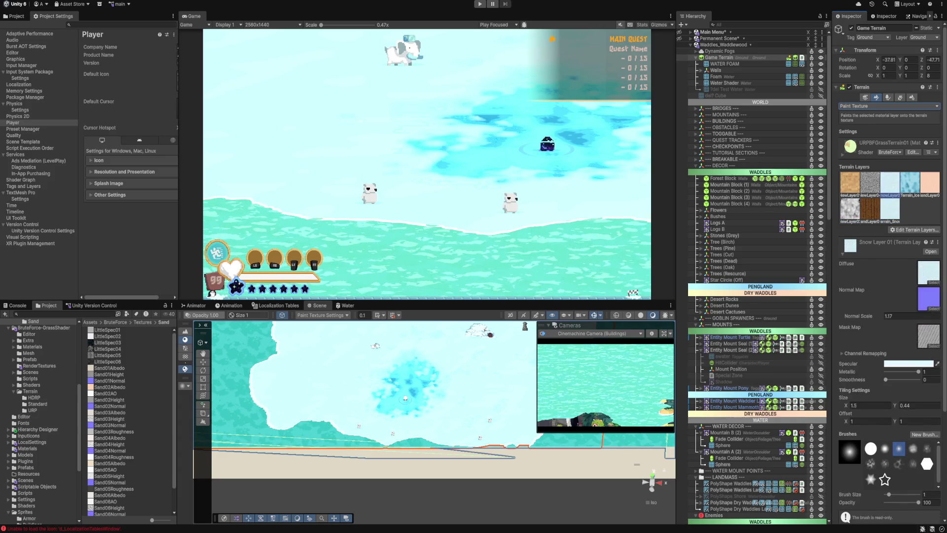
left_click(870, 181)
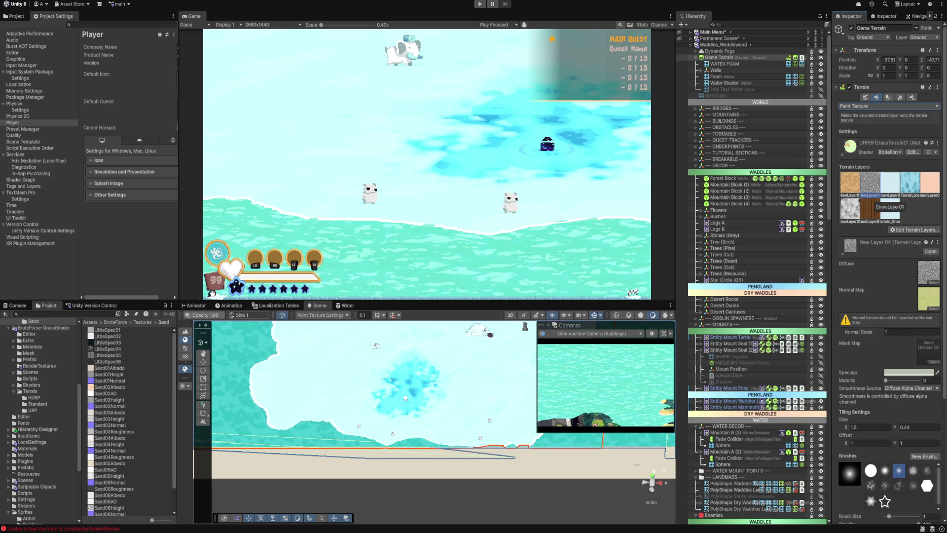
left_click(890, 192)
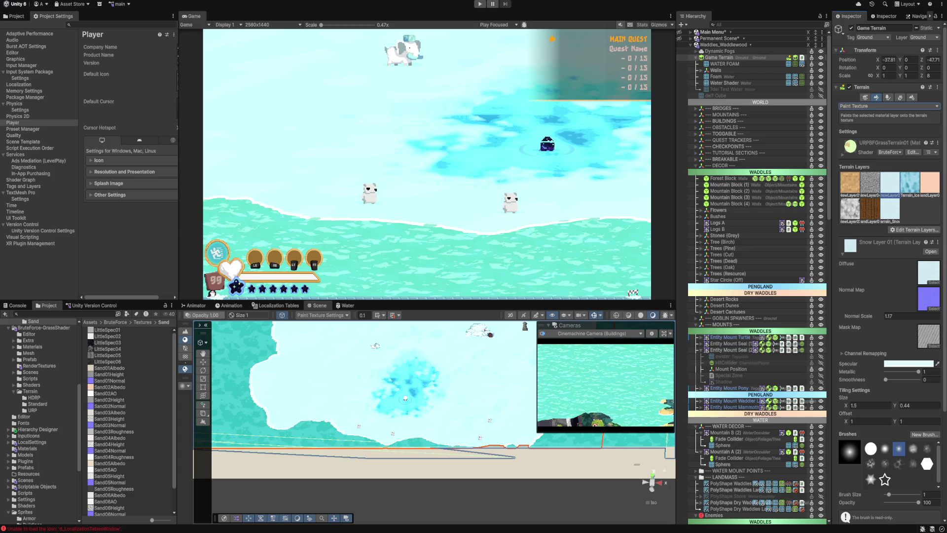
Step: Set Snow Layer 01's Normal Scale to 1, checking New Layer 04 and Sand Layer 01
left_click(888, 315)
type("1")
left_click(870, 184)
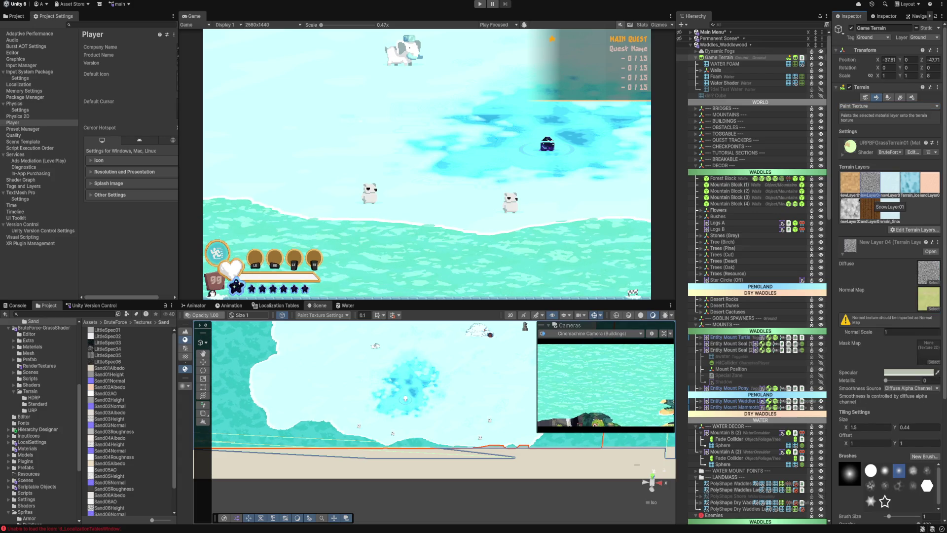
left_click(890, 187)
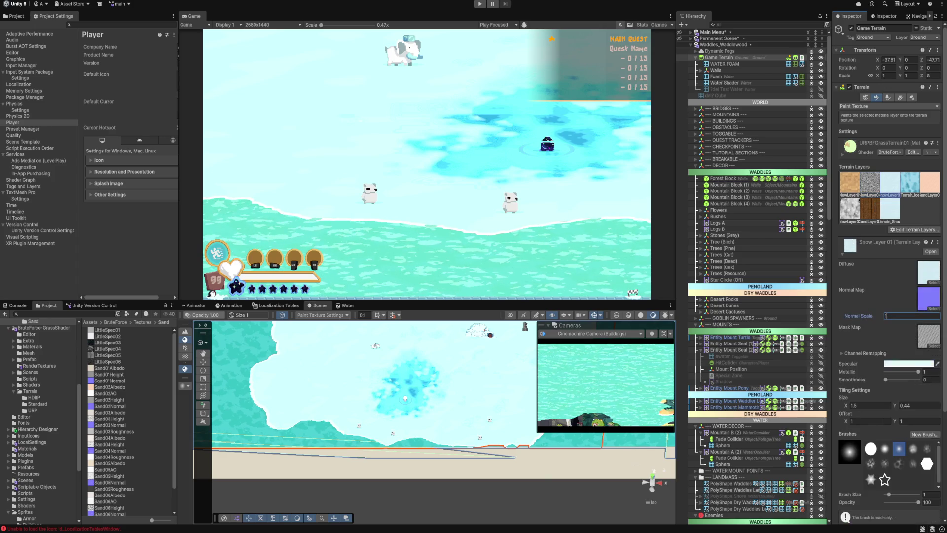
left_click(930, 184)
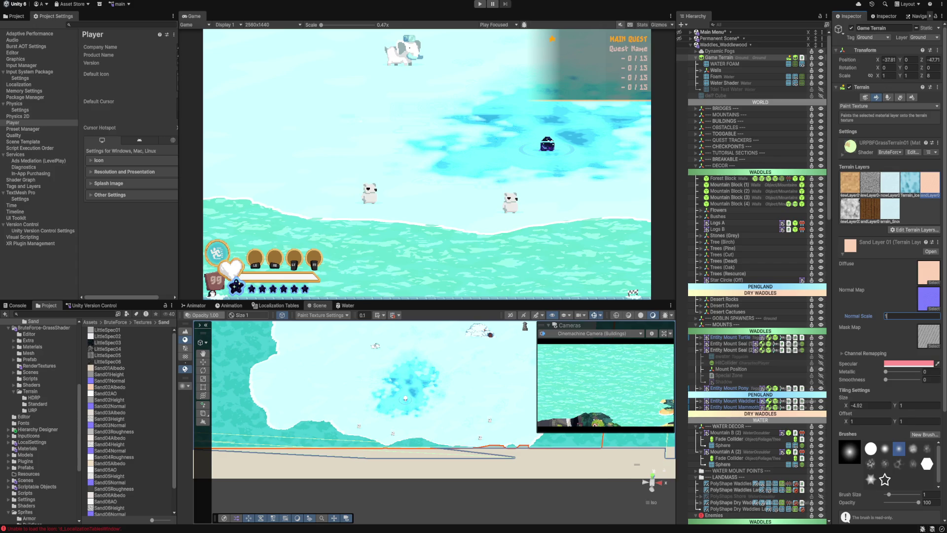
left_click(890, 183)
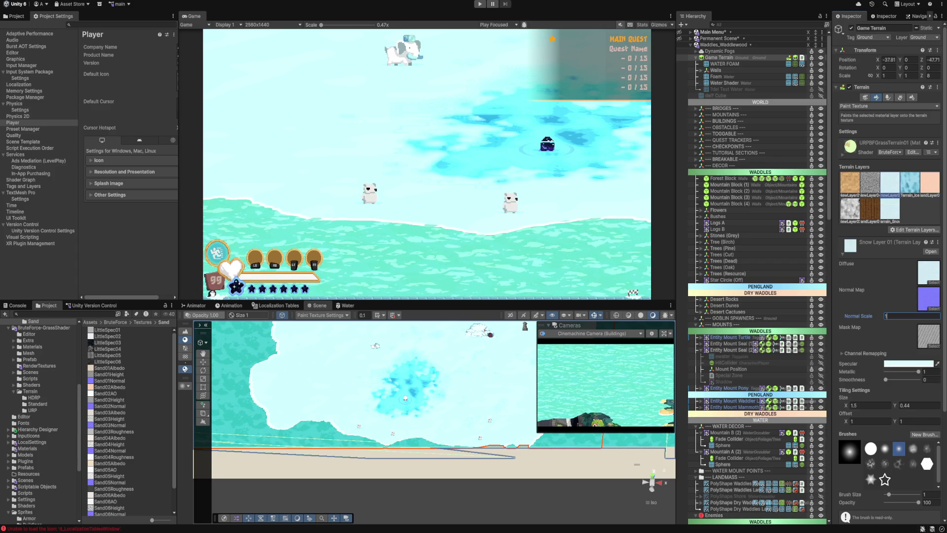
Step: Keep Sand02Normal as Snow Layer 01's normal map, leaving the Mask Map unchanged
left_click(934, 309)
left_click(759, 332)
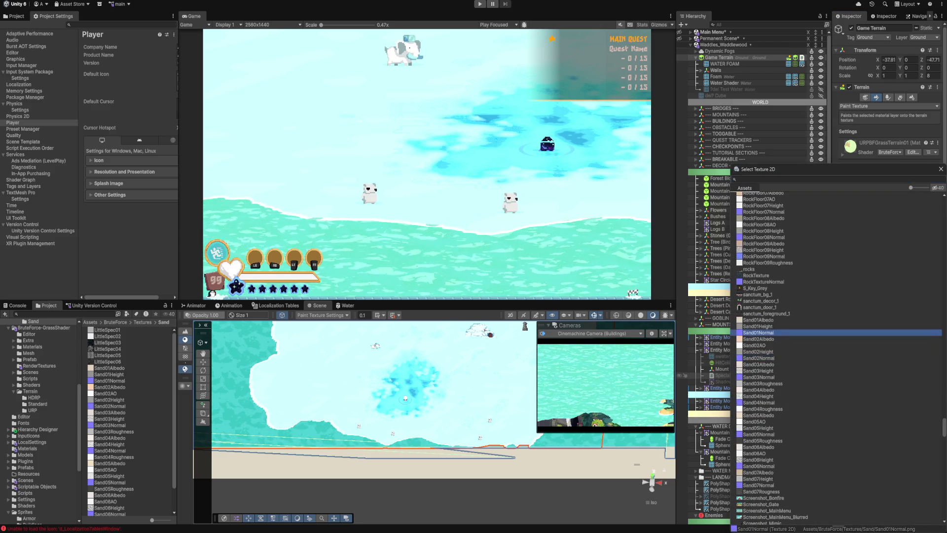
double_click(758, 358)
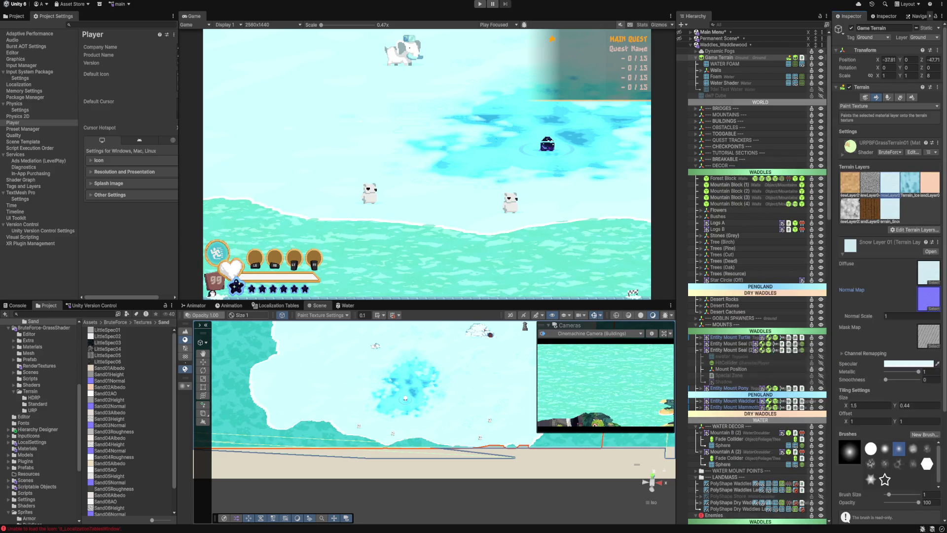
left_click(929, 346)
left_click(760, 339)
left_click(759, 371)
left_click(759, 402)
left_click(941, 169)
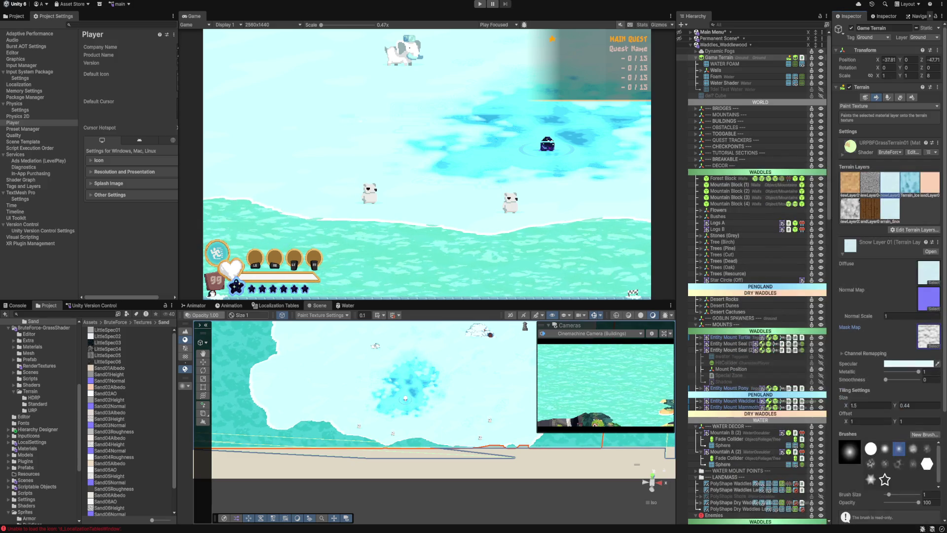
Step: Drop Snow Layer 01's Metallic to 0 and start retinting its specular colour
left_click_drag(918, 371, 885, 371)
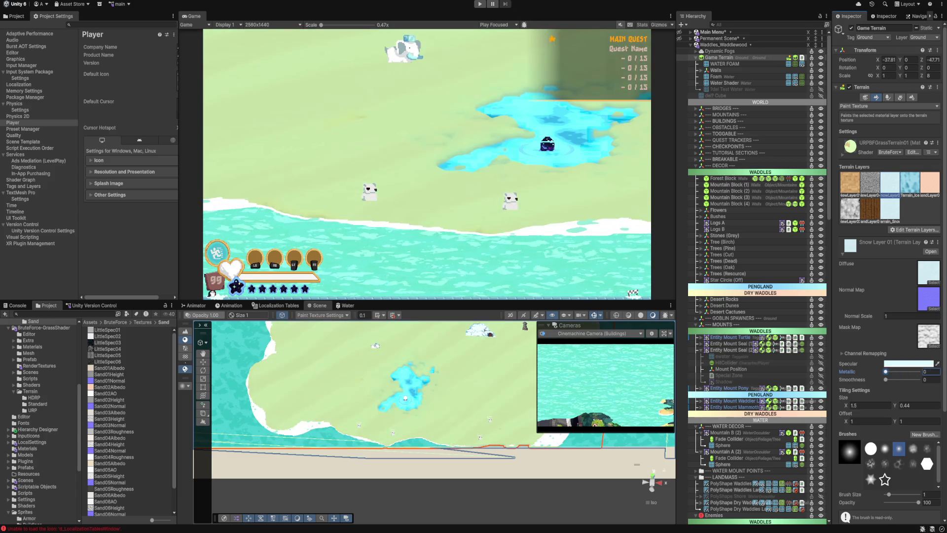
left_click(885, 379)
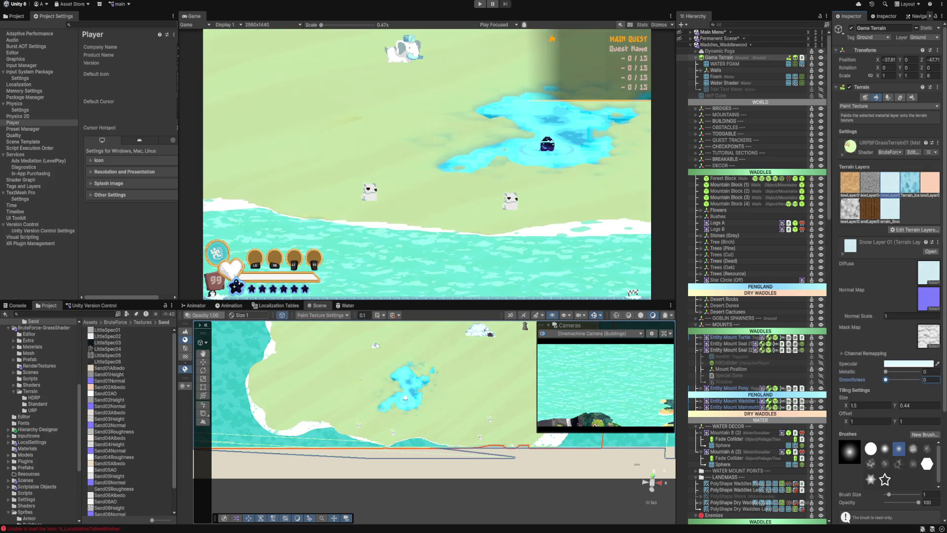
left_click(908, 364)
mouse_move(903, 320)
left_mouse_down()
mouse_move(891, 319)
mouse_move(886, 351)
mouse_move(908, 340)
mouse_move(923, 311)
left_mouse_up()
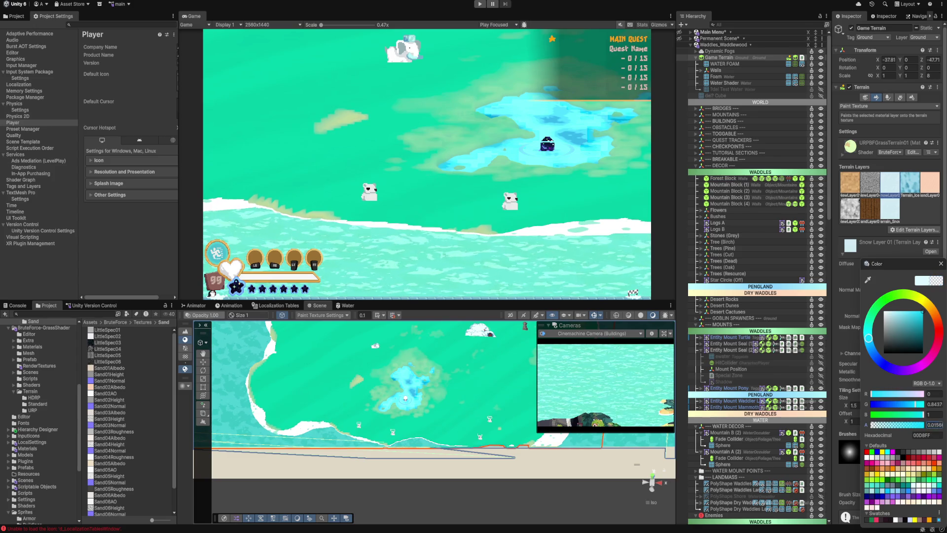
Step: Set the specular colour's red channel to 1 and close the colour picker
left_click(934, 394)
type("0.227")
key("BackSpace")
key("BackSpace")
key("BackSpace")
type("1")
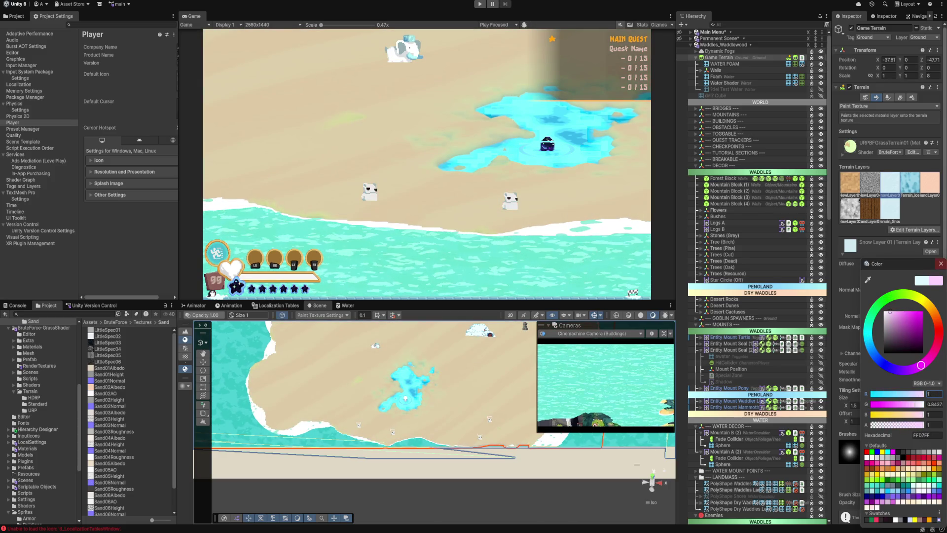
left_click(941, 264)
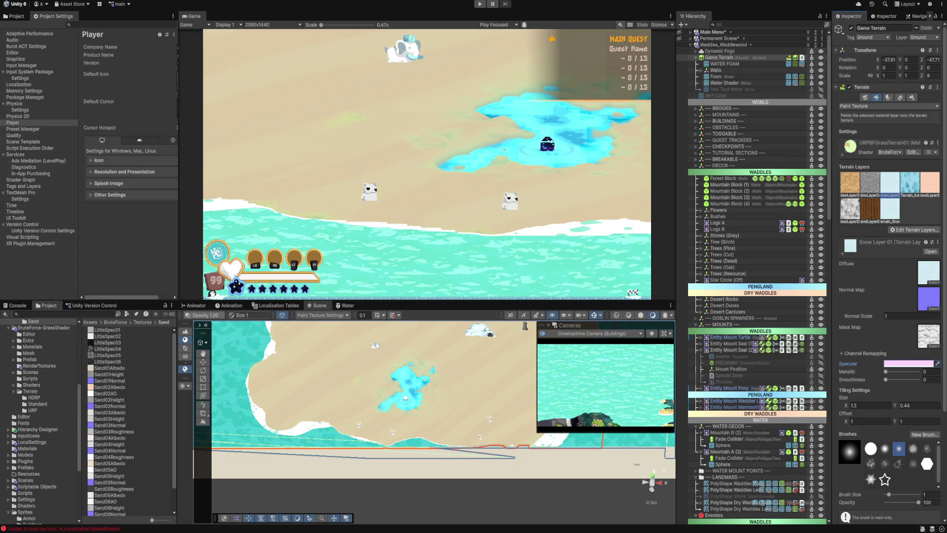
Step: Assign RockFloor07Normal as Snow Layer 01's normal map
left_click(934, 308)
left_click(764, 238)
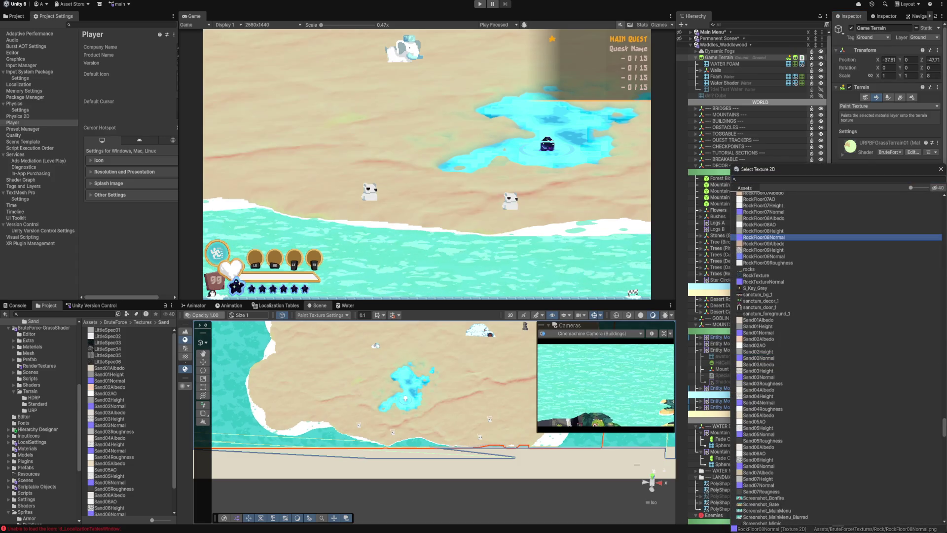
left_click(764, 212)
scroll(839, 345, "up", 3)
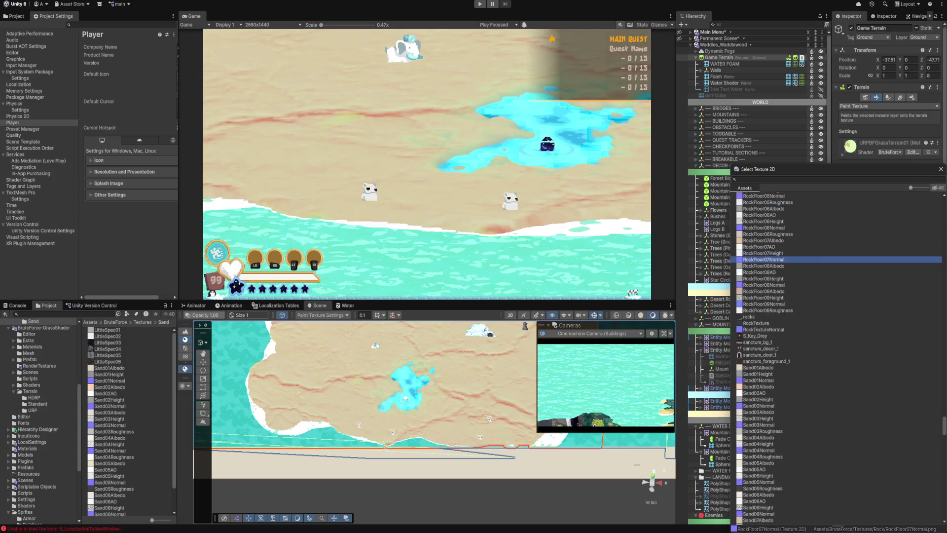
key("Return")
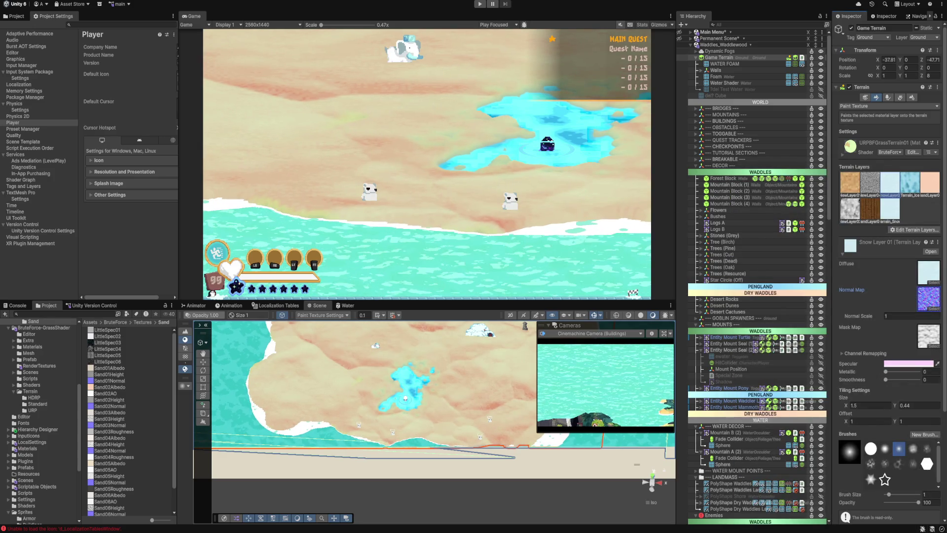
Step: Change Snow Layer 01's specular colour to pure white FFFFFF
left_click(909, 364)
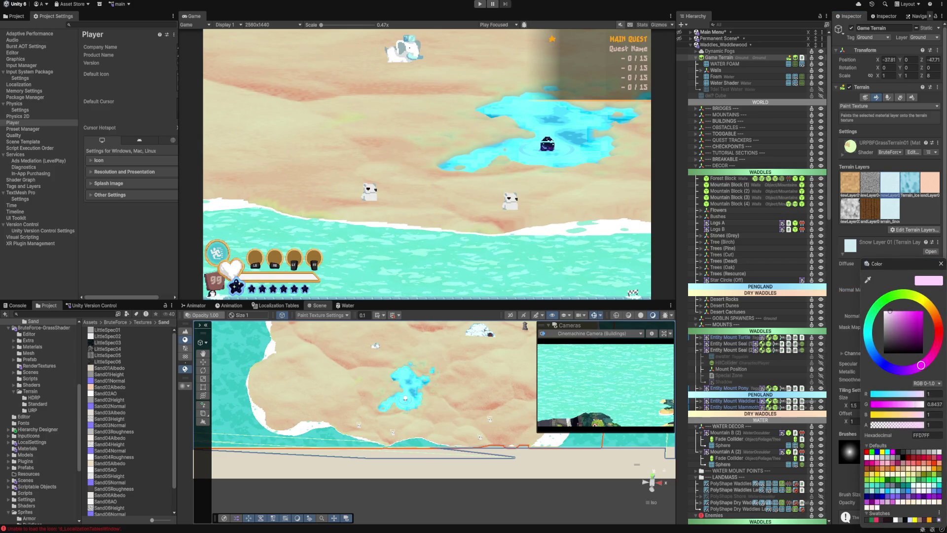
left_click(868, 338)
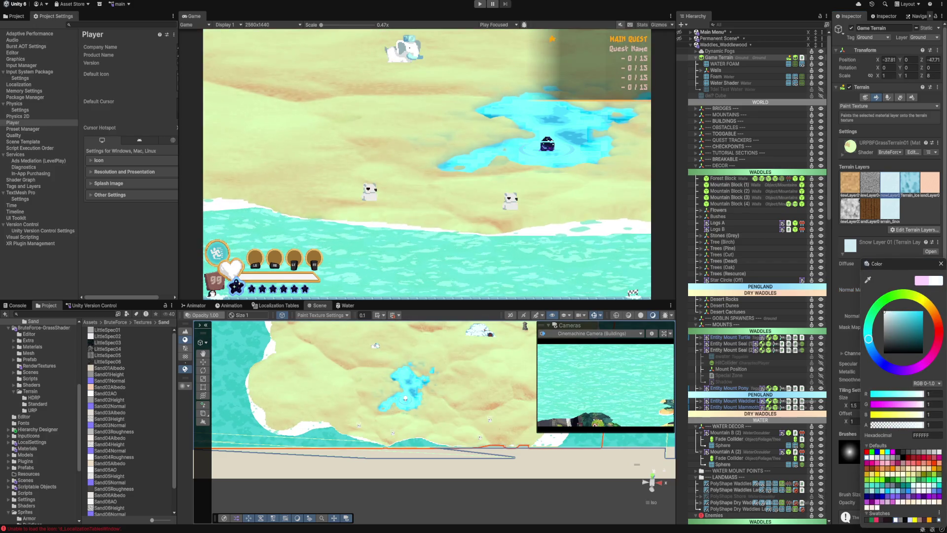
left_click(898, 311)
mouse_move(898, 311)
left_mouse_down()
mouse_move(897, 351)
mouse_move(884, 311)
left_mouse_up()
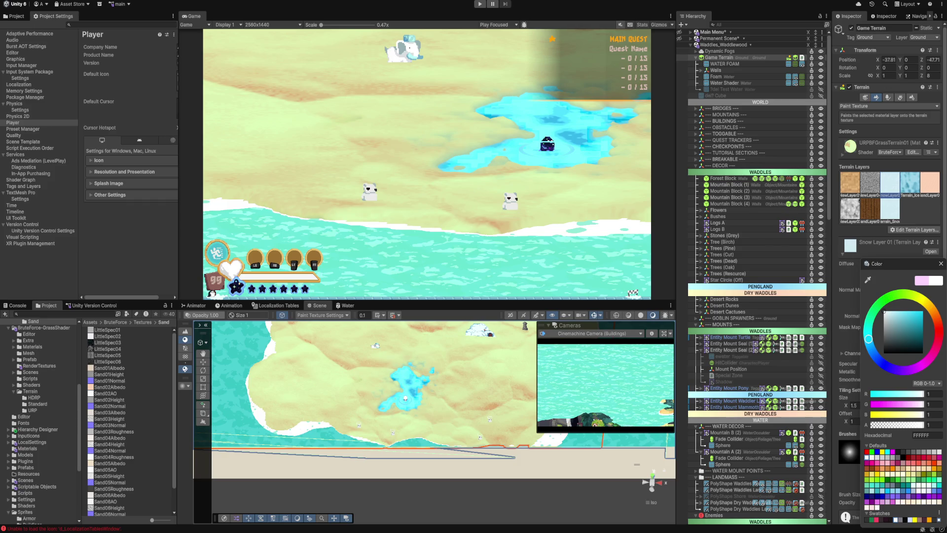
key("Escape")
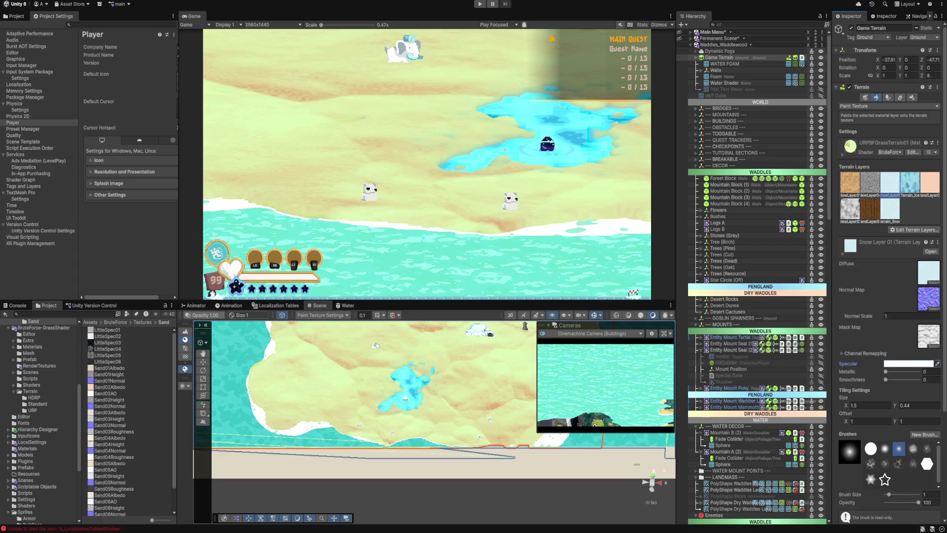
scroll(888, 296, "down", 3)
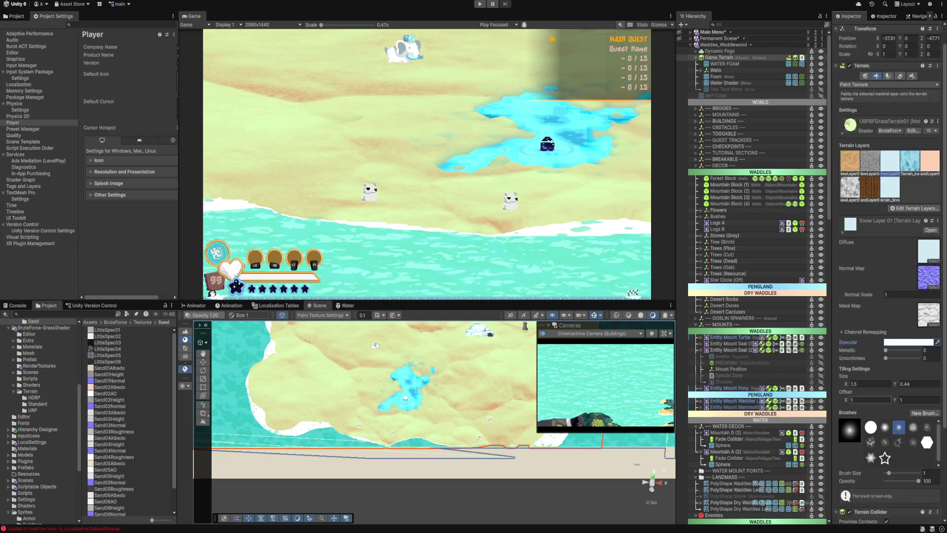
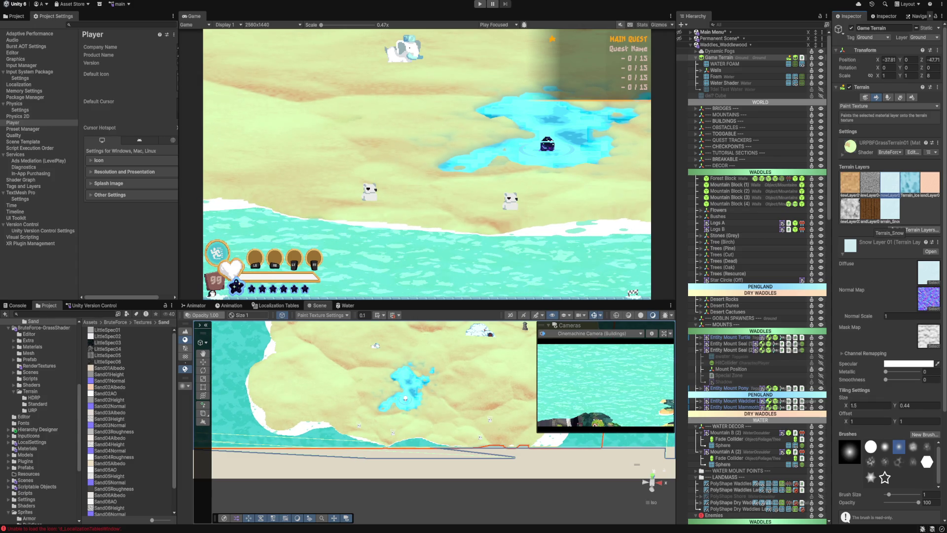
Step: Check the sand layer, then set the snow layer's normal scale to 1
left_click(930, 183)
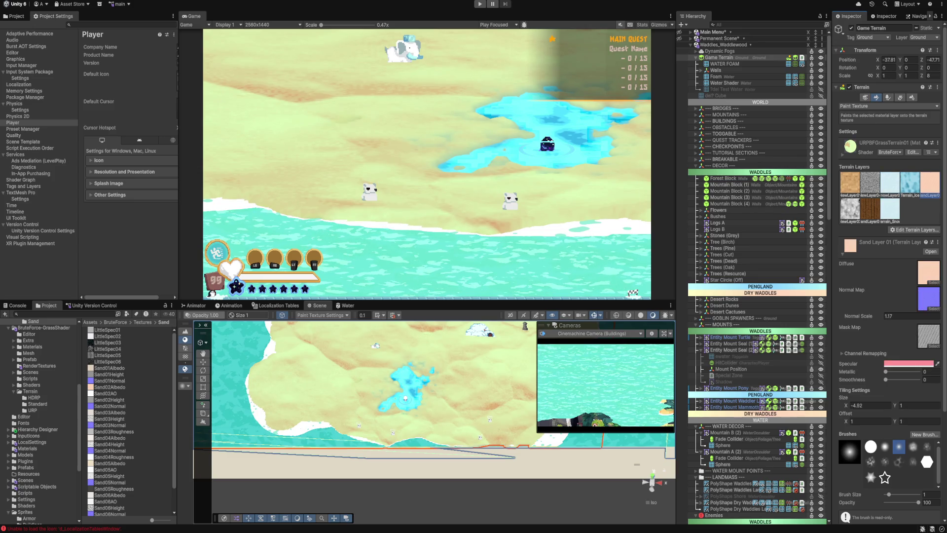
left_click(890, 182)
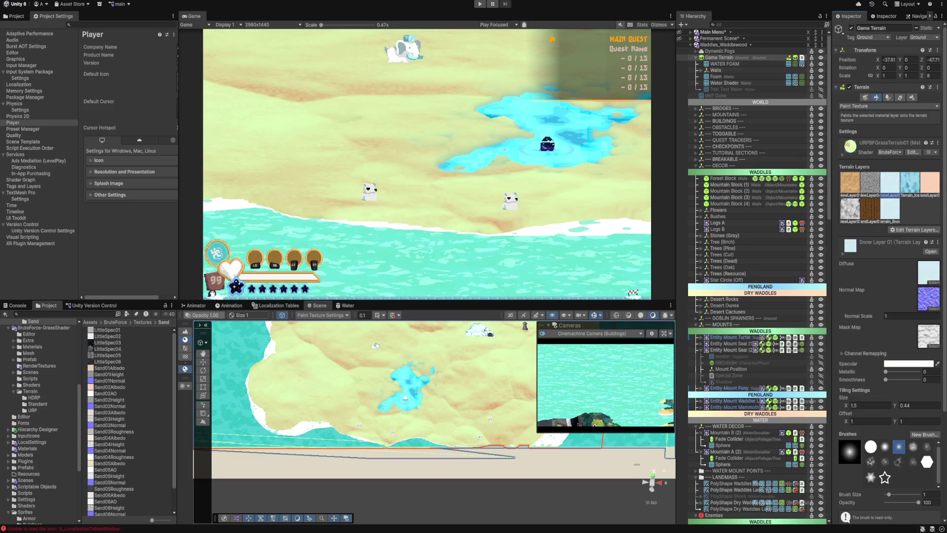
left_click_drag(858, 316, 888, 316)
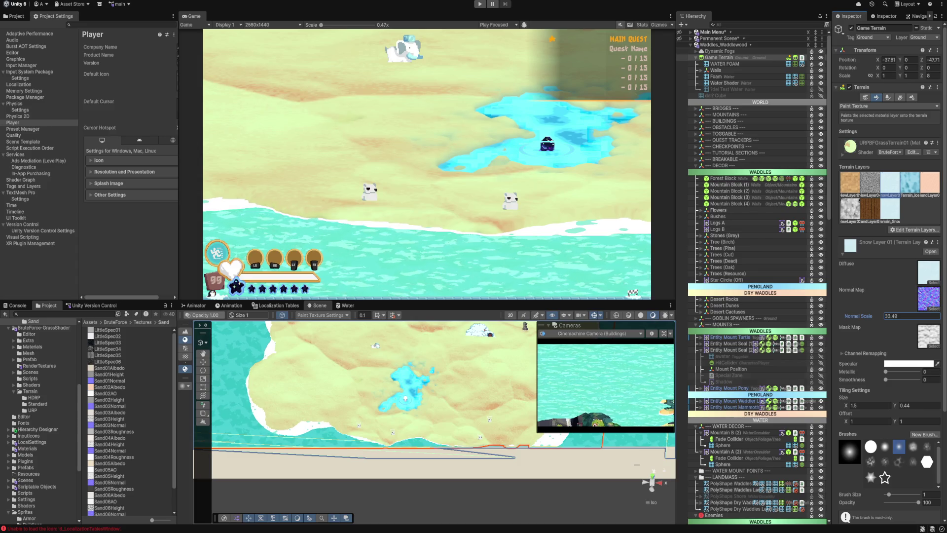
type("1")
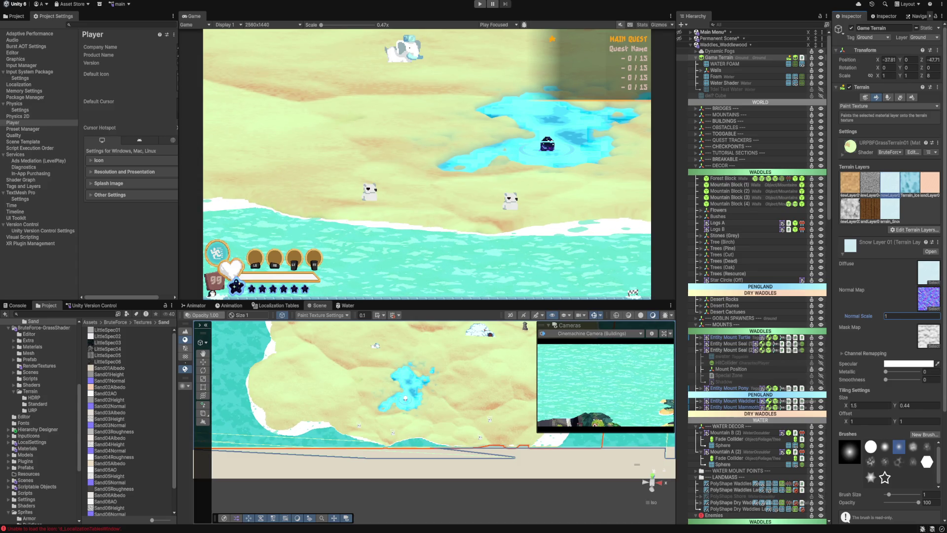
Step: Try the seamless noise texture as the snow layer's diffuse, then undo it
left_click(934, 308)
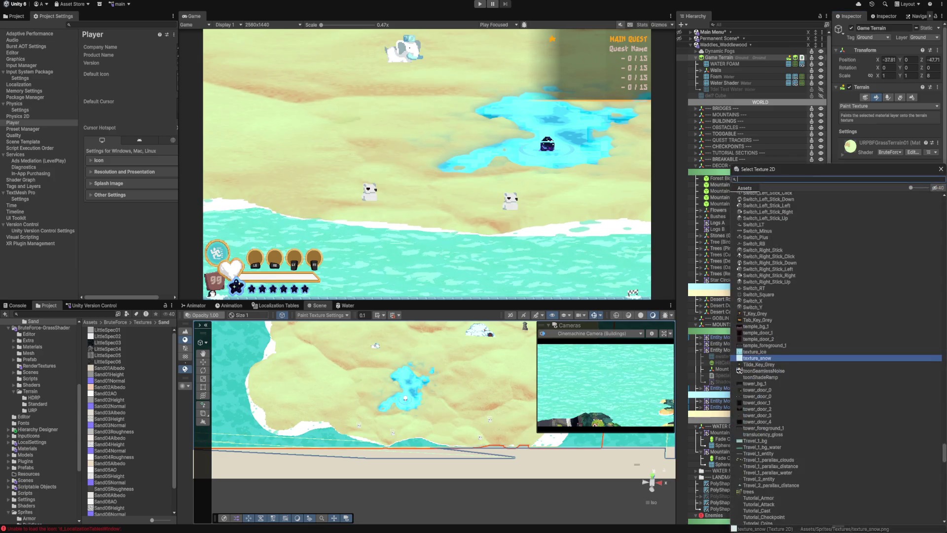
left_click(758, 320)
left_click(740, 370)
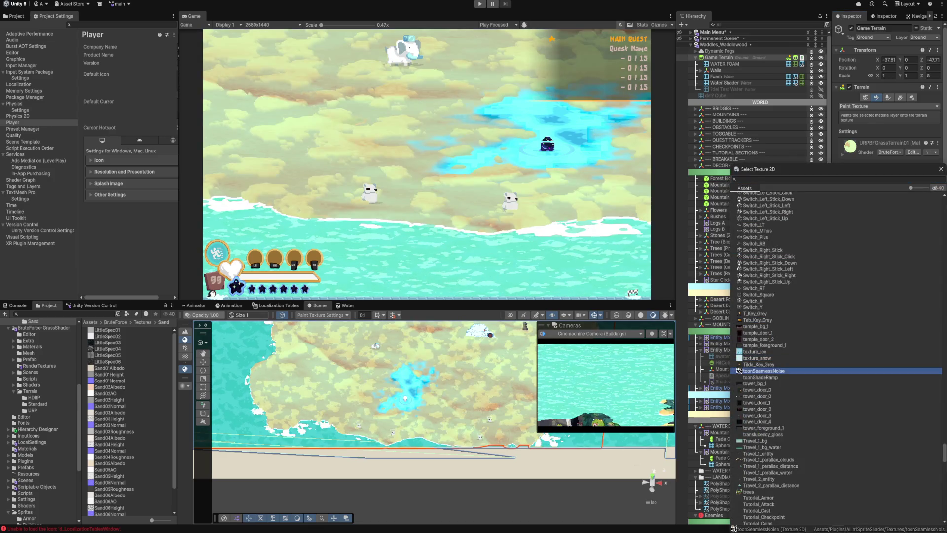
left_click(941, 168)
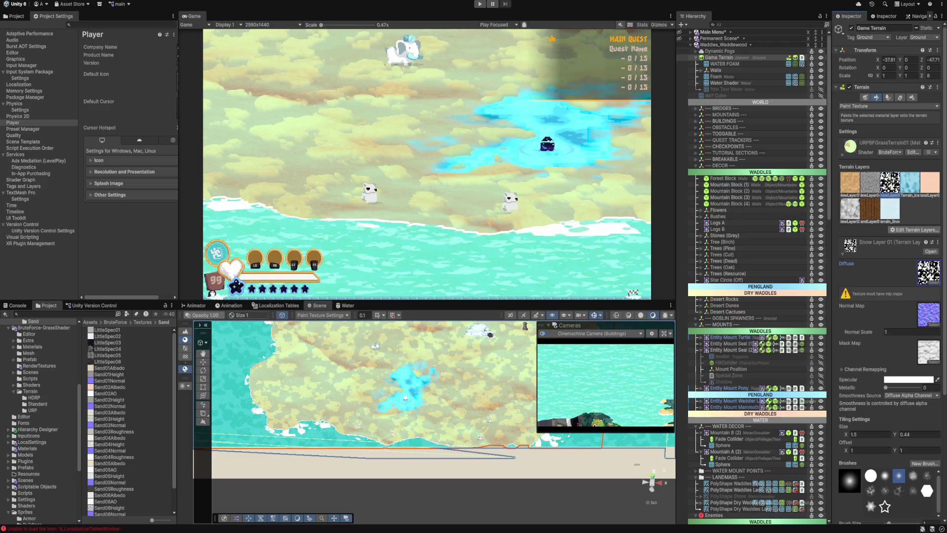
key("ctrl+z")
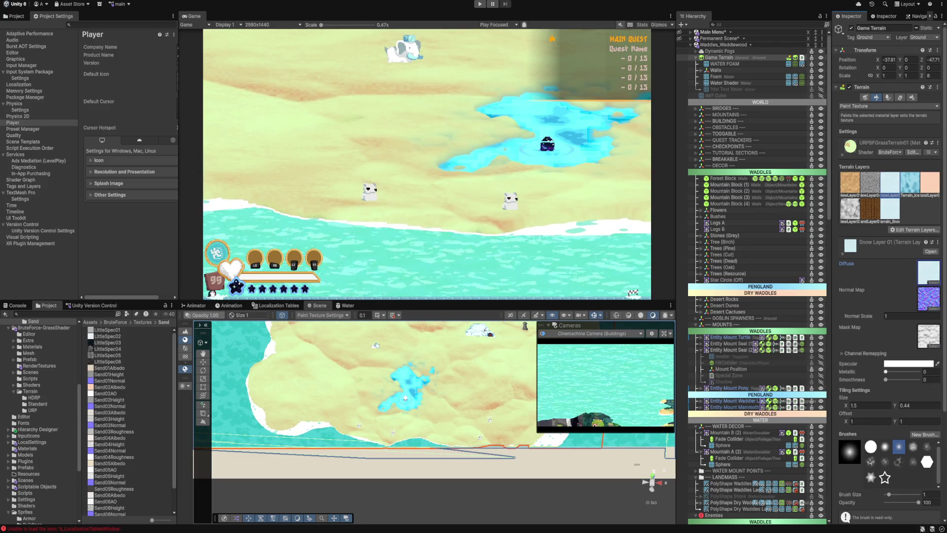
Step: Nudge the snow layer's metallic up and expand its Channel Remapping ranges
mouse_move(885, 371)
left_mouse_down()
mouse_move(922, 372)
mouse_move(885, 371)
mouse_move(918, 380)
mouse_move(885, 380)
left_mouse_up()
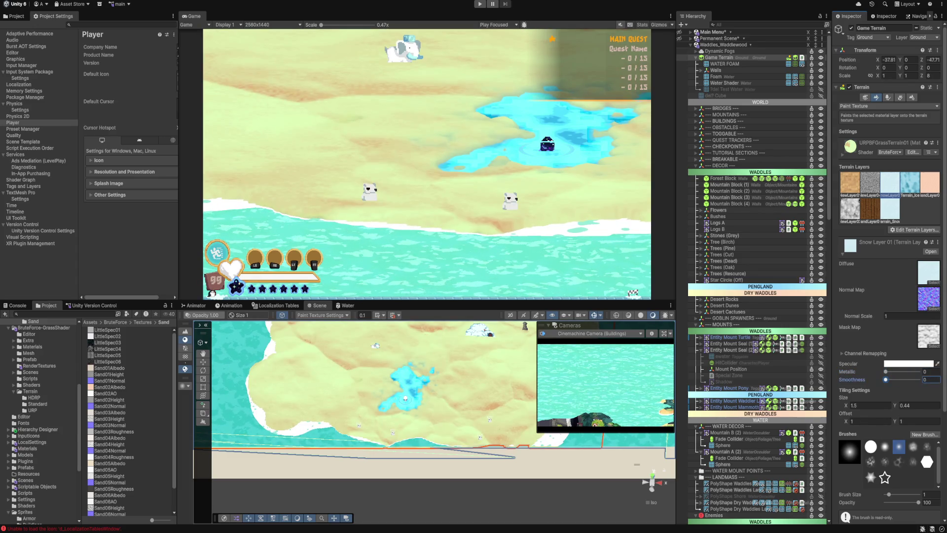
left_click(861, 353)
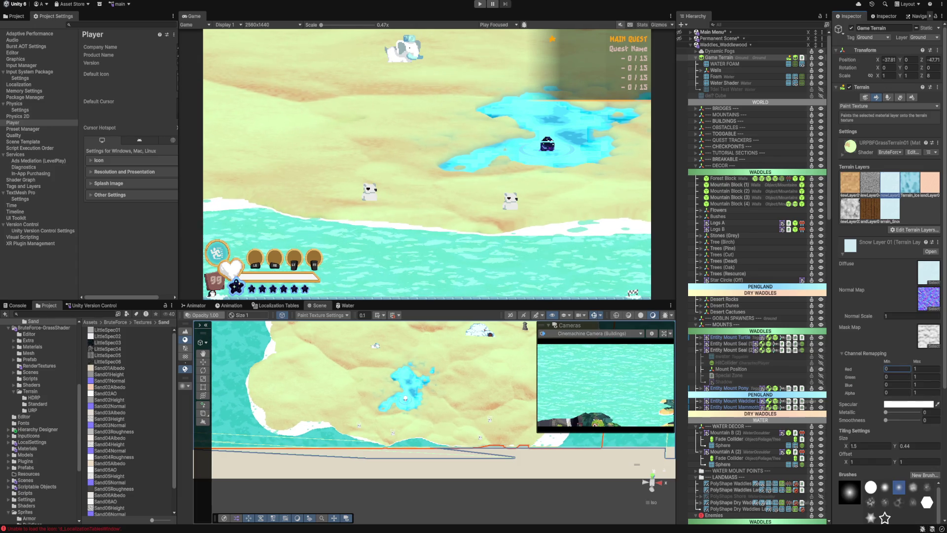
left_click(927, 369)
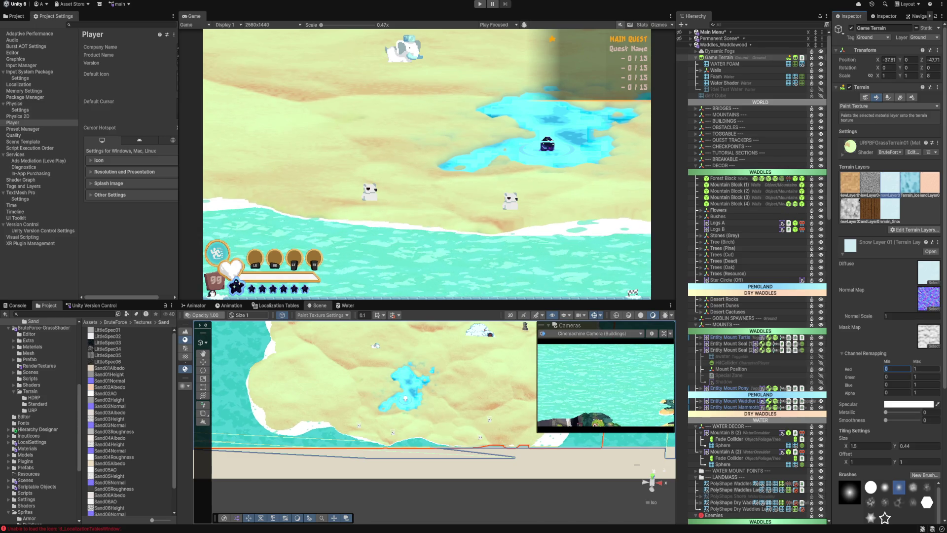
Step: Briefly switch to Set Height and WATER FOAM, then return to painting Game Terrain textures
key("F3")
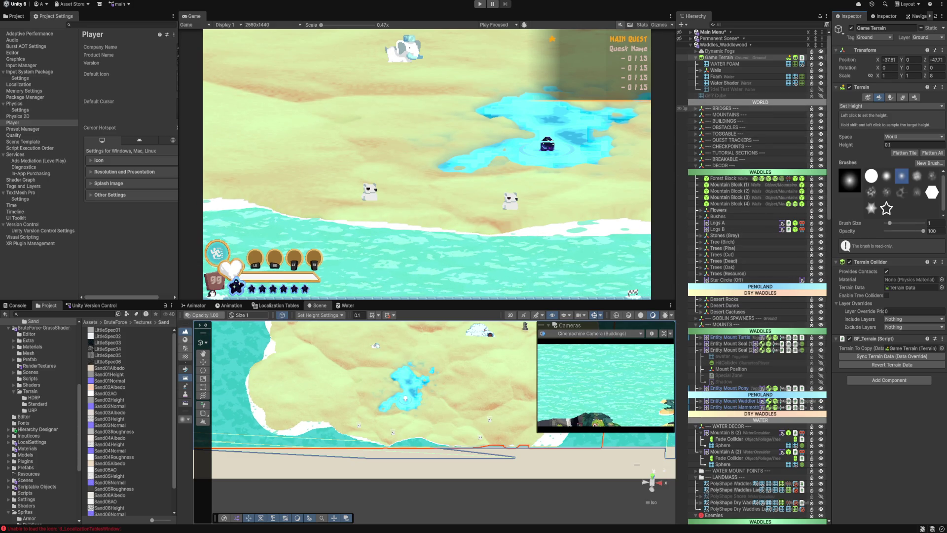
left_click(725, 63)
left_click(719, 57)
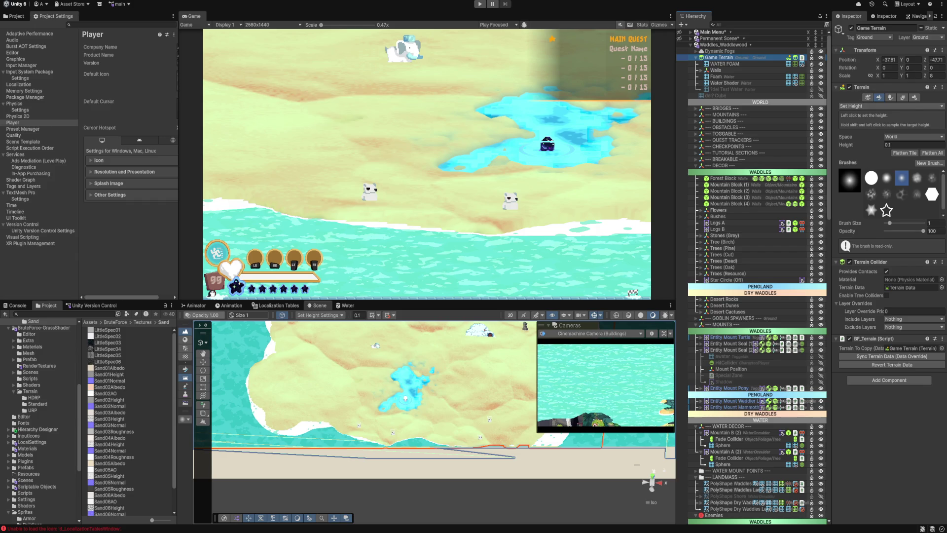
left_click(888, 106)
left_click(865, 159)
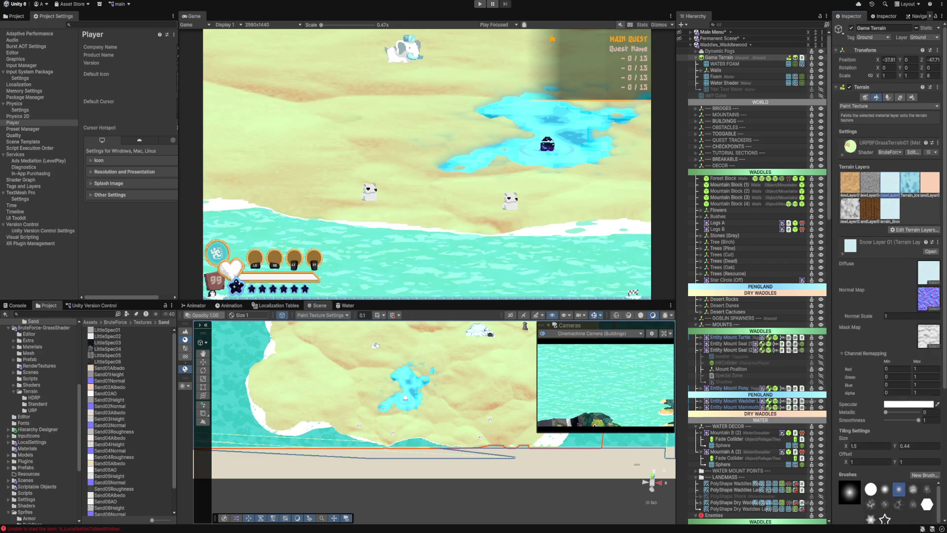
Step: Try red minimum 3 and channel maximums of 0 in Channel Remapping, then undo
type("3")
key("Tab")
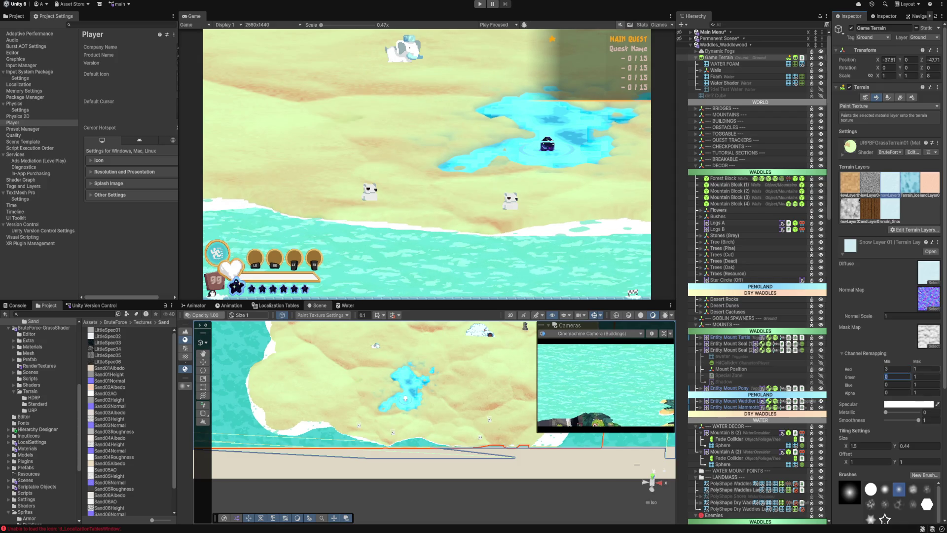
type("0")
key("shift+Tab")
type("0")
key("Tab")
key("Tab")
key("Tab")
type("0")
key("Tab")
key("Tab")
type("0")
key("Tab")
key("Tab")
type("0")
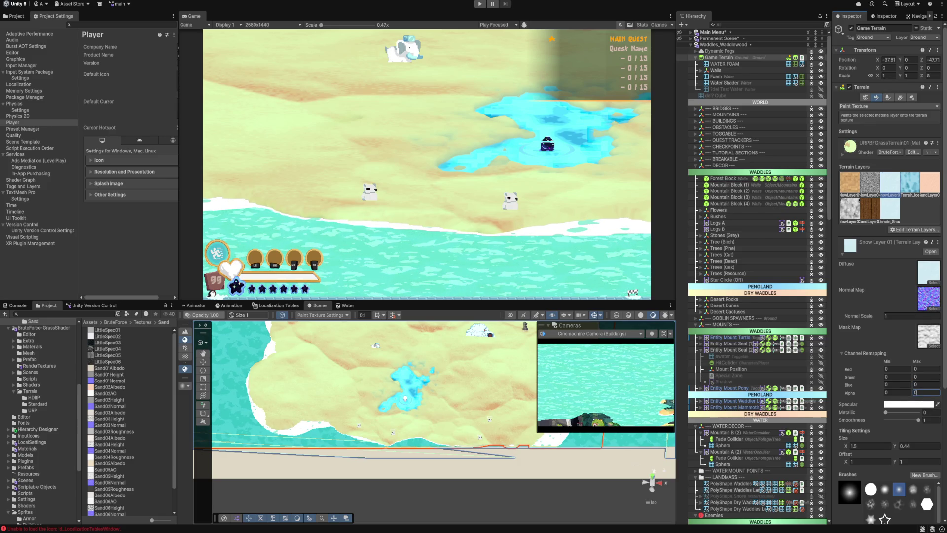
left_click(926, 368)
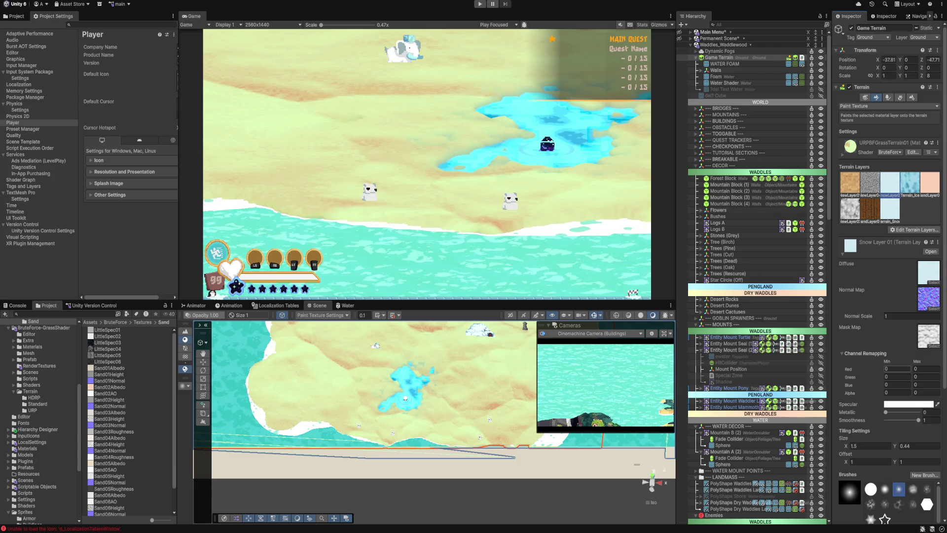
key("ctrl+z")
key("ctrl+z")
key("ctrl+z")
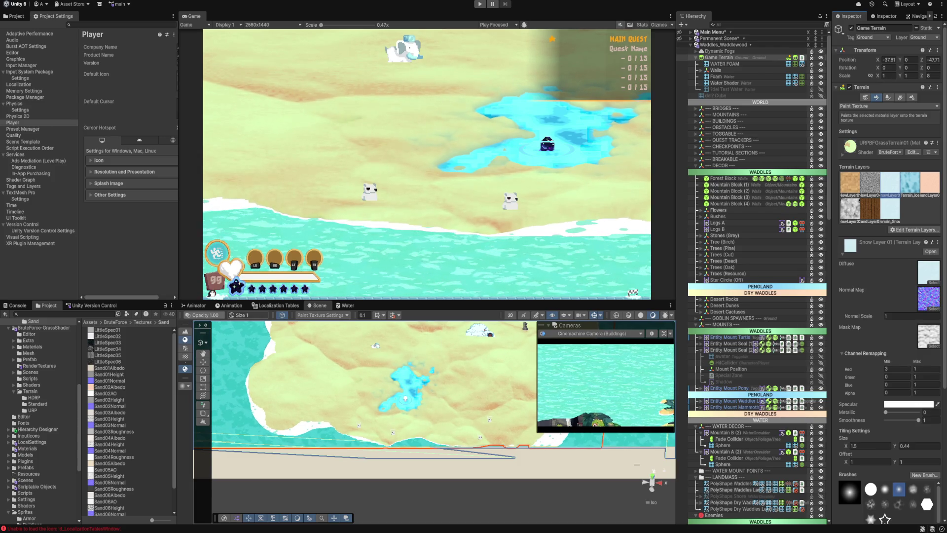
Step: Type and commit the snow layer's Metallic value of 0.44
left_click(930, 412)
type("1")
key("BackSpace")
type("1")
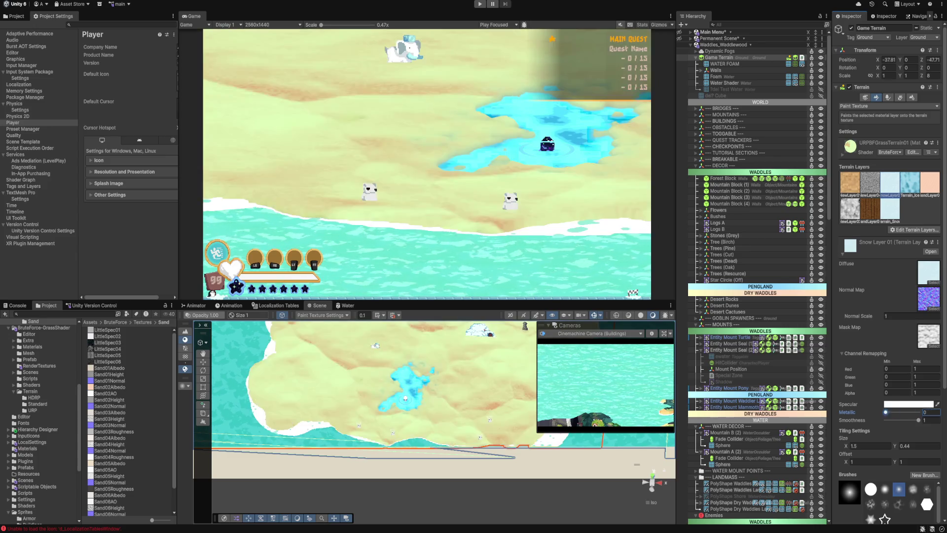
type("0")
type("1")
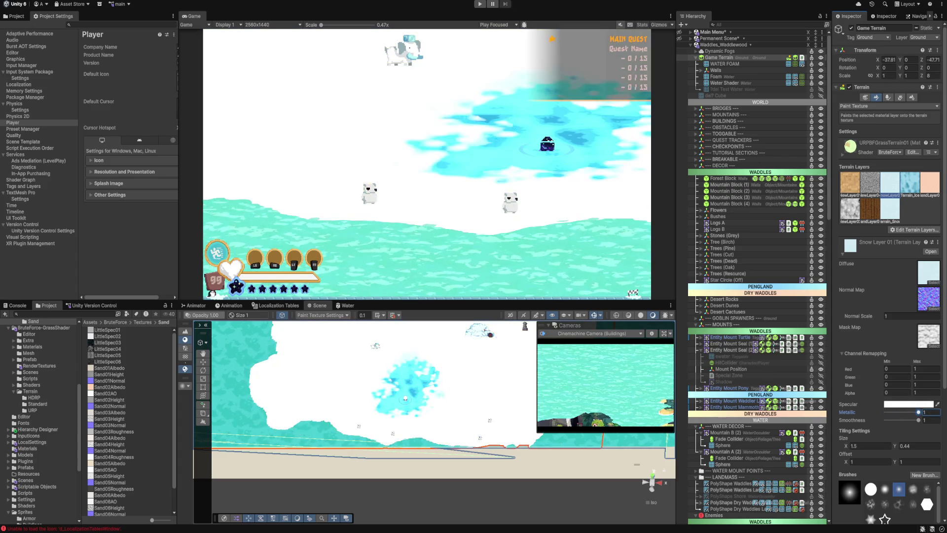
type("0.84")
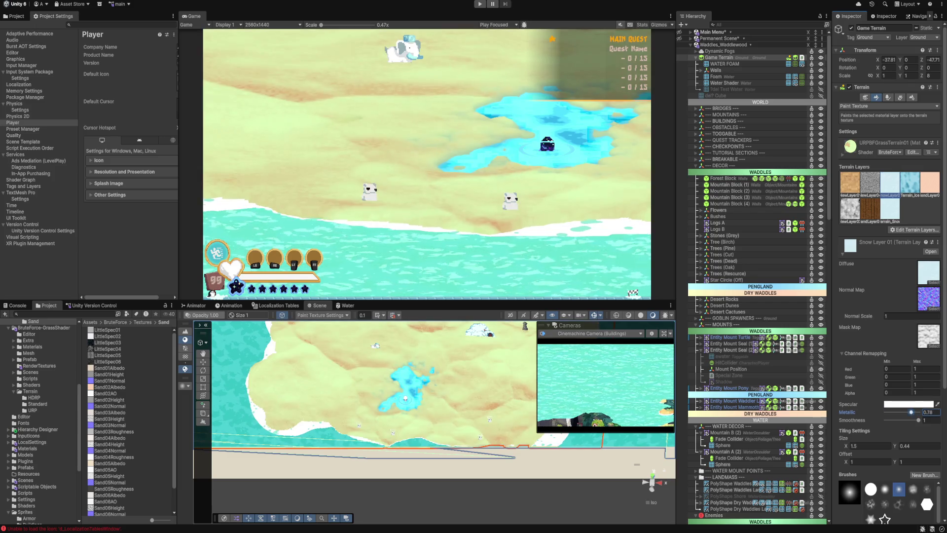
type("1")
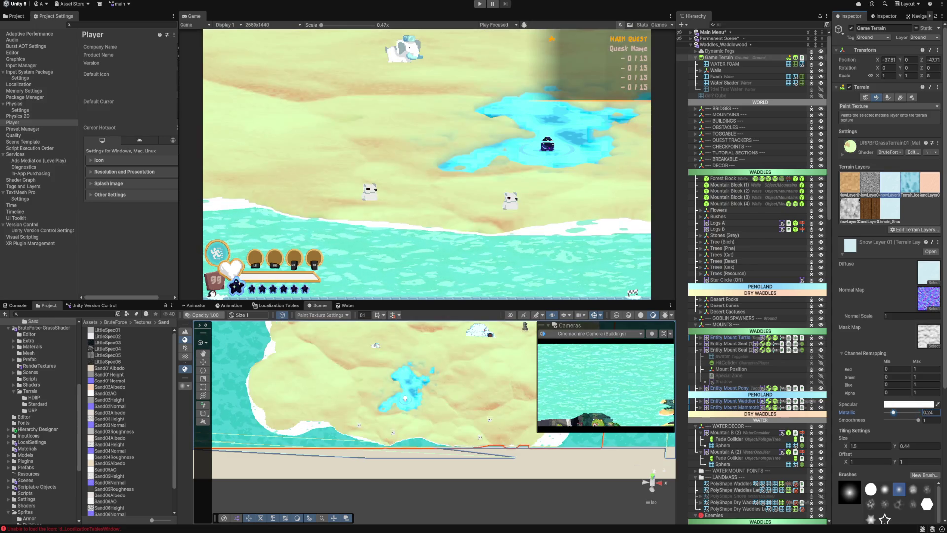
key("BackSpace")
type("0.84")
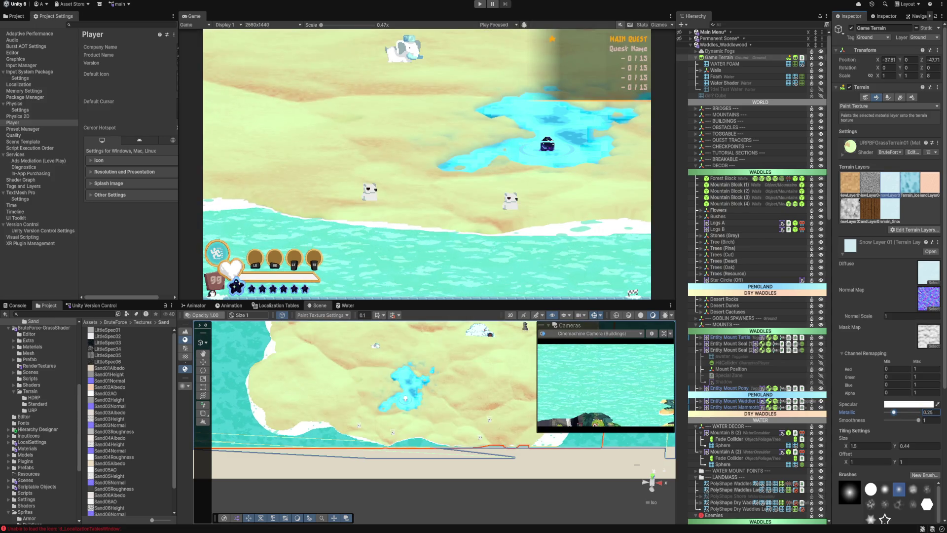
key("Return")
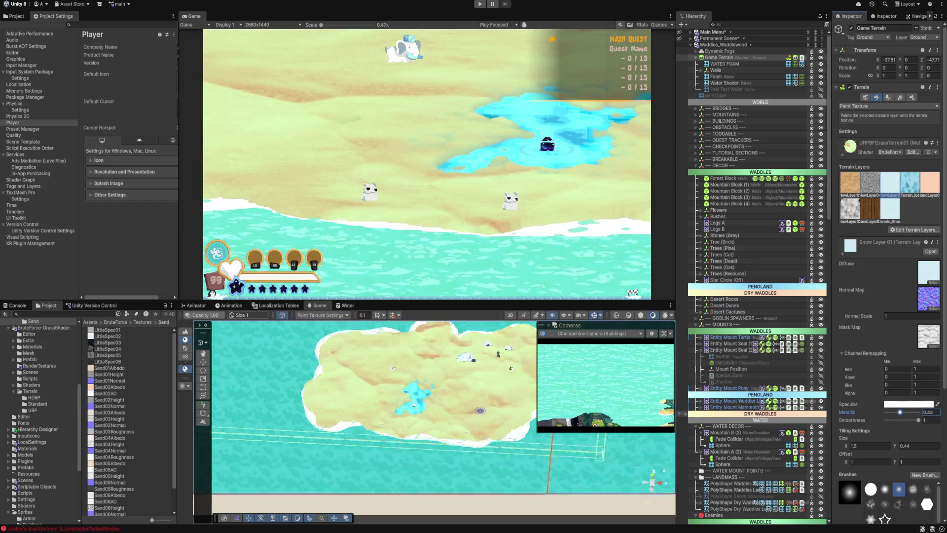
scroll(444, 421, "up", 5)
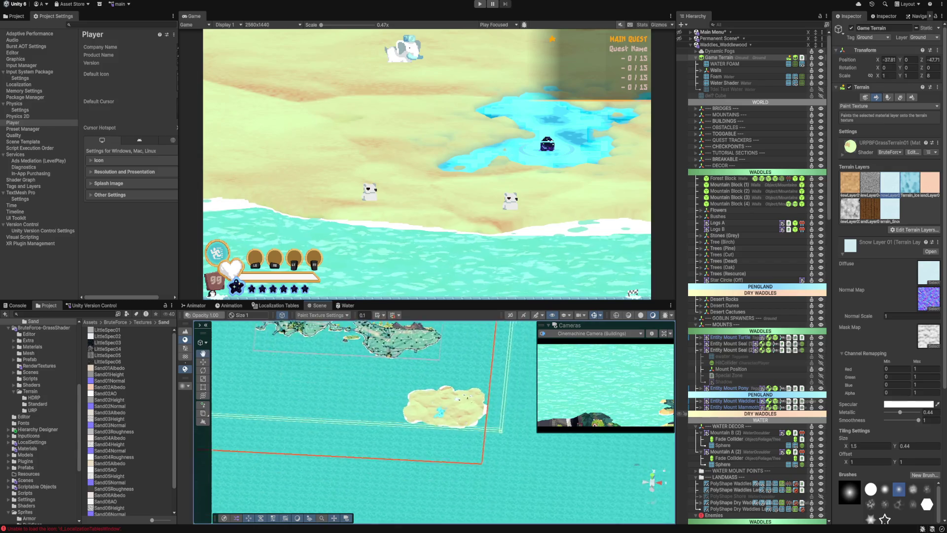
scroll(444, 419, "up", 5)
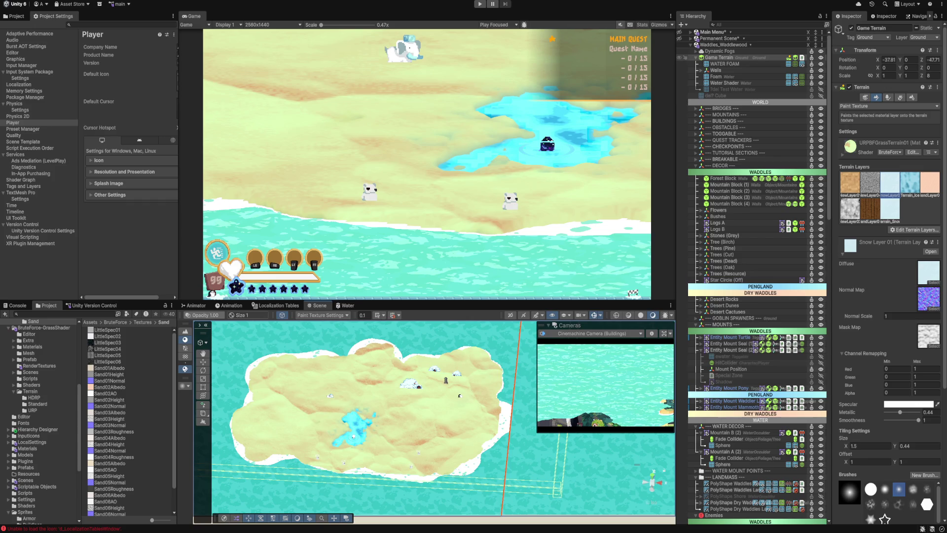
left_click(719, 50)
left_click(719, 57)
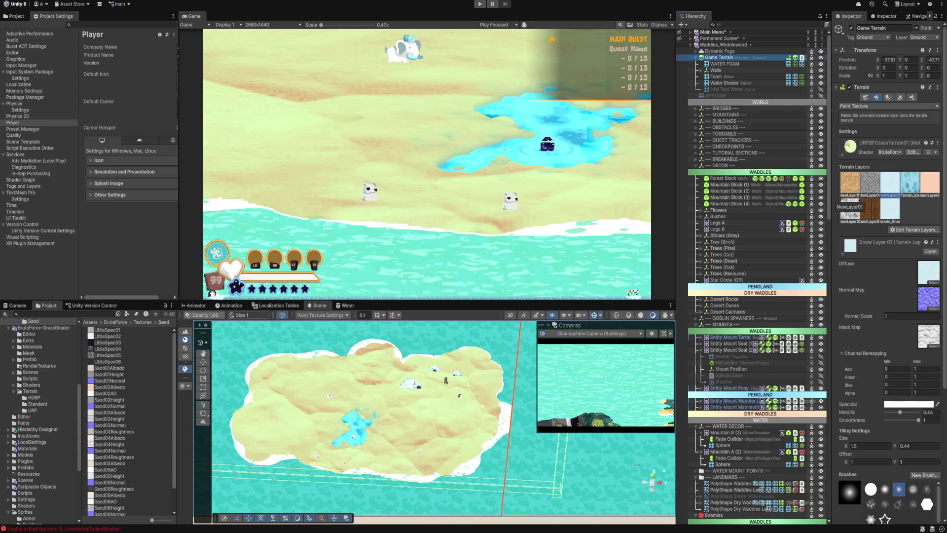
left_click(849, 193)
left_click(890, 207)
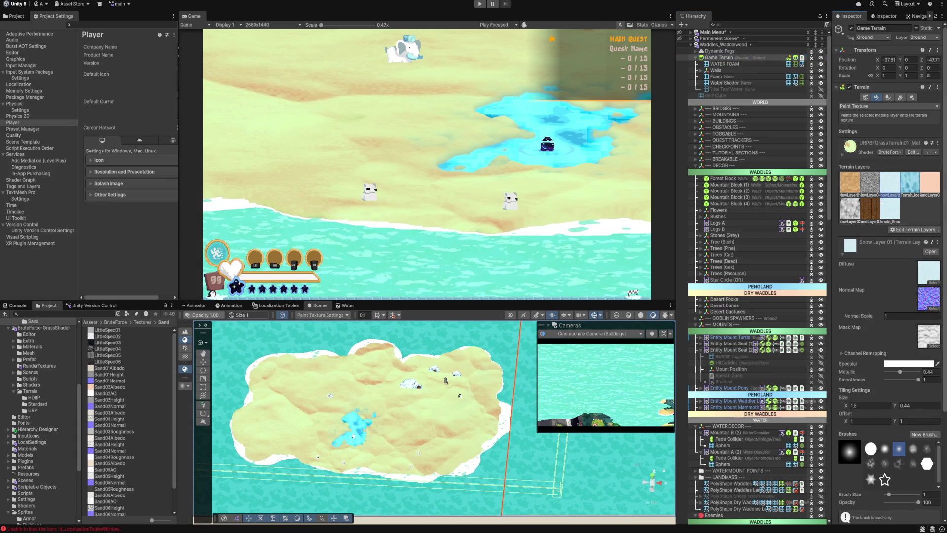
left_click(890, 183)
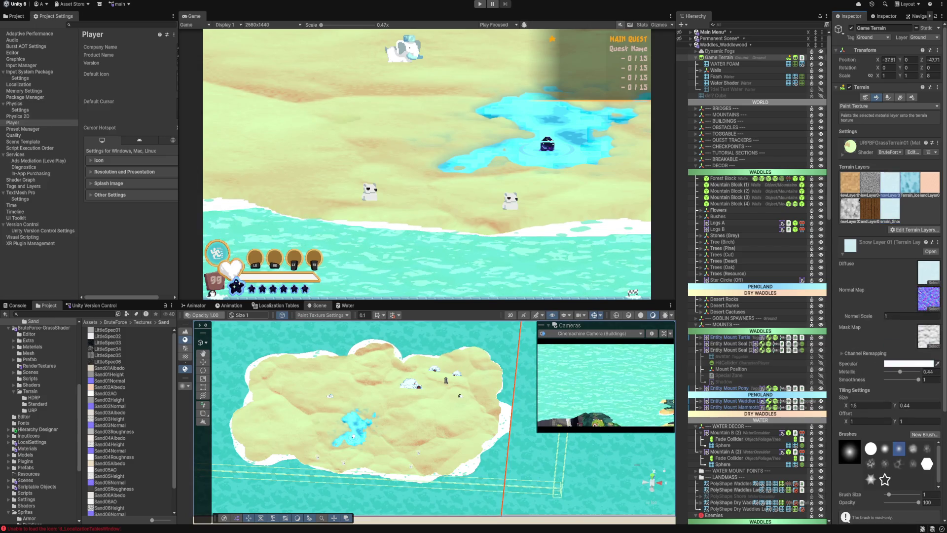
Step: Add the Terrain_Snow layer asset, then remove it via Edit Terrain Layers
right_click(883, 226)
left_click(909, 248)
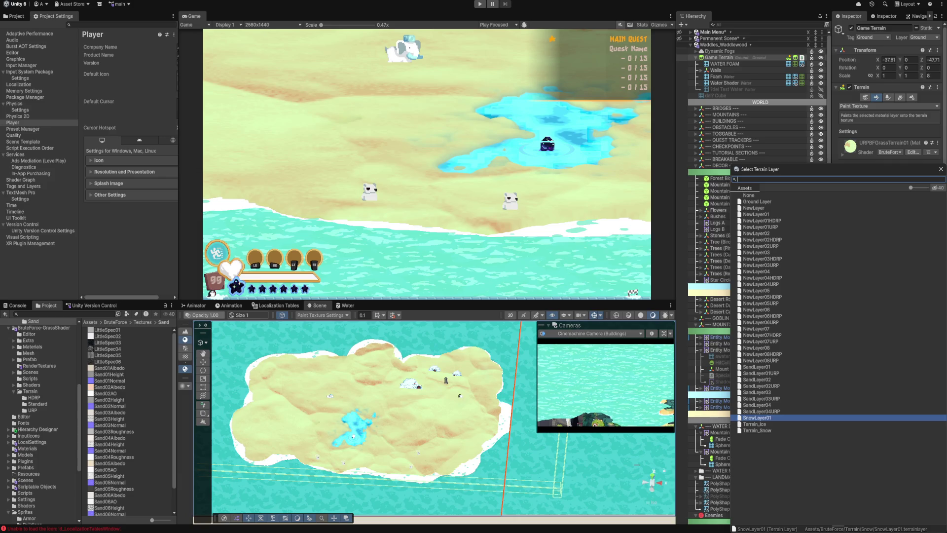
key("Down")
key("Return")
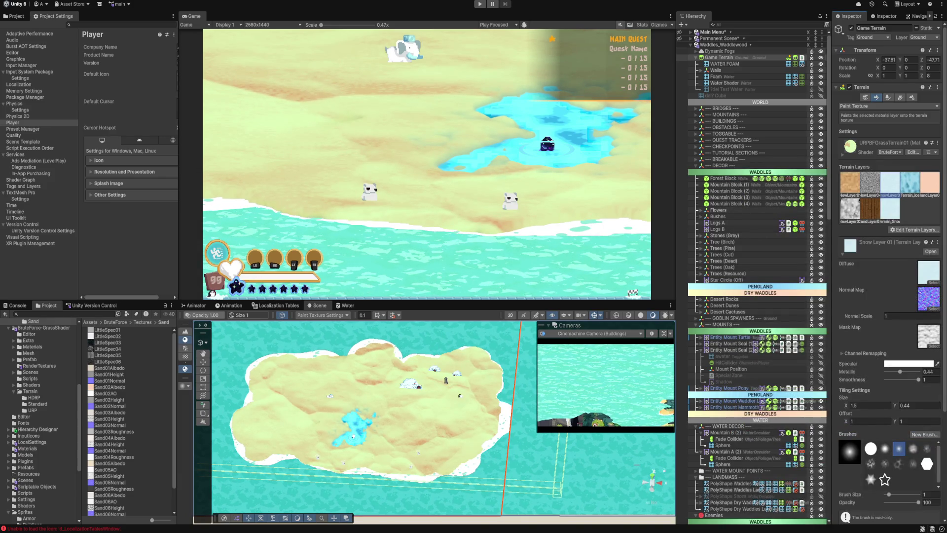
left_click(889, 208)
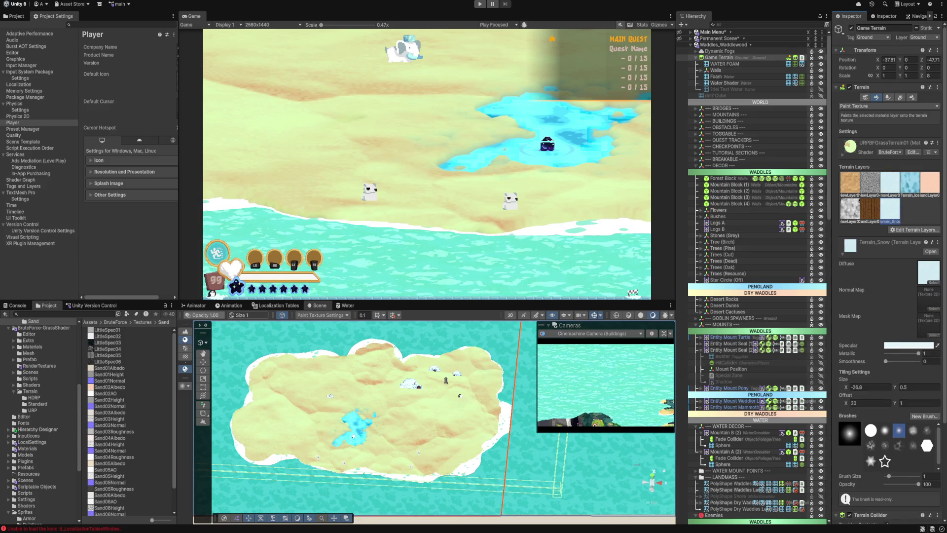
left_click(912, 230)
left_click(923, 257)
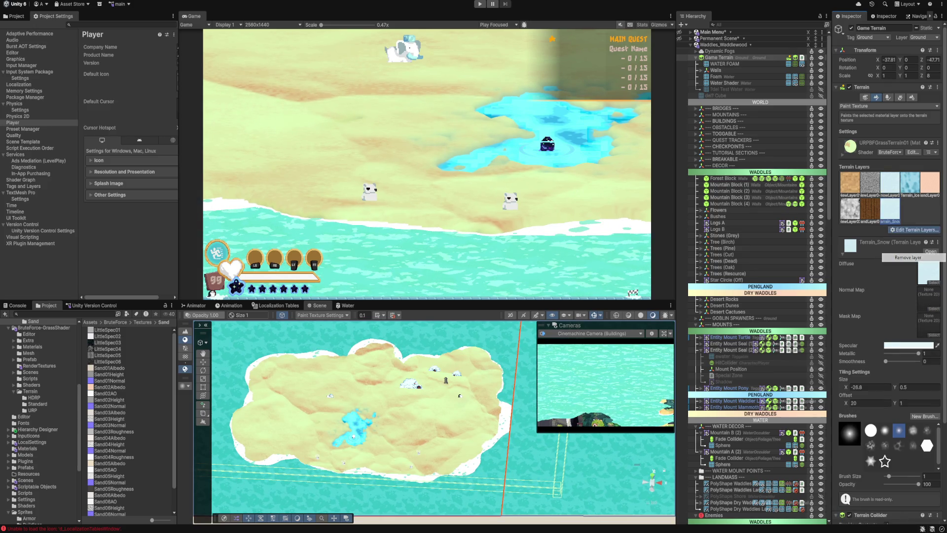
Step: Set Snow Layer 01's normal map and mask map to None
left_click(890, 182)
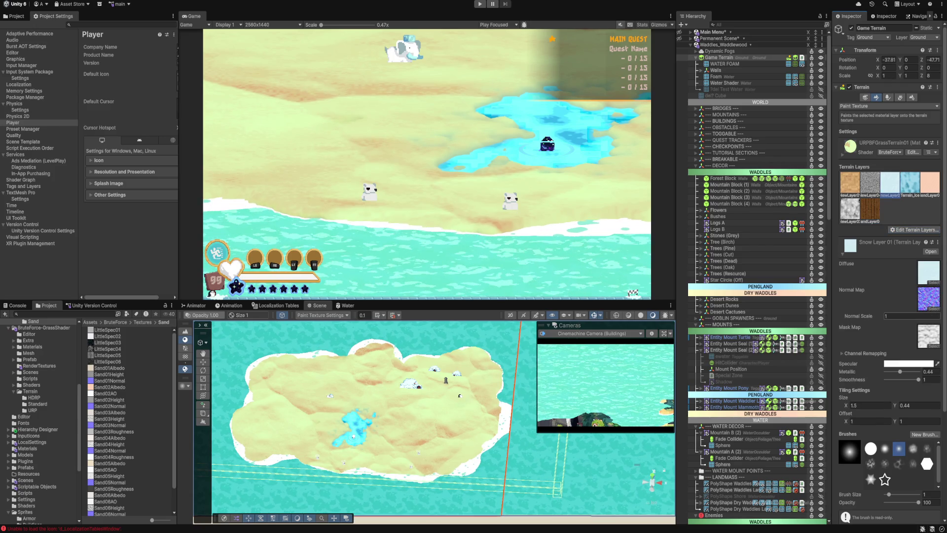
left_click(934, 309)
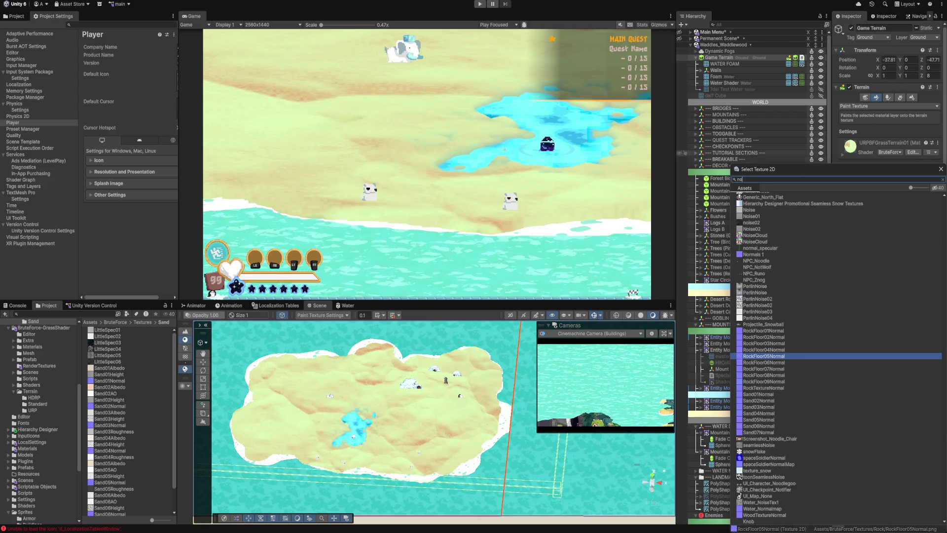
type("non")
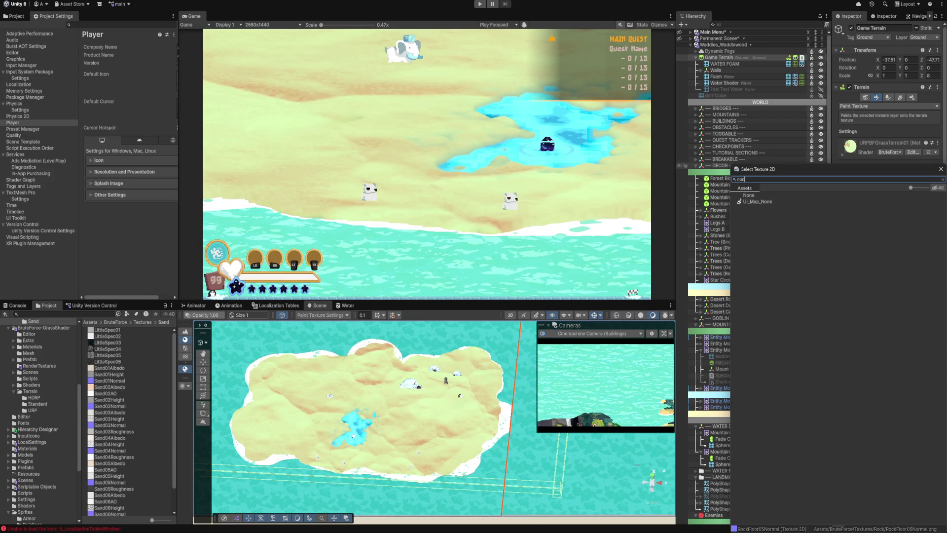
key("Down")
key("Return")
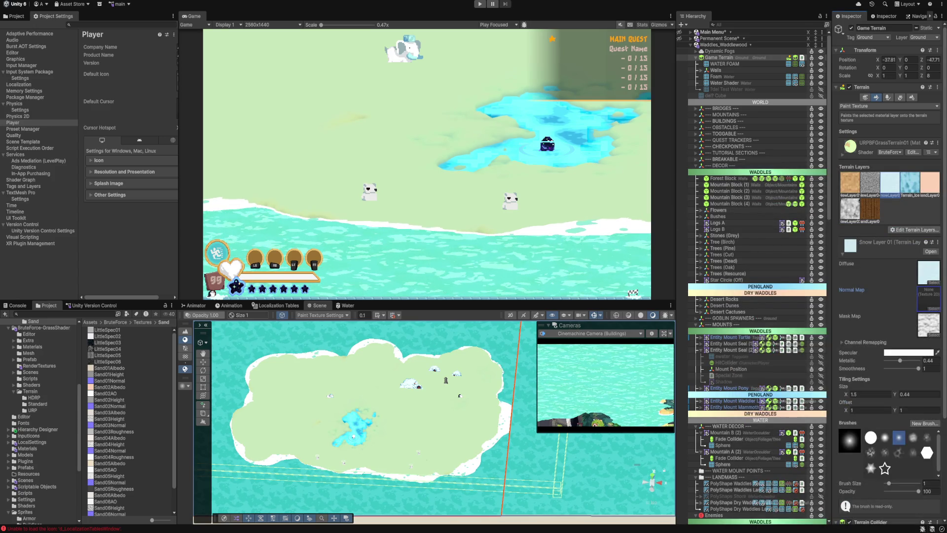
left_click(929, 302)
type("no")
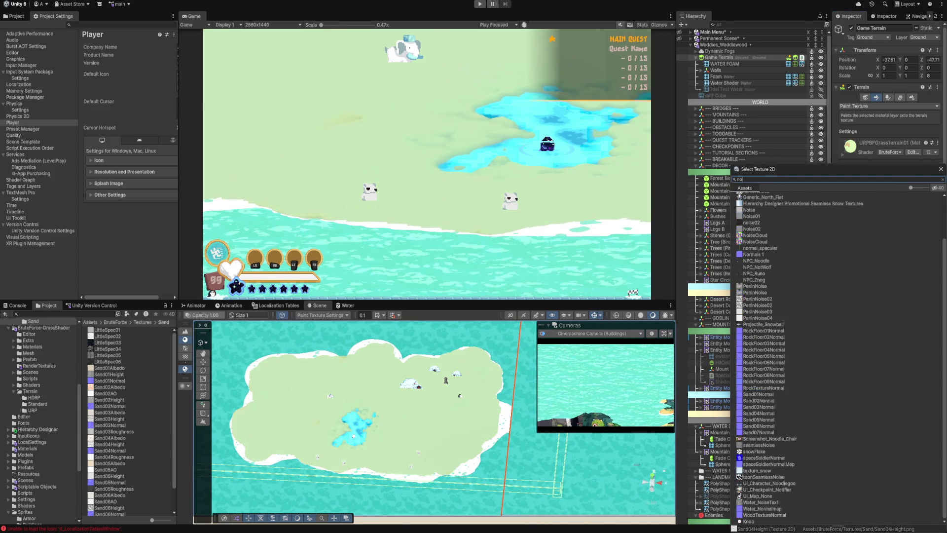
type("n")
key("Down")
key("Return")
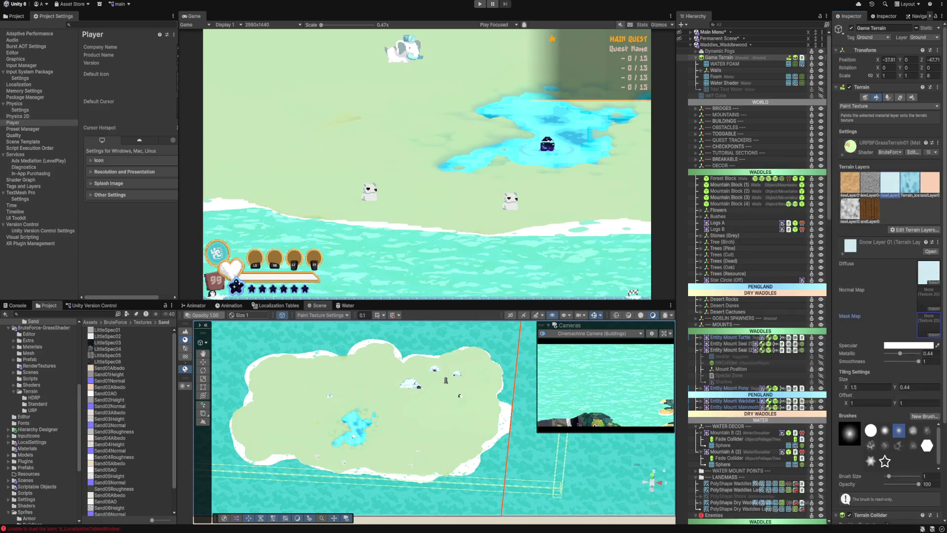
Step: Give Snow Layer 01 a very pale cyan specular colour and Smoothness 0
left_click(910, 345)
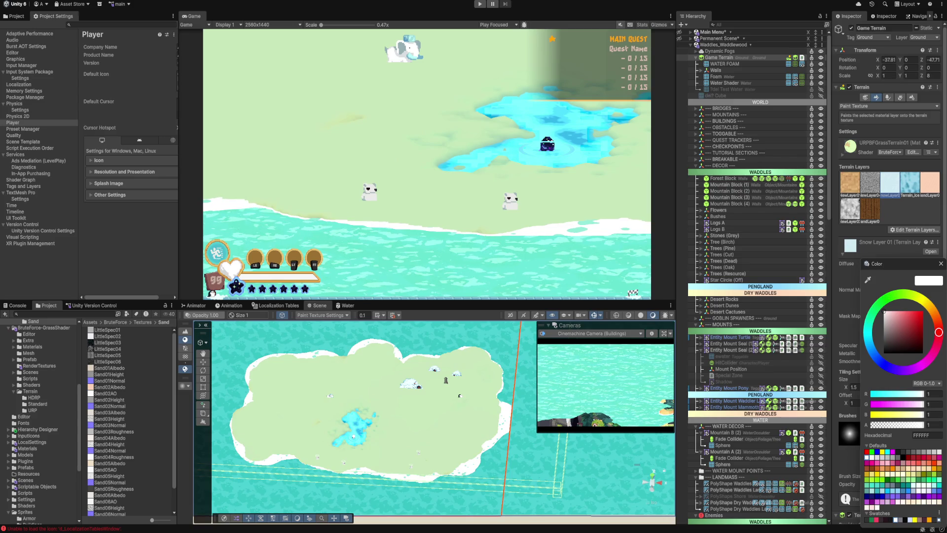
left_click(868, 331)
left_click(886, 312)
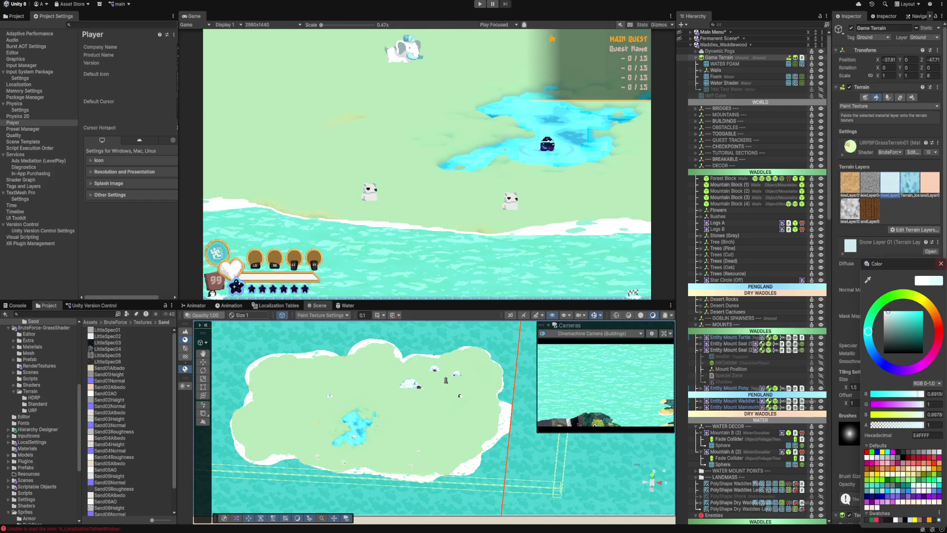
left_click(941, 263)
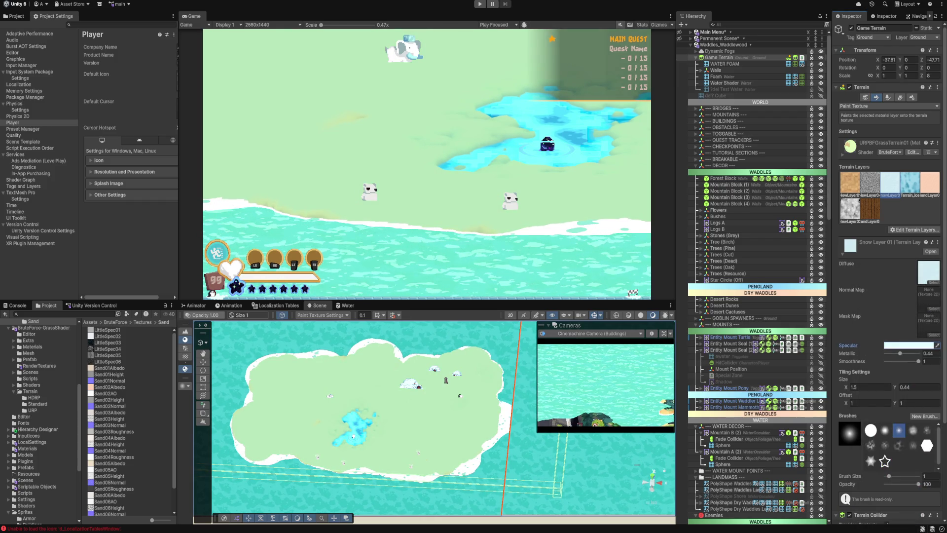
key("Tab")
type("0")
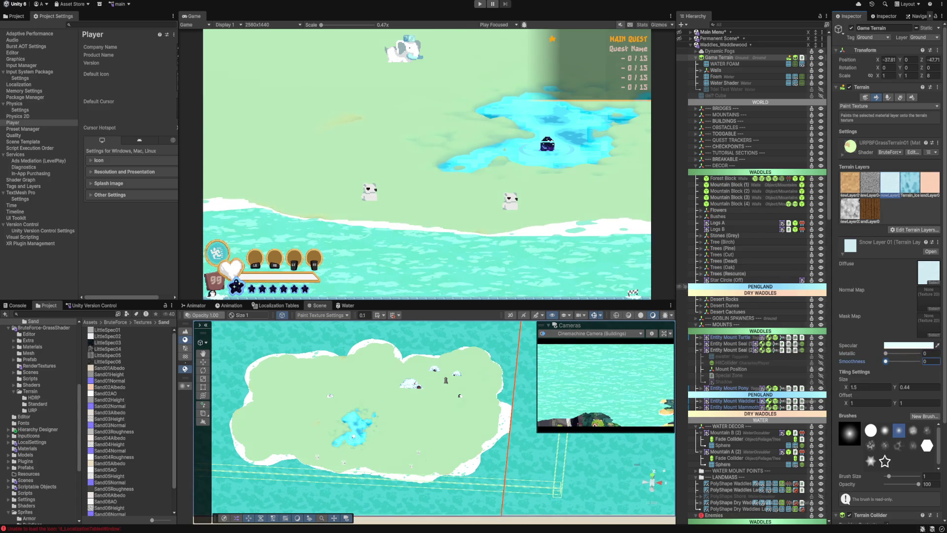
Step: Step back through the edit history until the terrain shows white snow
key("ctrl+z")
key("ctrl+z")
key("ctrl+z")
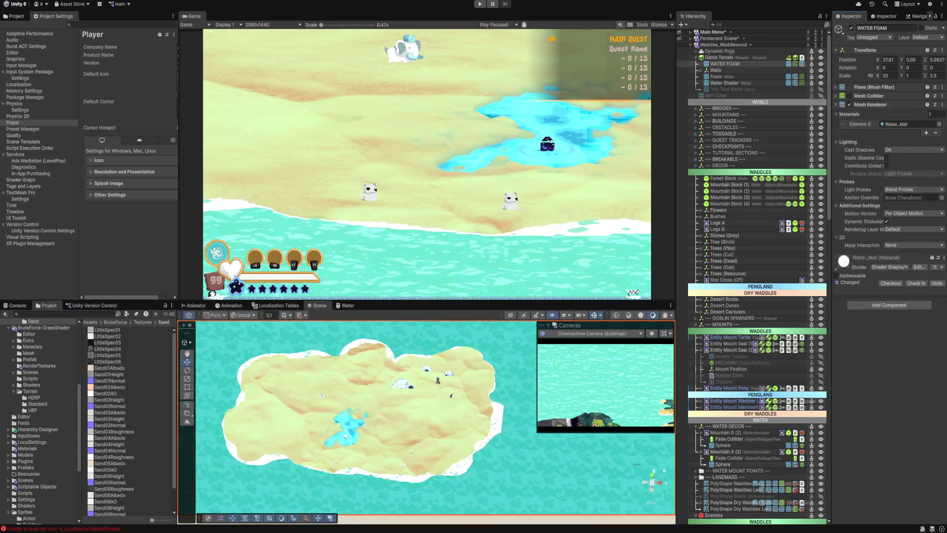
key("ctrl+z")
key("ctrl+z")
key("ctrl+z")
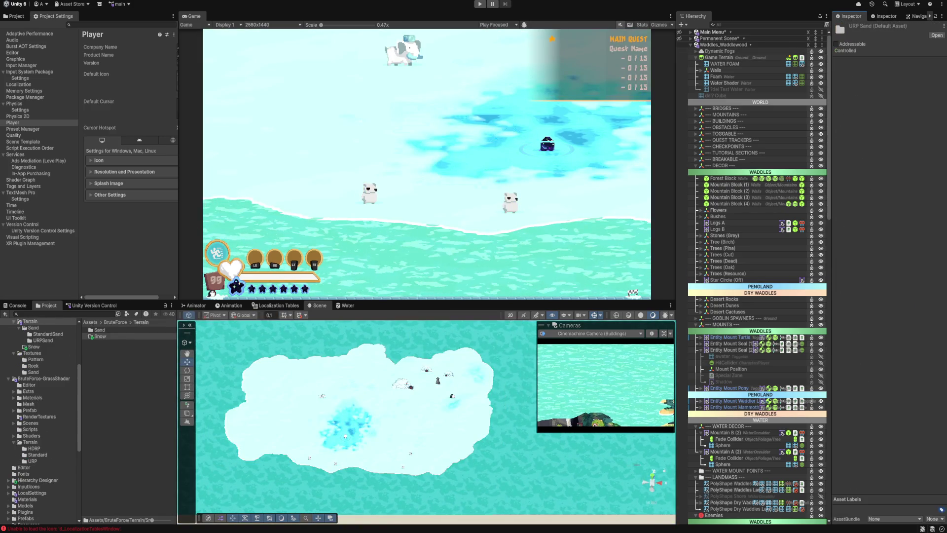
key("ctrl+z")
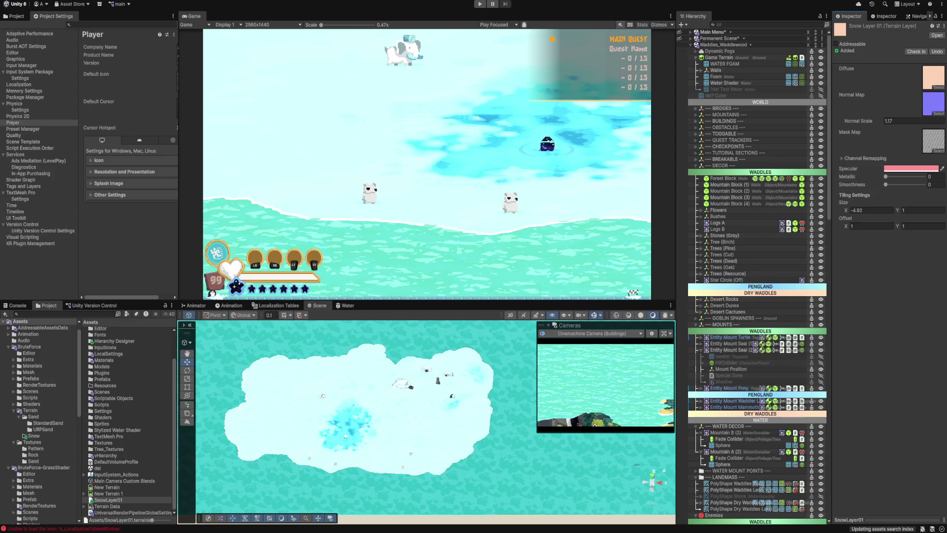
Step: Undo and redo snow paint strokes to restore the larger snow-painted area
key("ctrl+z")
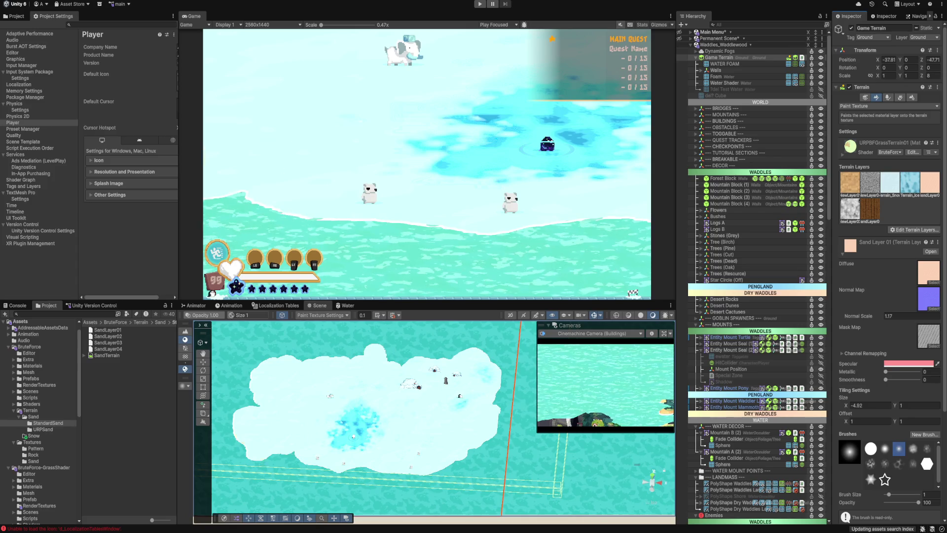
key("ctrl+z")
key("ctrl+z")
key("ctrl+z")
key("ctrl+z")
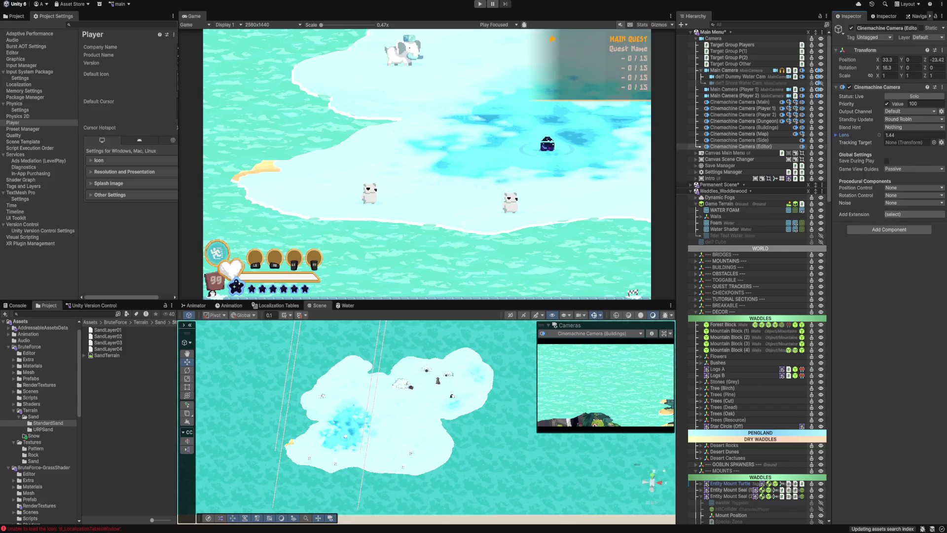
key("ctrl+z")
key("ctrl+z")
key("ctrl+y")
key("ctrl+y")
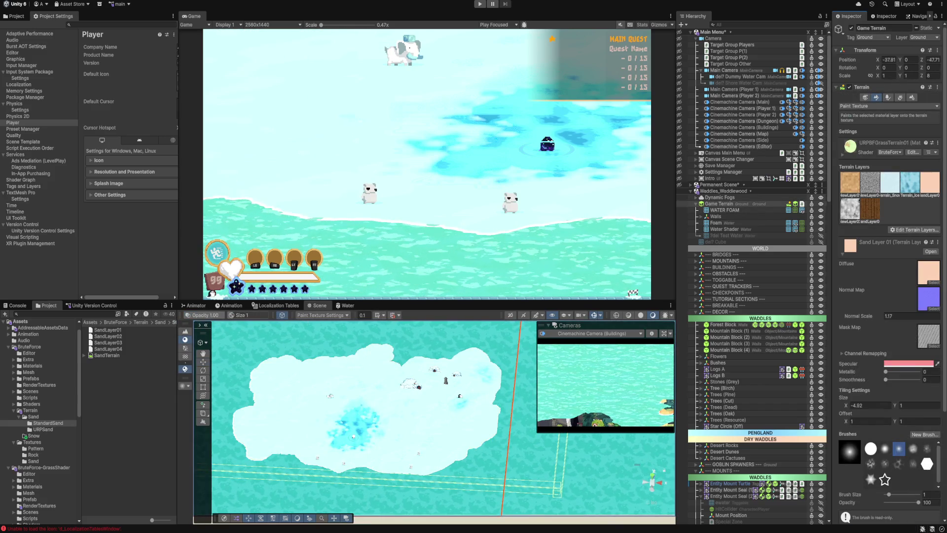
Step: Open the Terrain > Snow folder in the Project window and select SnowLayer01
left_click(29, 409)
left_click(100, 336)
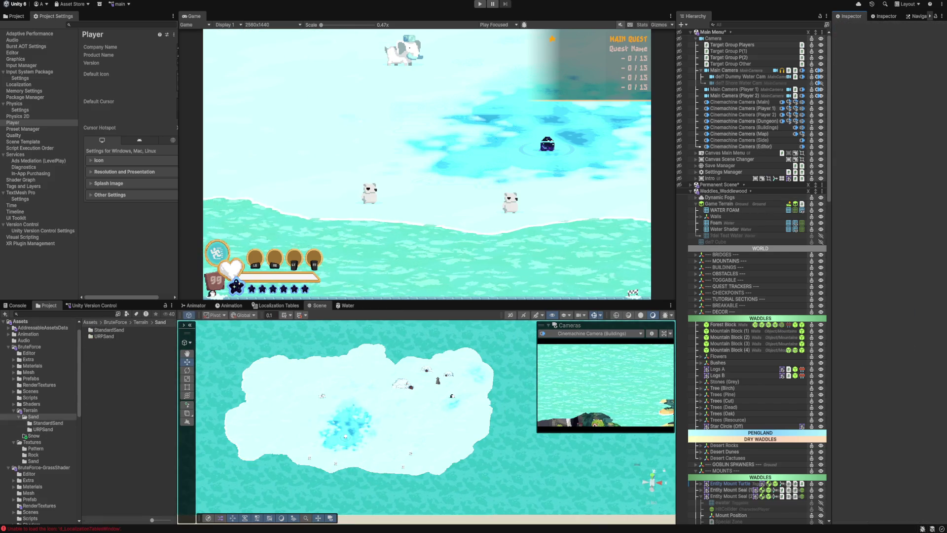
double_click(99, 335)
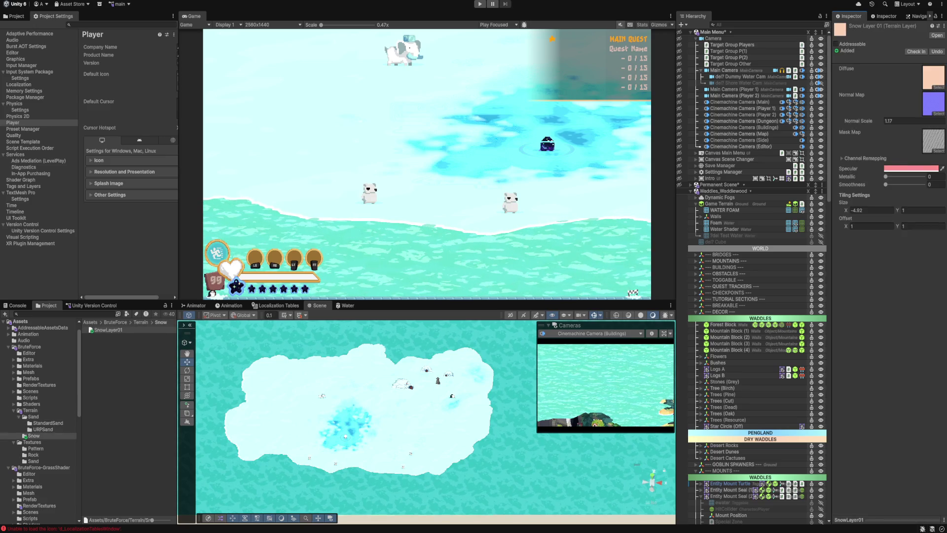
key("ctrl+z")
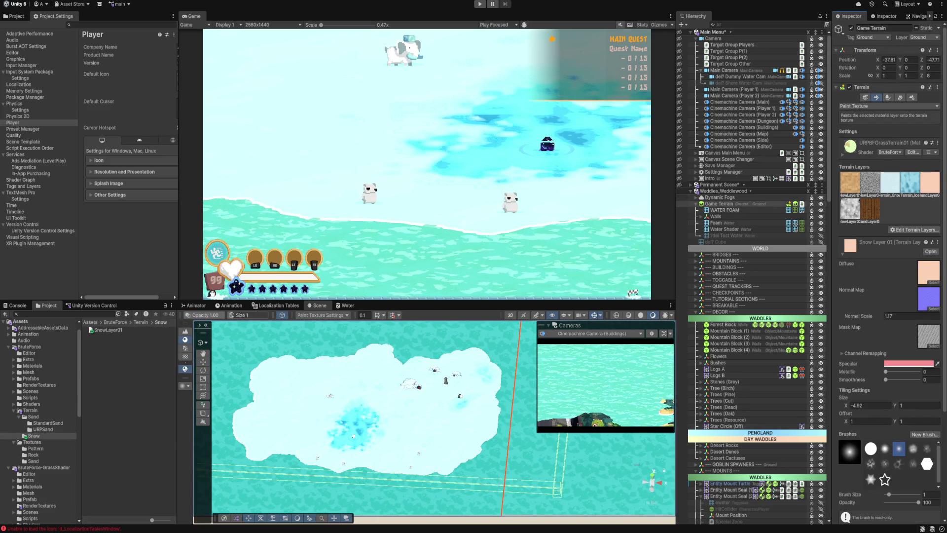
left_click(106, 330)
key("ctrl+z")
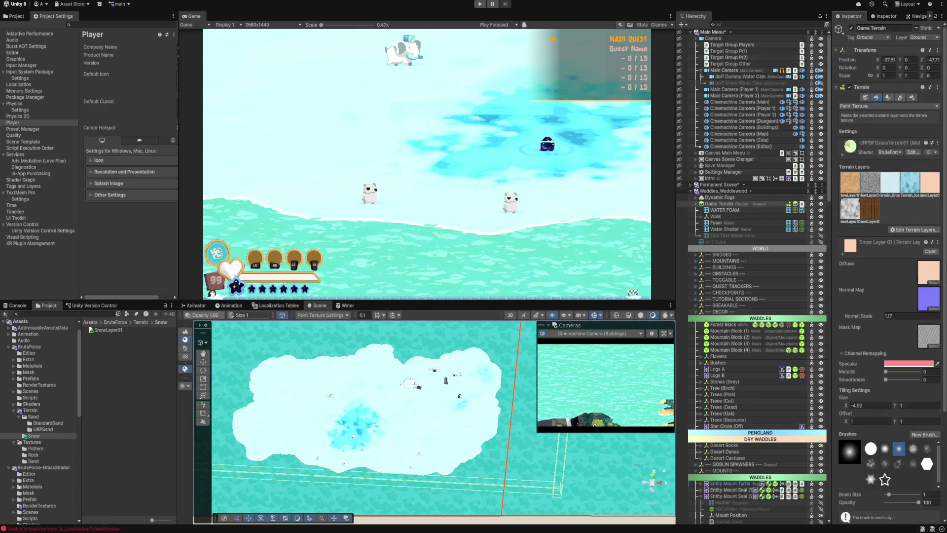
mouse_move(361, 465)
left_mouse_down()
mouse_move(365, 380)
mouse_move(365, 429)
mouse_move(402, 434)
left_mouse_up()
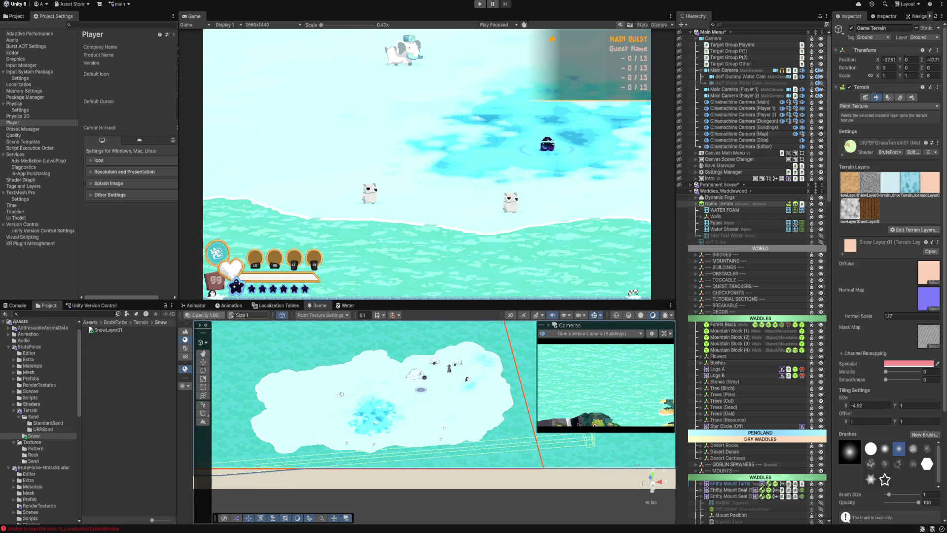
Step: Orbit and zoom the Scene view to look along the island's upper coastline water
scroll(420, 389, "down", 5)
left_click_drag(421, 389, 365, 417)
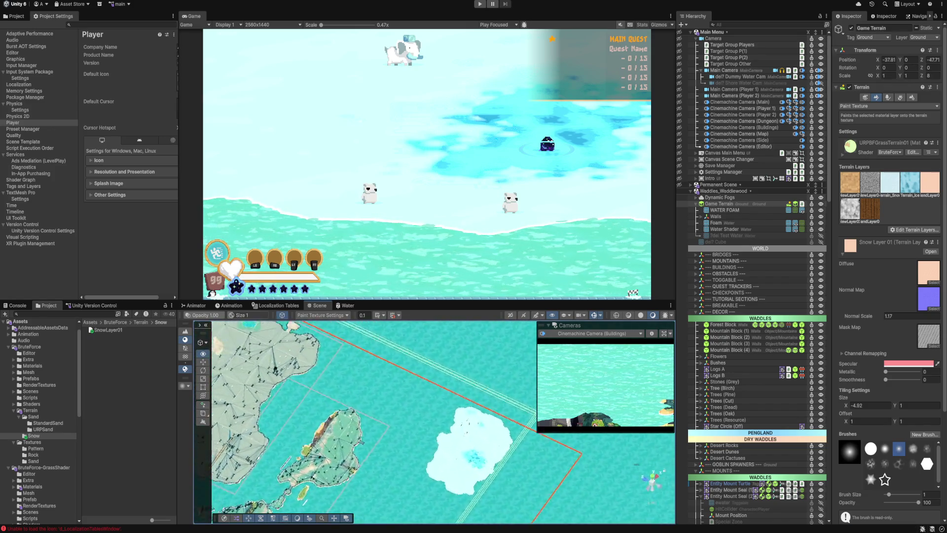
scroll(365, 416, "up", 5)
left_click_drag(412, 452, 392, 439)
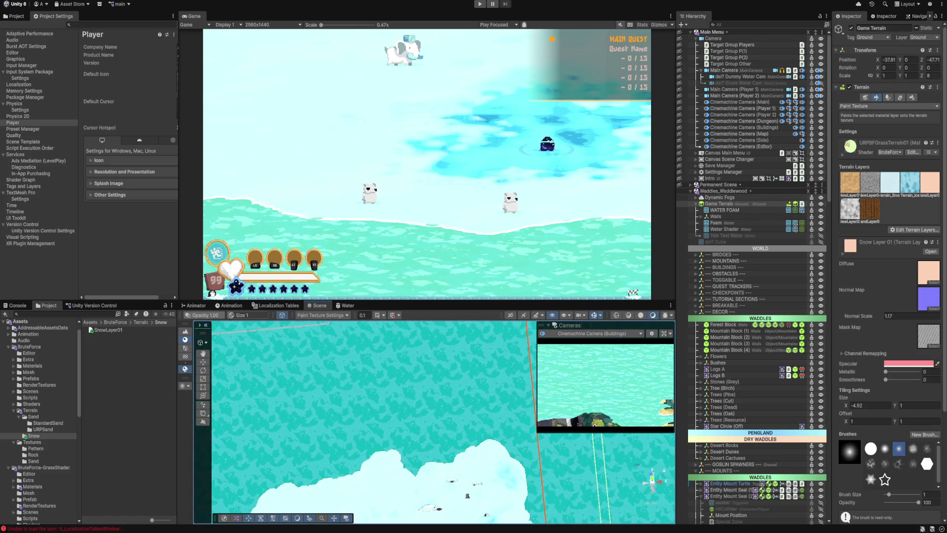
left_click(888, 106)
Step: With Set Height, raise a patch and a loop of new terrain beside the island
left_click(868, 140)
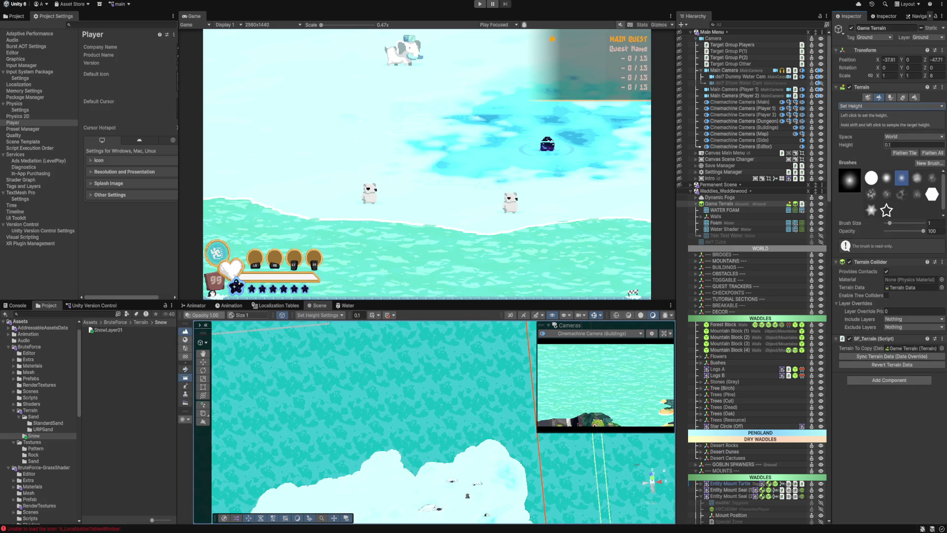
mouse_move(413, 468)
left_mouse_down()
mouse_move(384, 436)
mouse_move(382, 399)
mouse_move(427, 365)
mouse_move(491, 390)
mouse_move(501, 448)
mouse_move(474, 368)
mouse_move(486, 380)
mouse_move(432, 374)
mouse_move(394, 402)
mouse_move(389, 434)
mouse_move(401, 405)
mouse_move(456, 384)
mouse_move(462, 392)
mouse_move(417, 423)
mouse_move(479, 422)
mouse_move(490, 434)
mouse_move(417, 437)
mouse_move(436, 447)
mouse_move(463, 443)
left_mouse_up()
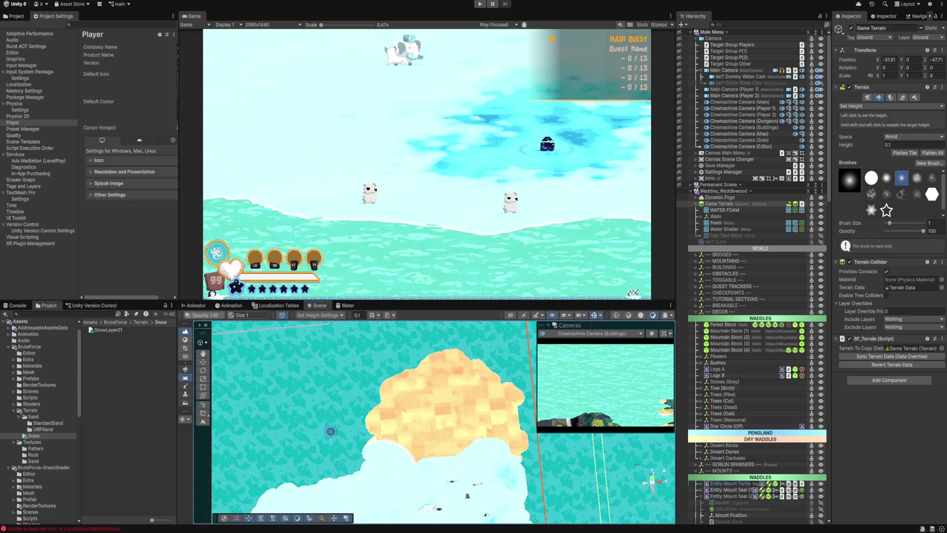
scroll(338, 422, "left", 5)
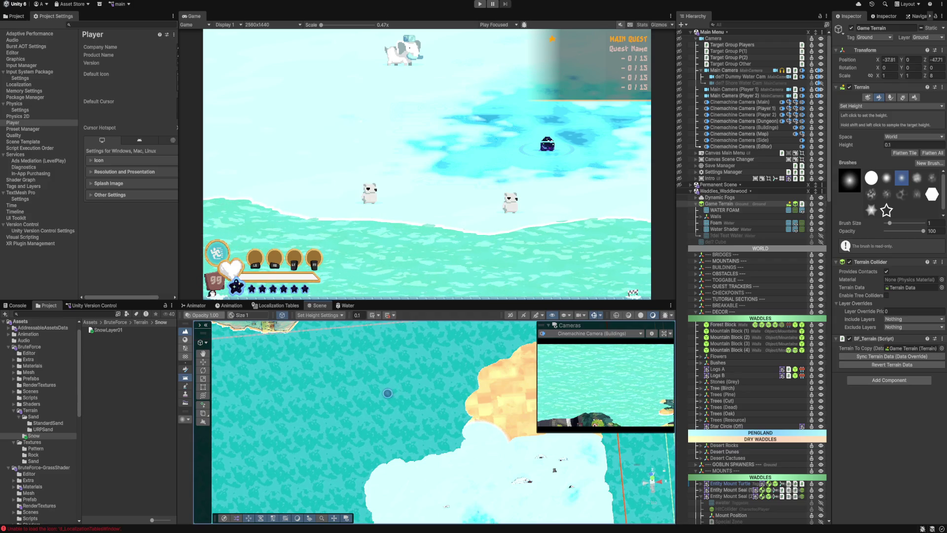
scroll(369, 408, "left", 3)
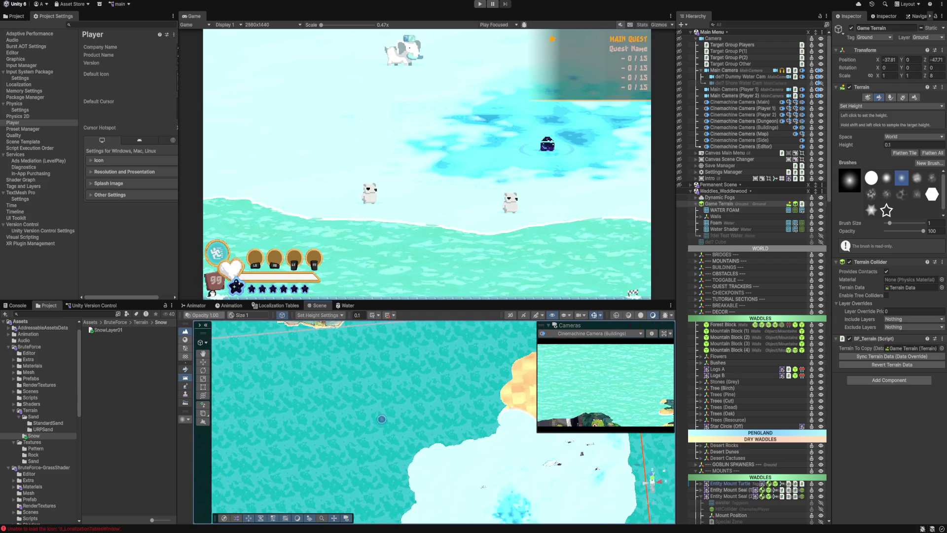
scroll(341, 439, "down", 2)
mouse_move(345, 370)
left_mouse_down()
mouse_move(370, 377)
mouse_move(343, 412)
mouse_move(319, 387)
mouse_move(336, 379)
mouse_move(343, 398)
mouse_move(317, 380)
mouse_move(324, 416)
left_mouse_up()
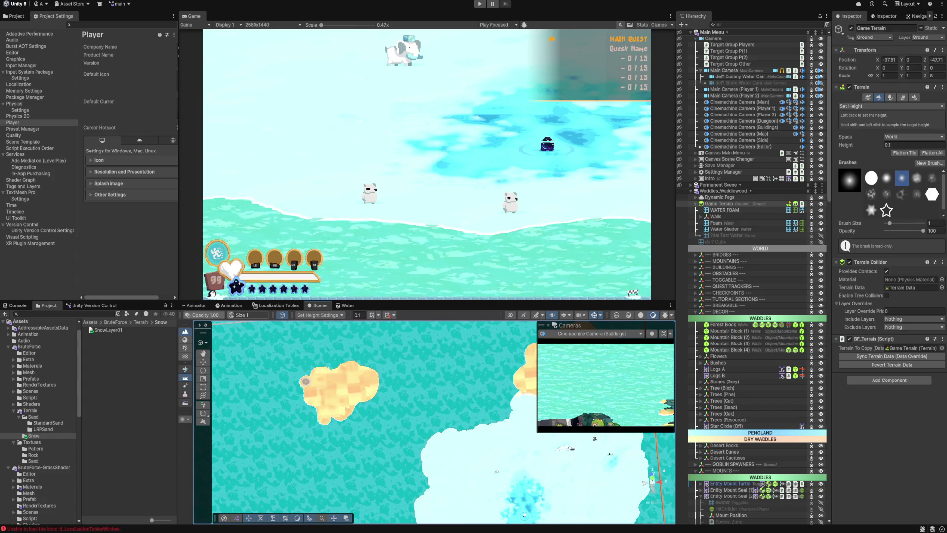
Step: Undo the two sand patches painted on the island and zoom back in
scroll(329, 398, "down", 2)
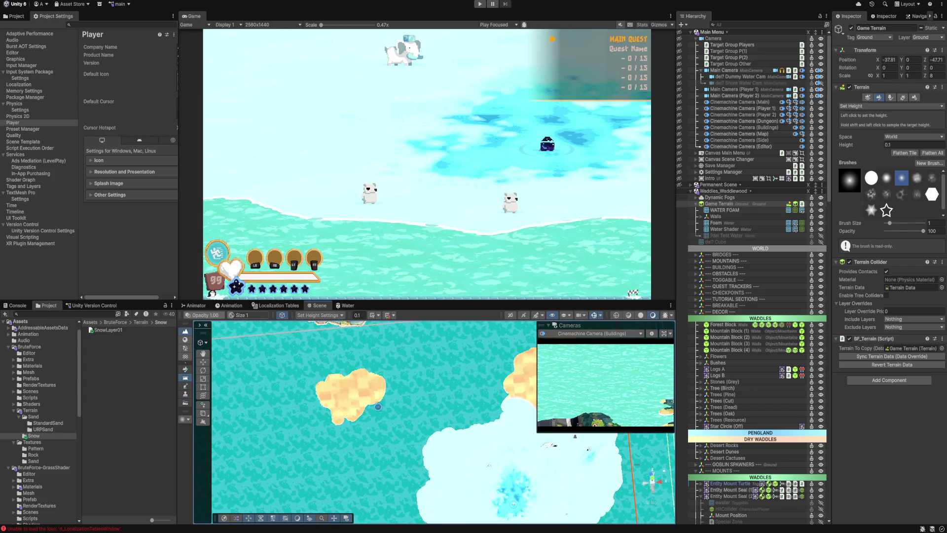
key("ctrl+z")
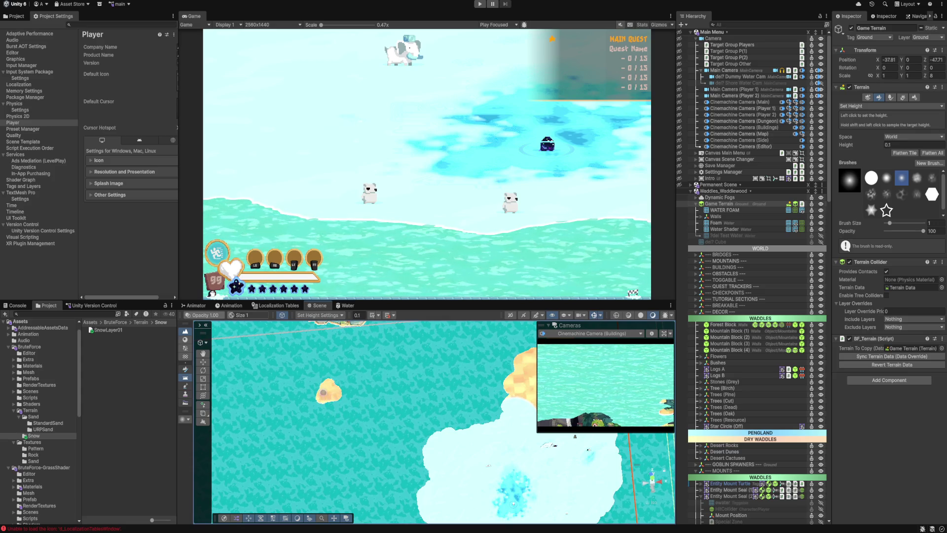
mouse_move(334, 394)
left_mouse_down()
mouse_move(389, 394)
mouse_move(442, 436)
left_mouse_up()
key("ctrl+z")
mouse_move(472, 407)
left_mouse_down()
mouse_move(330, 413)
mouse_move(351, 421)
left_mouse_up()
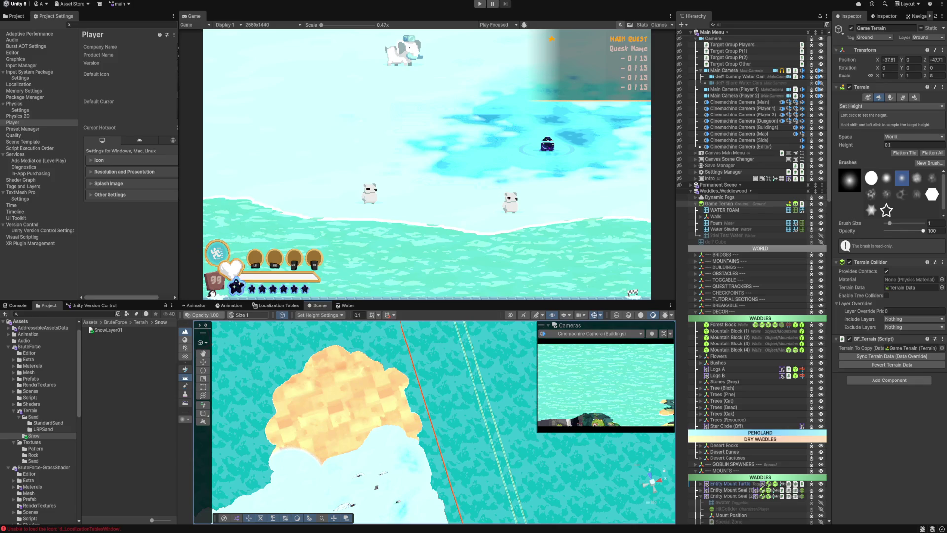
left_click(890, 106)
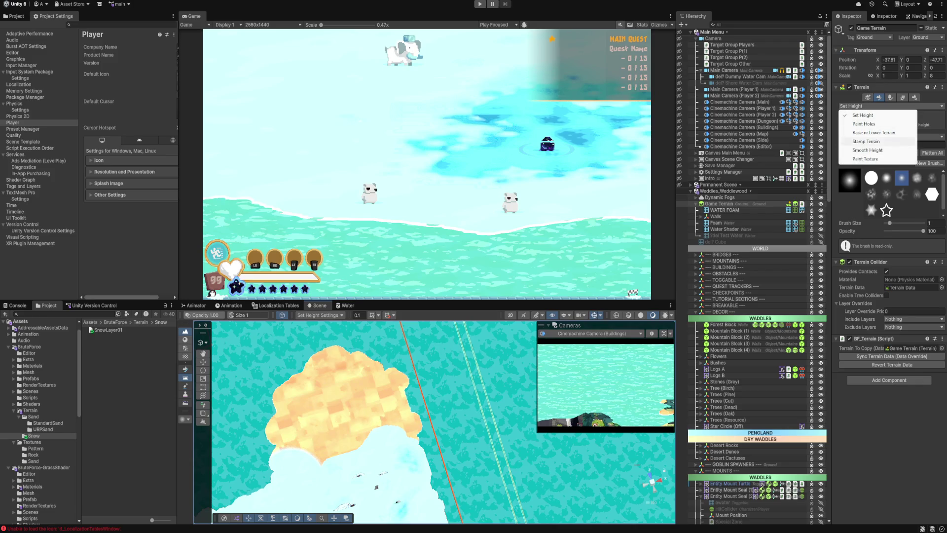
Step: Paint Terrain_Snow over the sand patch's edges and remainder, then set brush size 1
left_click(883, 132)
left_click(890, 183)
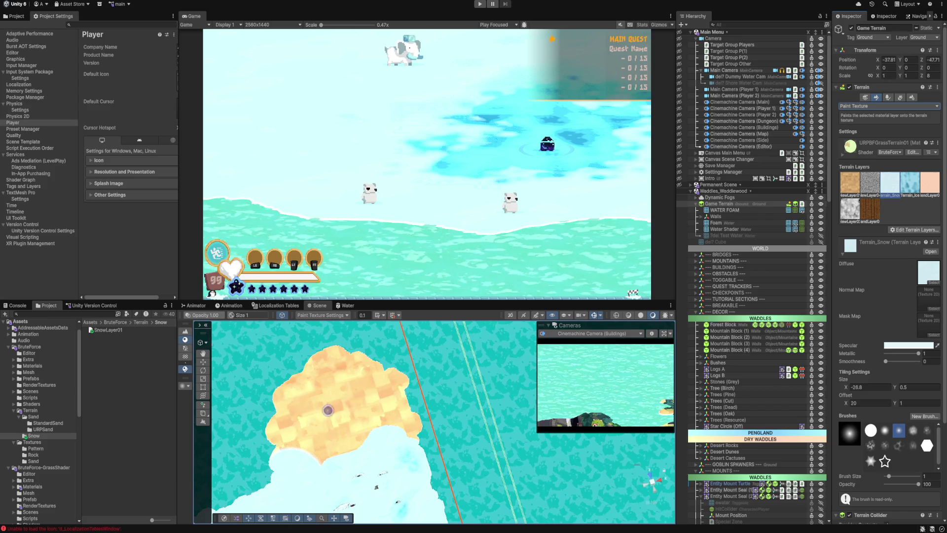
scroll(276, 436, "up", 3)
mouse_move(304, 439)
left_mouse_down()
mouse_move(306, 369)
mouse_move(339, 340)
left_mouse_up()
mouse_move(306, 436)
left_mouse_down()
mouse_move(296, 491)
mouse_move(330, 396)
mouse_move(365, 371)
mouse_move(351, 369)
mouse_move(449, 400)
mouse_move(464, 420)
mouse_move(391, 392)
mouse_move(338, 395)
mouse_move(360, 393)
mouse_move(336, 408)
mouse_move(376, 405)
mouse_move(367, 418)
mouse_move(374, 400)
mouse_move(462, 437)
mouse_move(477, 483)
mouse_move(461, 479)
mouse_move(446, 435)
mouse_move(432, 469)
mouse_move(415, 416)
mouse_move(420, 498)
mouse_move(391, 411)
mouse_move(394, 496)
mouse_move(399, 482)
left_mouse_up()
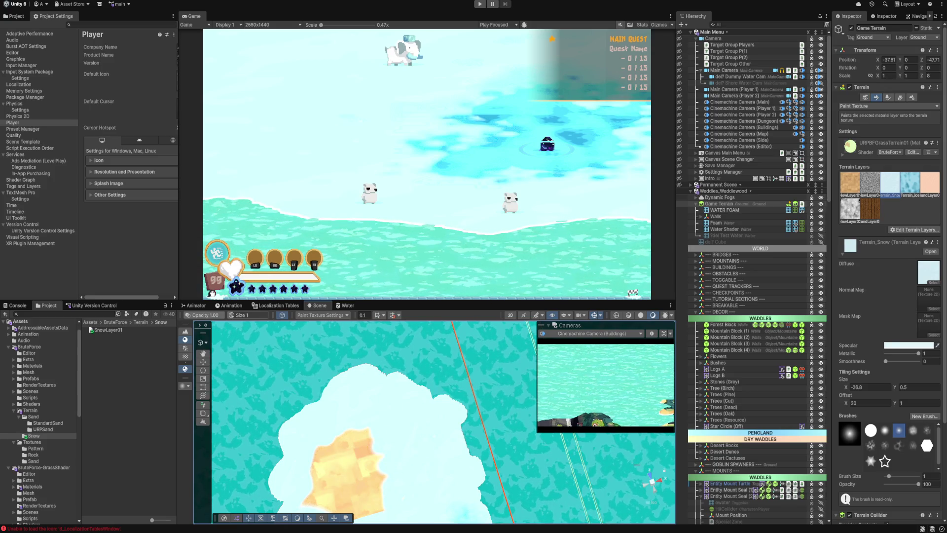
left_click_drag(447, 395, 381, 423)
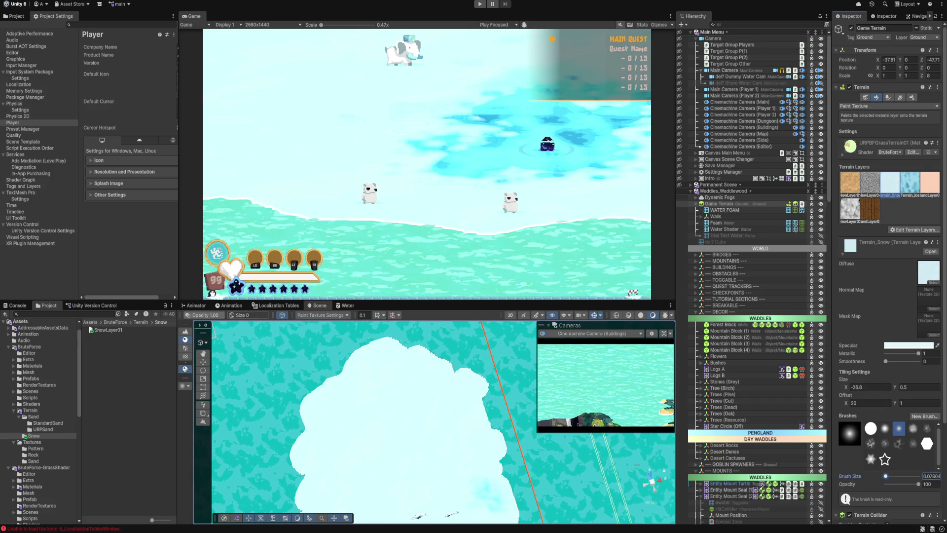
type("1")
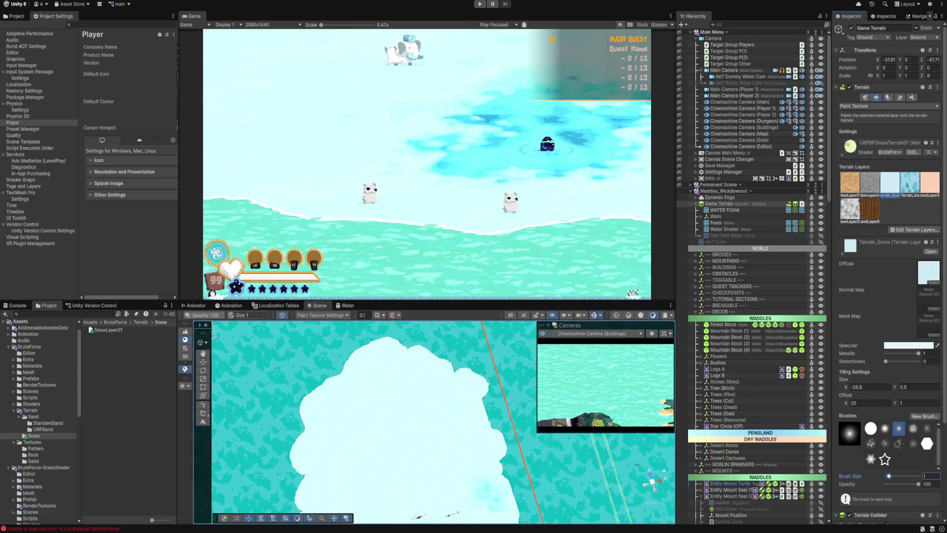
left_click(888, 106)
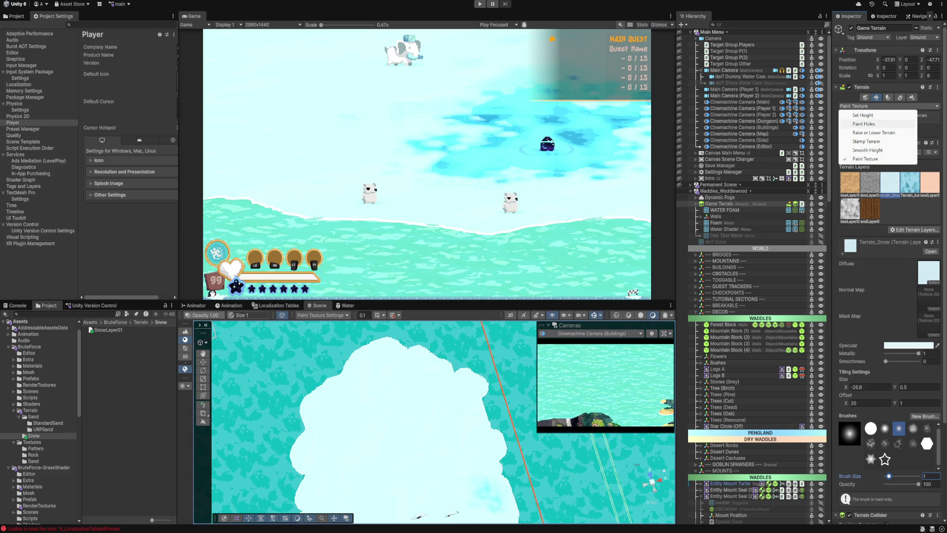
left_click(863, 115)
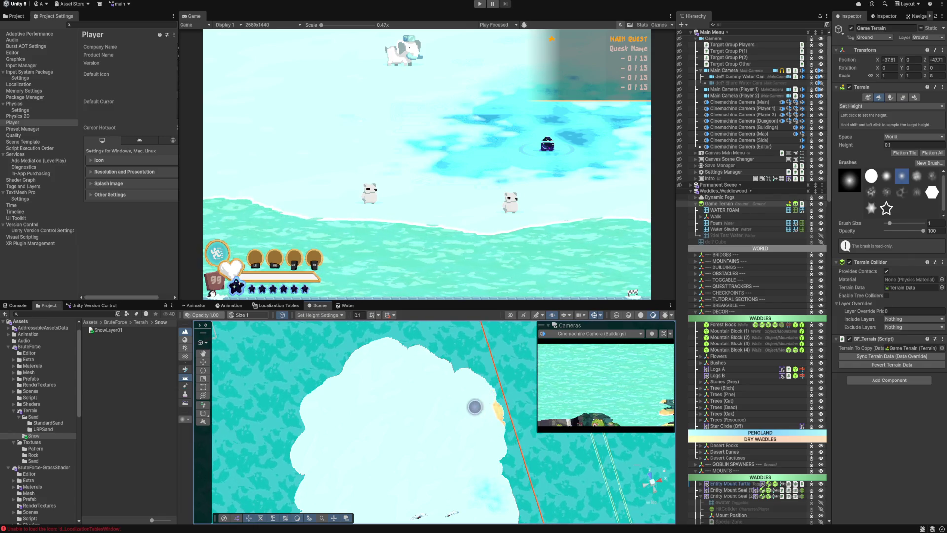
mouse_move(327, 447)
left_mouse_down()
mouse_move(363, 386)
mouse_move(333, 453)
left_mouse_up()
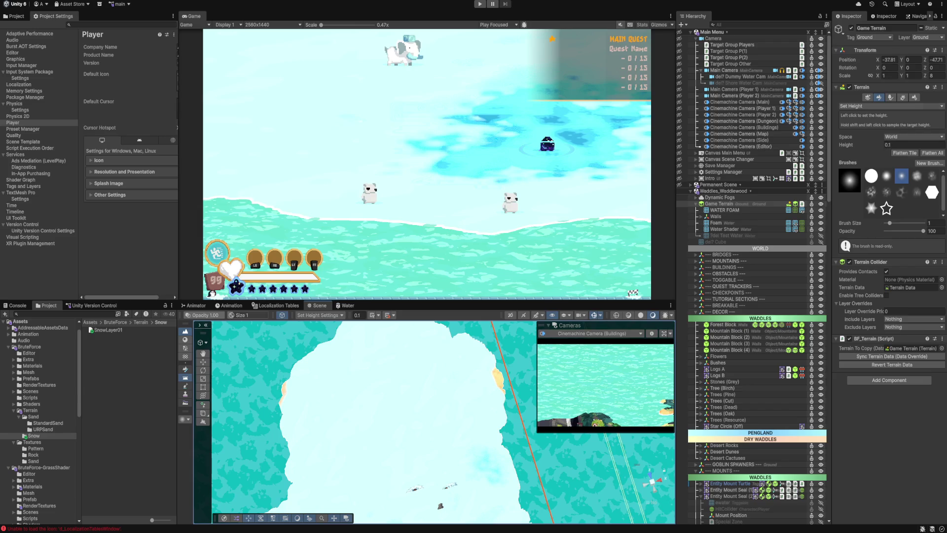
left_click(868, 106)
left_click(866, 159)
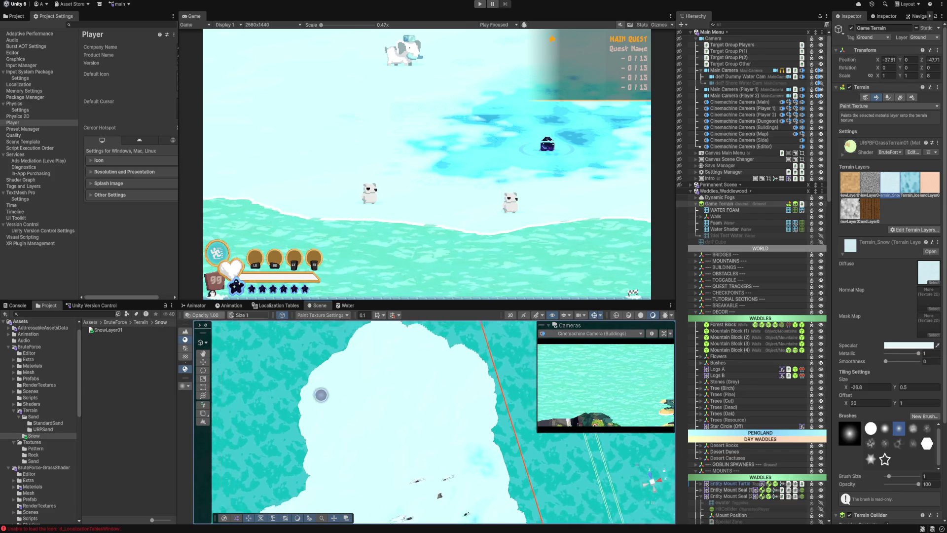
Step: Zoom around the snow area and select Terrain_Ice as the paint layer
scroll(340, 434, "down", 5)
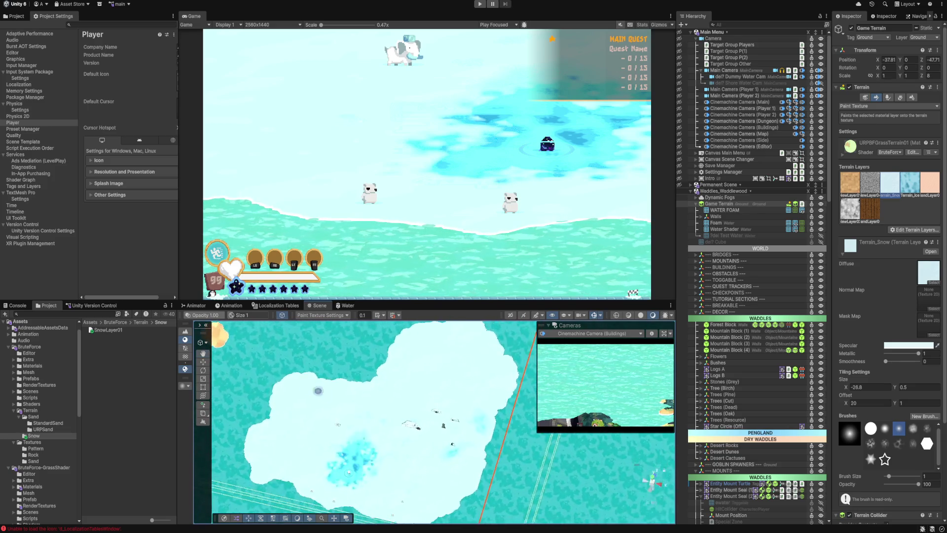
scroll(434, 439, "down", 5)
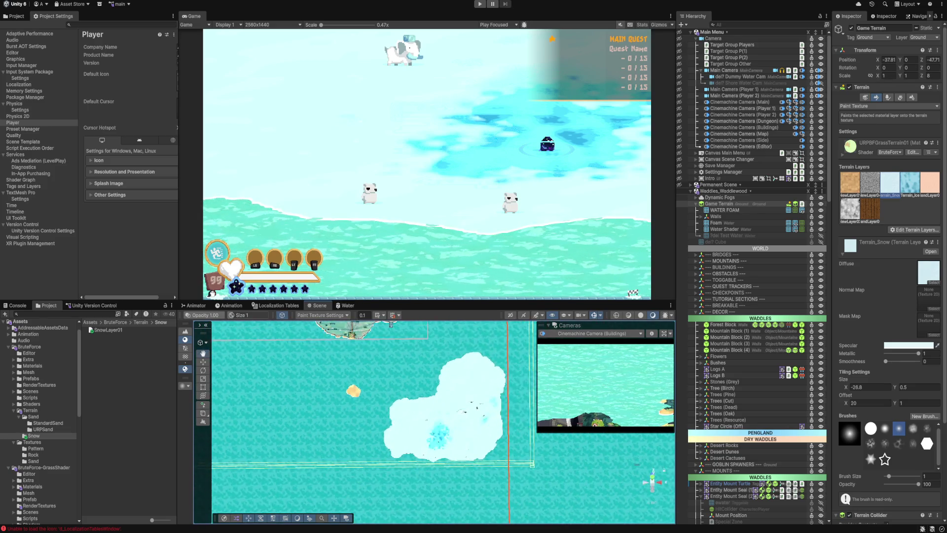
scroll(464, 485, "up", 10)
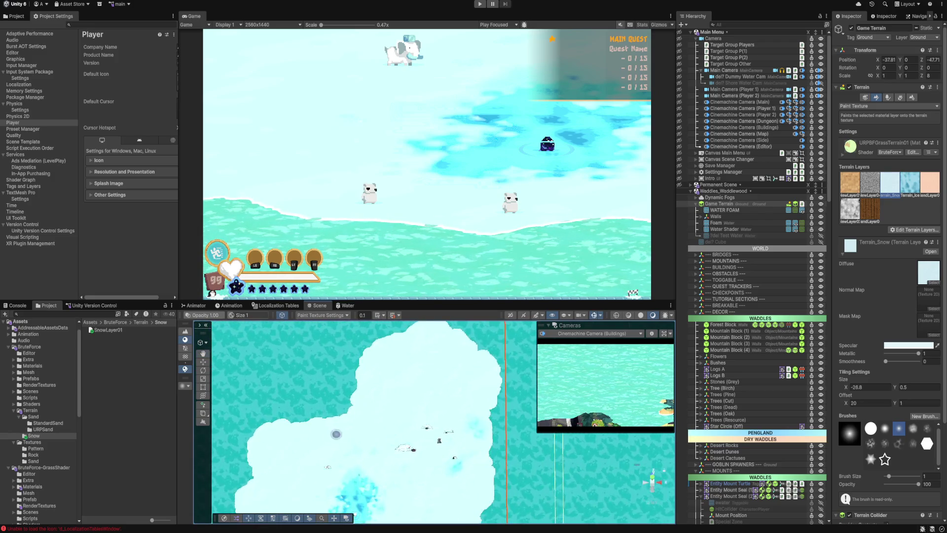
scroll(462, 448, "down", 5)
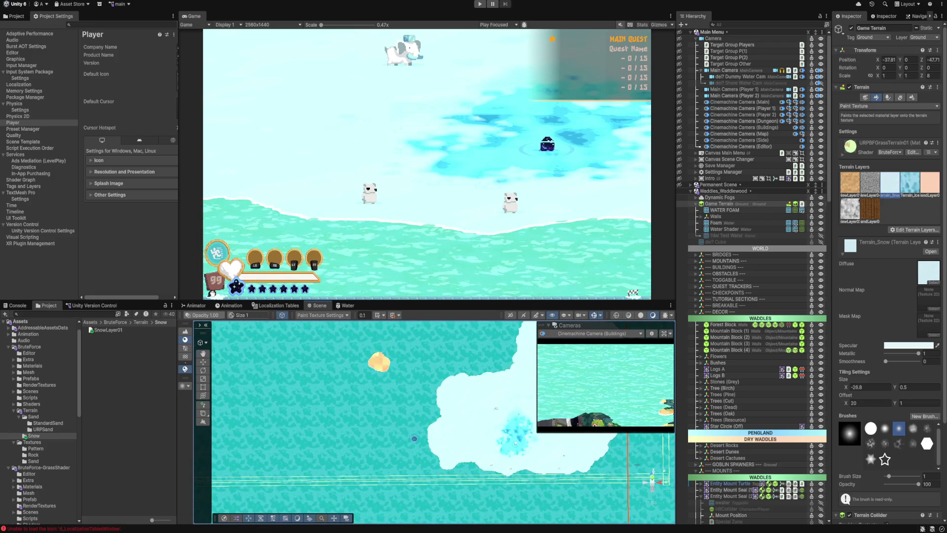
scroll(503, 440, "up", 5)
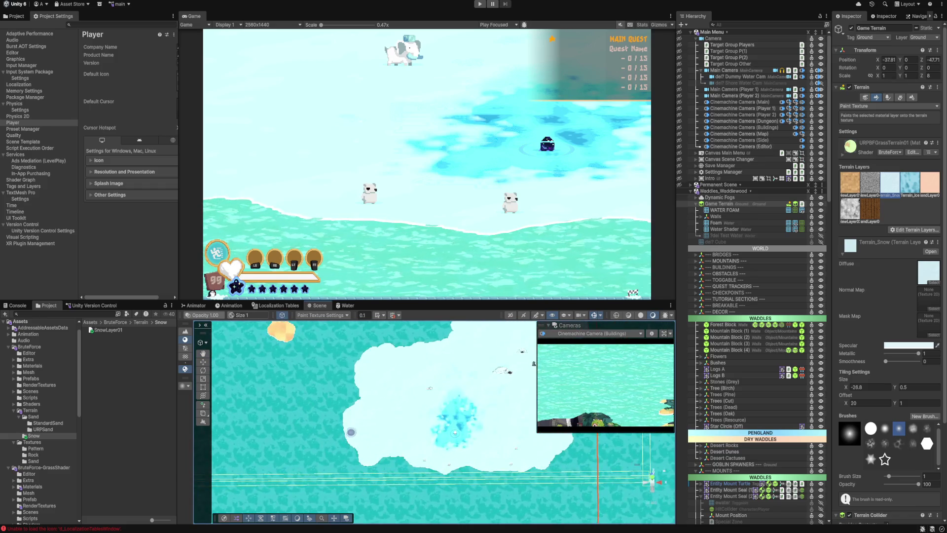
scroll(494, 433, "up", 5)
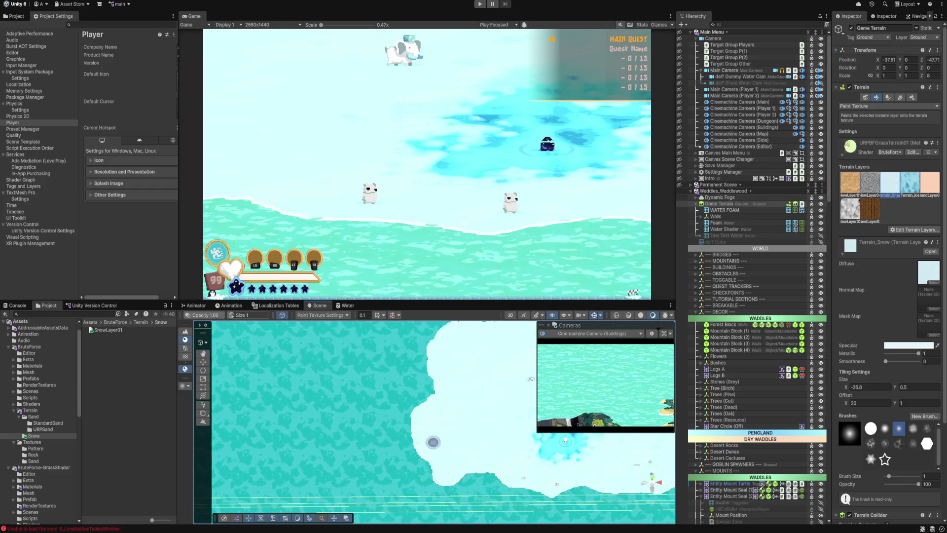
scroll(495, 433, "down", 4)
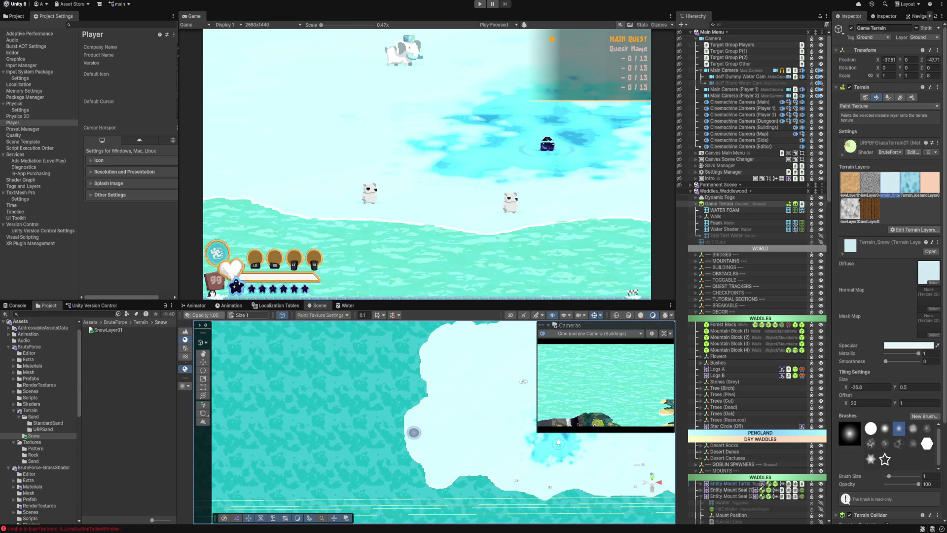
scroll(483, 465, "down", 1)
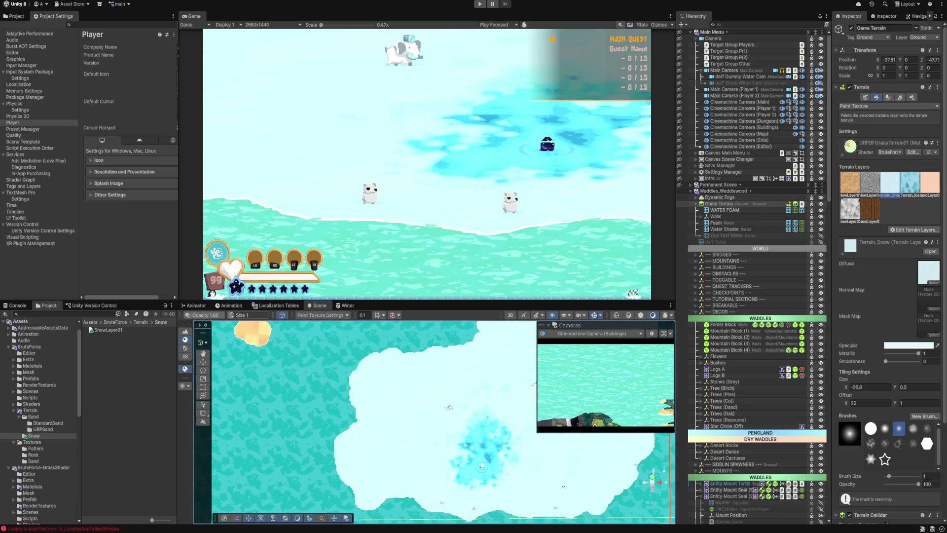
key("shift+period")
scroll(433, 420, "up", 2)
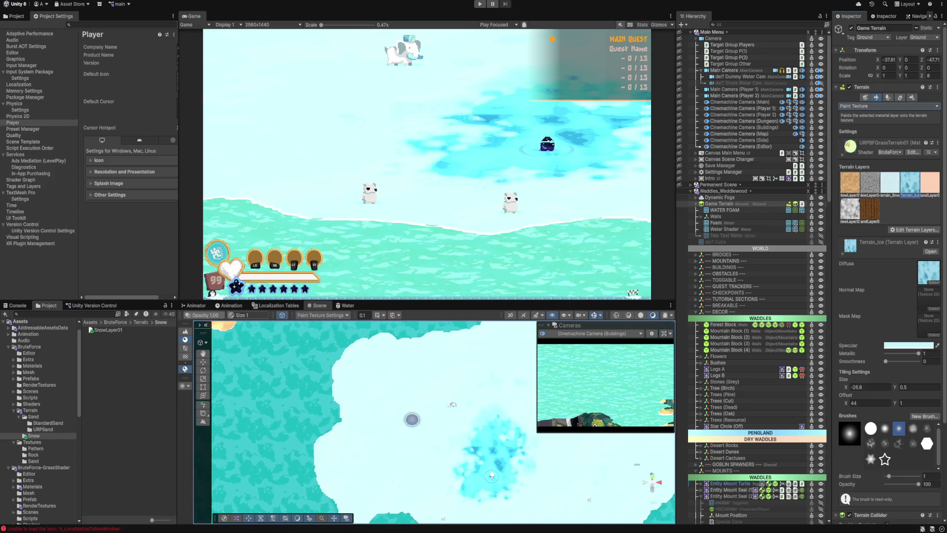
Step: Bring the island's lower shore into view and lower the brush opacity to 53
mouse_move(383, 451)
left_mouse_down()
mouse_move(378, 395)
mouse_move(394, 402)
mouse_move(377, 417)
mouse_move(351, 415)
mouse_move(382, 425)
mouse_move(355, 432)
mouse_move(377, 441)
mouse_move(368, 449)
mouse_move(405, 424)
mouse_move(402, 437)
left_mouse_up()
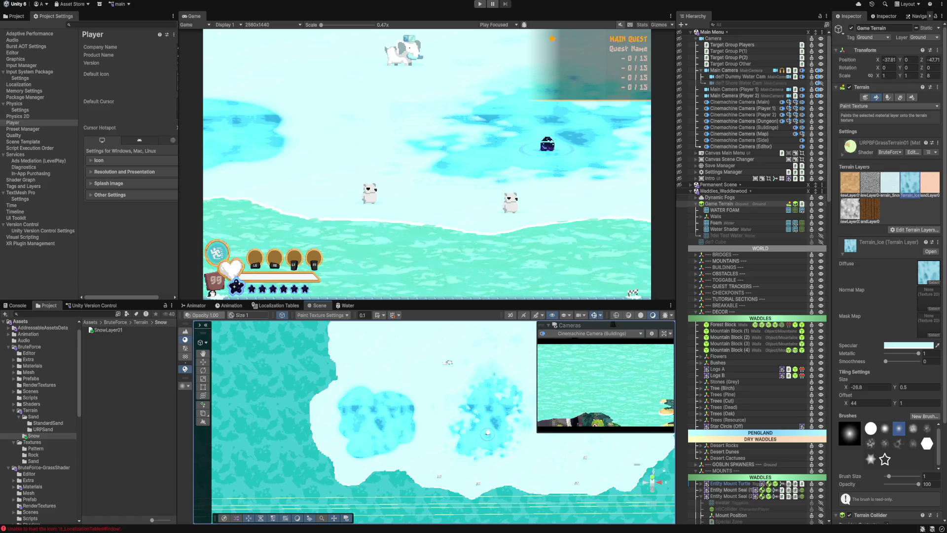
scroll(888, 271, "down", 3)
left_click_drag(918, 441, 903, 441)
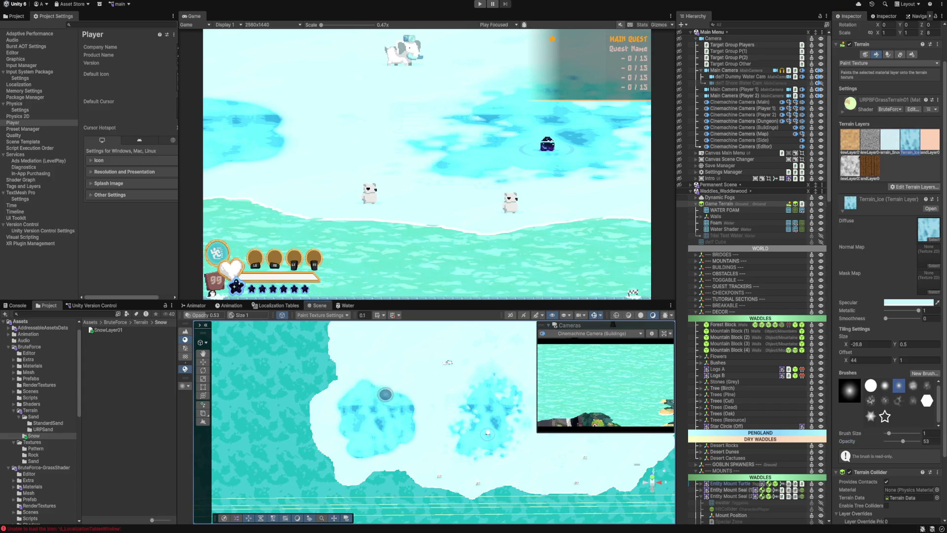
left_click(899, 400)
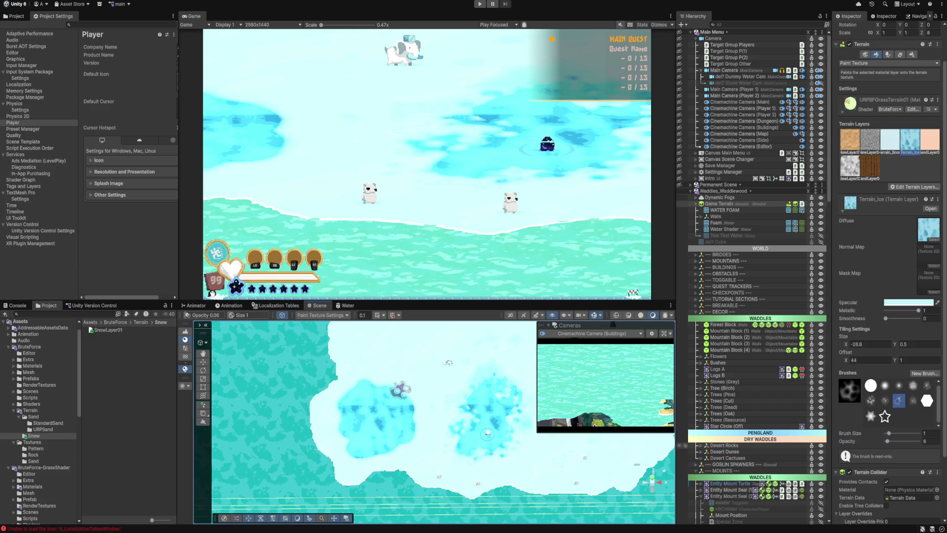
scroll(414, 425, "up", 3)
scroll(412, 429, "up", 2)
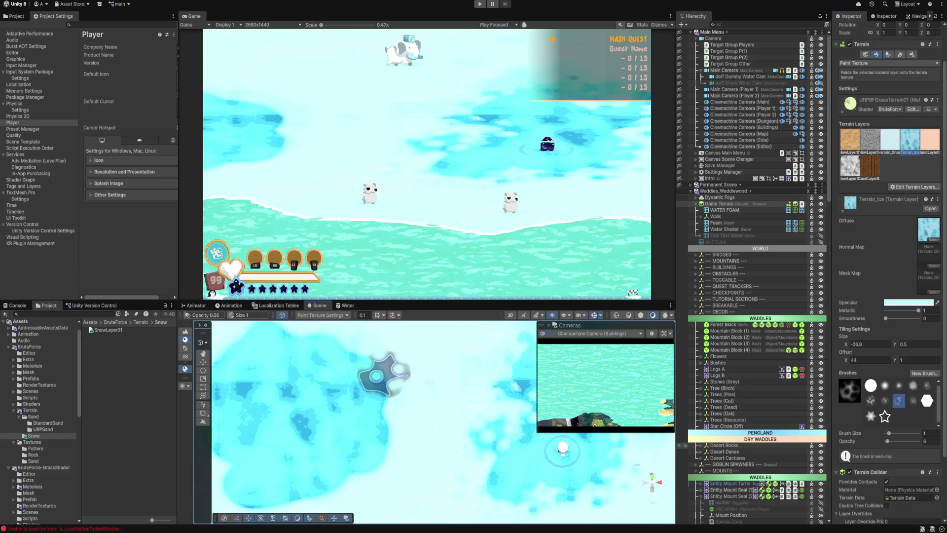
mouse_move(381, 368)
left_mouse_down()
mouse_move(381, 358)
mouse_move(379, 456)
left_mouse_up()
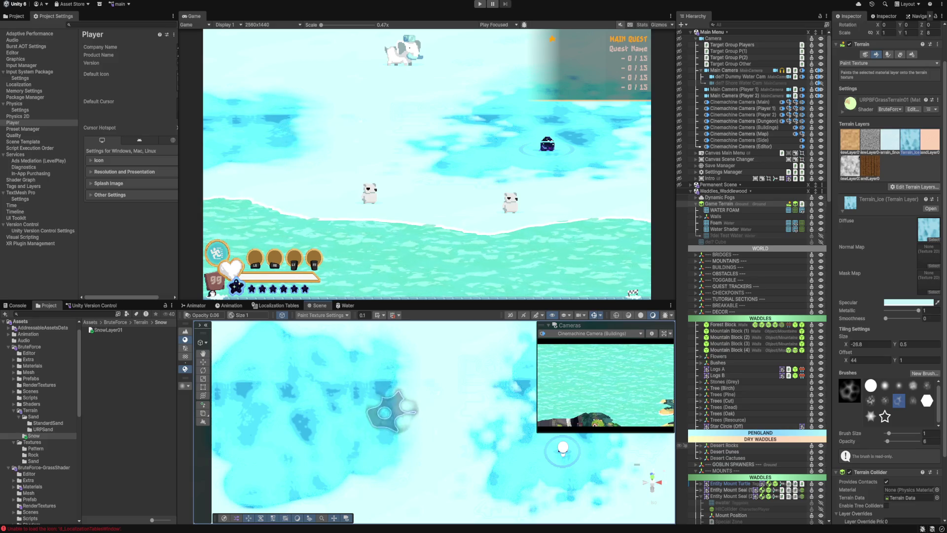
scroll(414, 400, "down", 2)
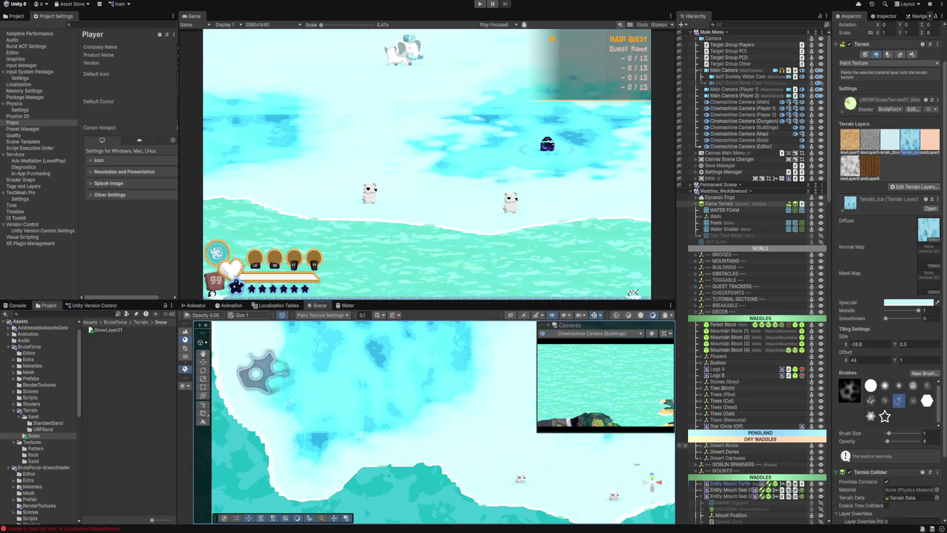
mouse_move(301, 391)
left_mouse_down()
mouse_move(368, 414)
mouse_move(387, 479)
left_mouse_up()
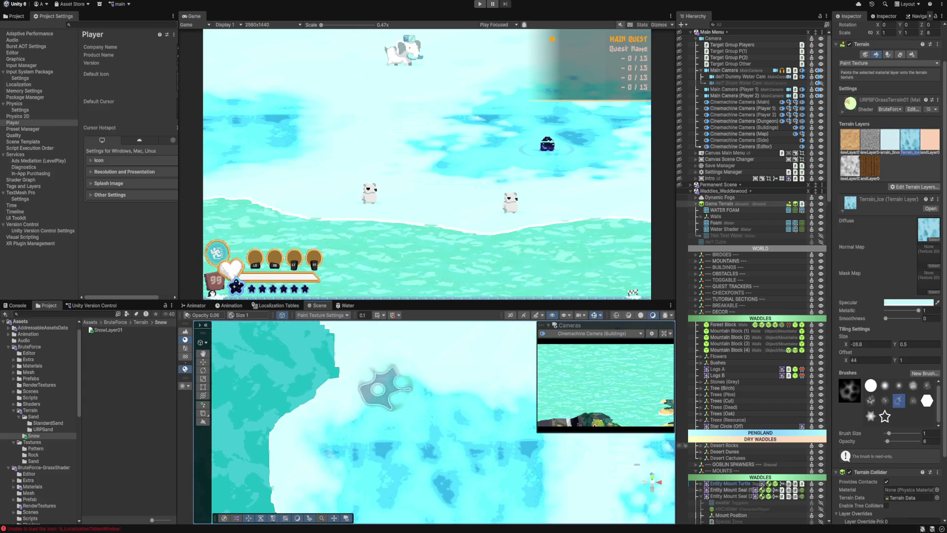
mouse_move(454, 412)
left_mouse_down()
mouse_move(403, 456)
mouse_move(321, 402)
left_mouse_up()
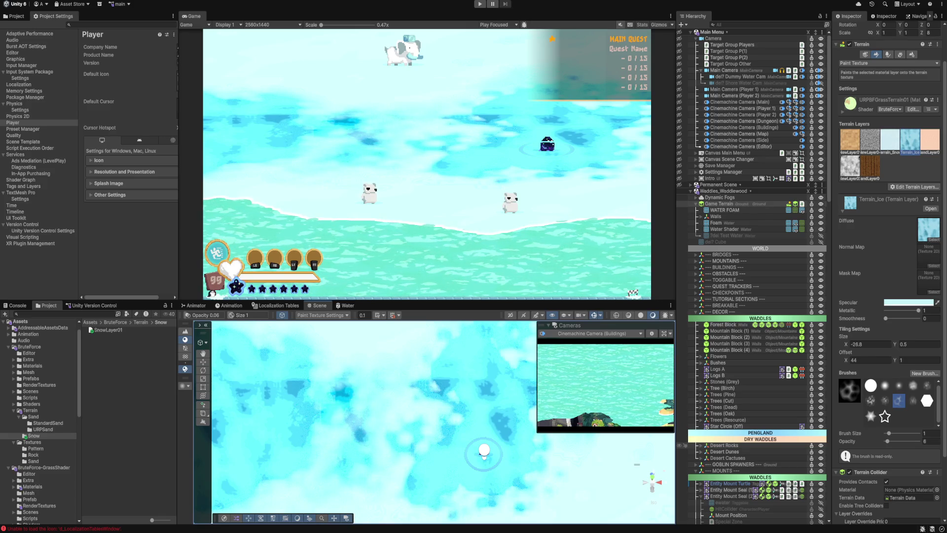
left_click_drag(360, 476, 402, 412)
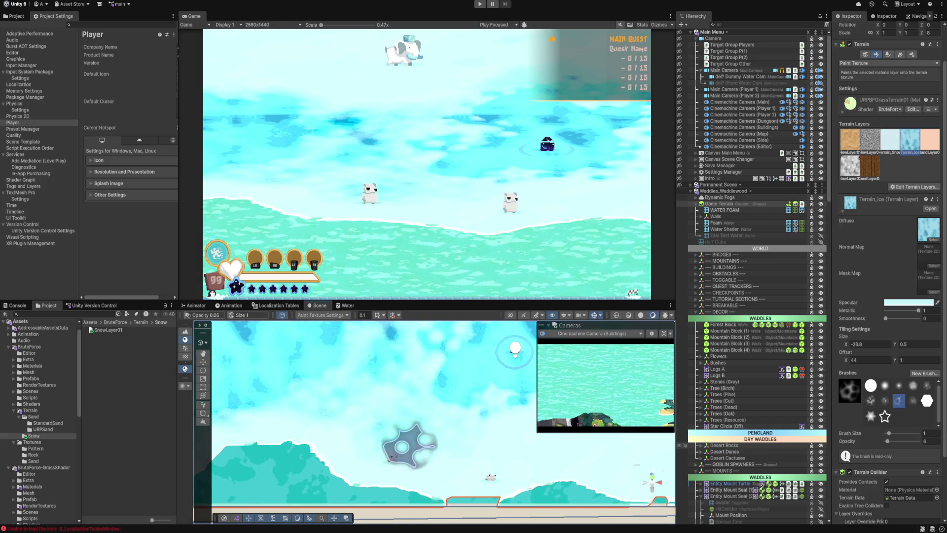
scroll(462, 450, "down", 5)
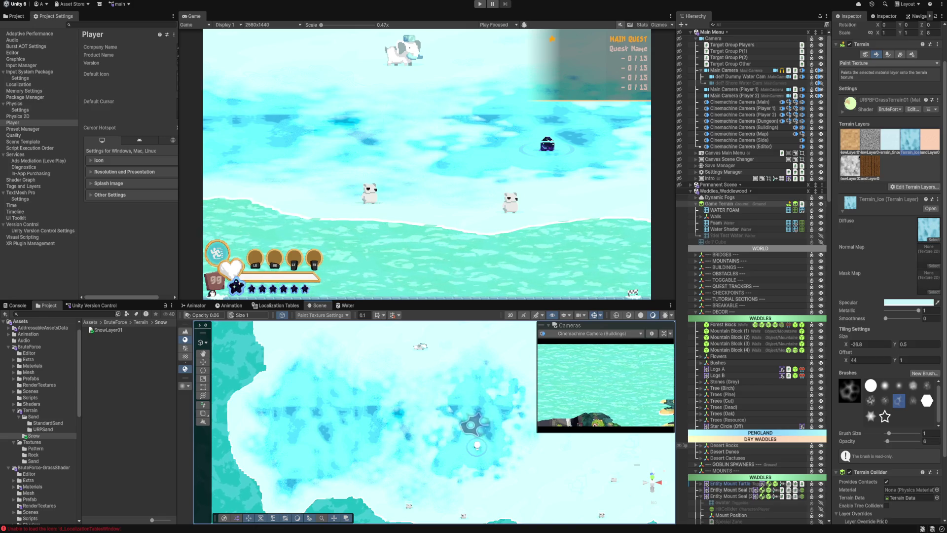
scroll(476, 429, "down", 3)
scroll(460, 437, "up", 3)
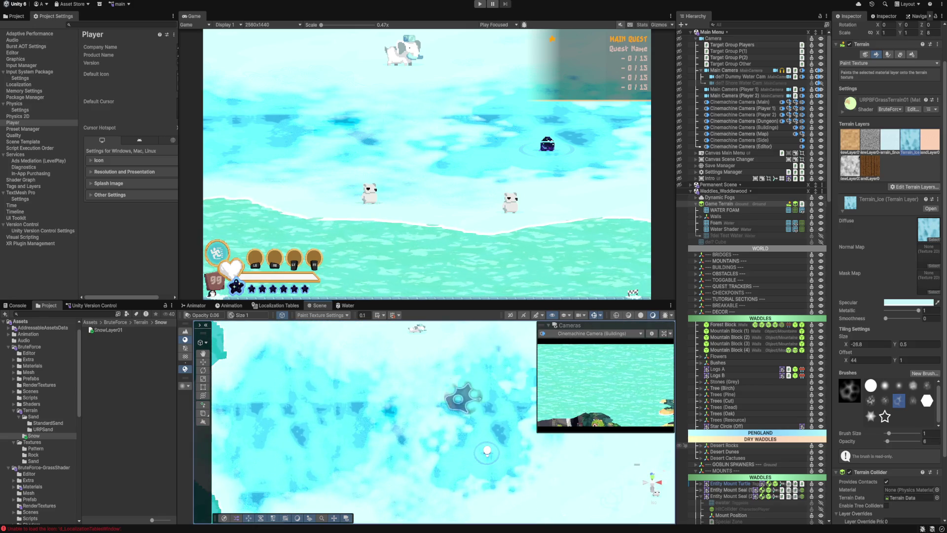
scroll(468, 440, "down", 1)
scroll(469, 441, "down", 2)
scroll(466, 436, "up", 2)
scroll(463, 432, "down", 4)
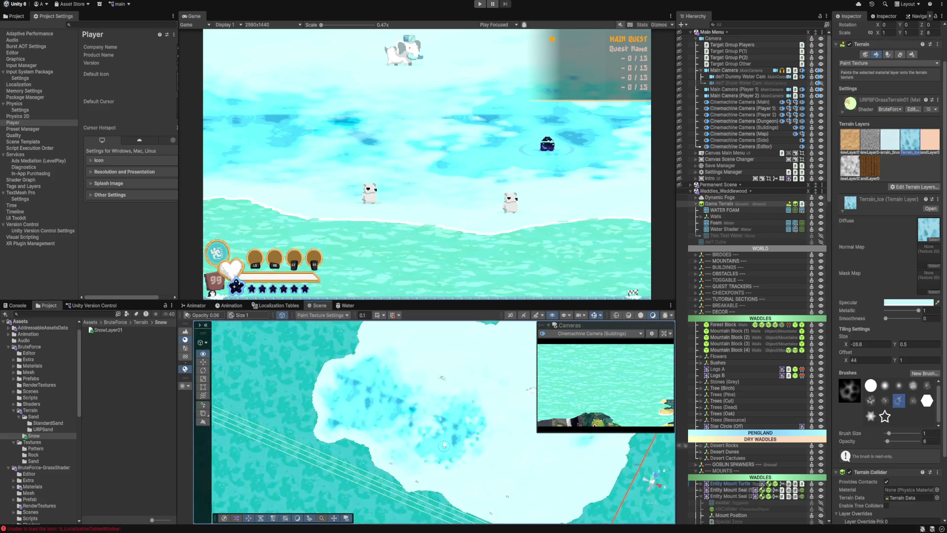
mouse_move(461, 425)
left_mouse_down()
mouse_move(541, 454)
mouse_move(538, 478)
left_mouse_up()
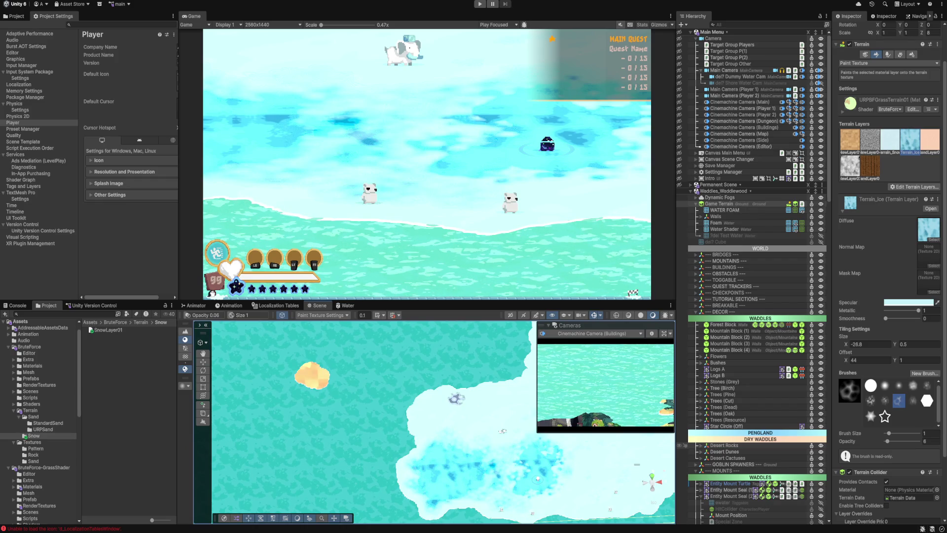
scroll(445, 401, "up", 3)
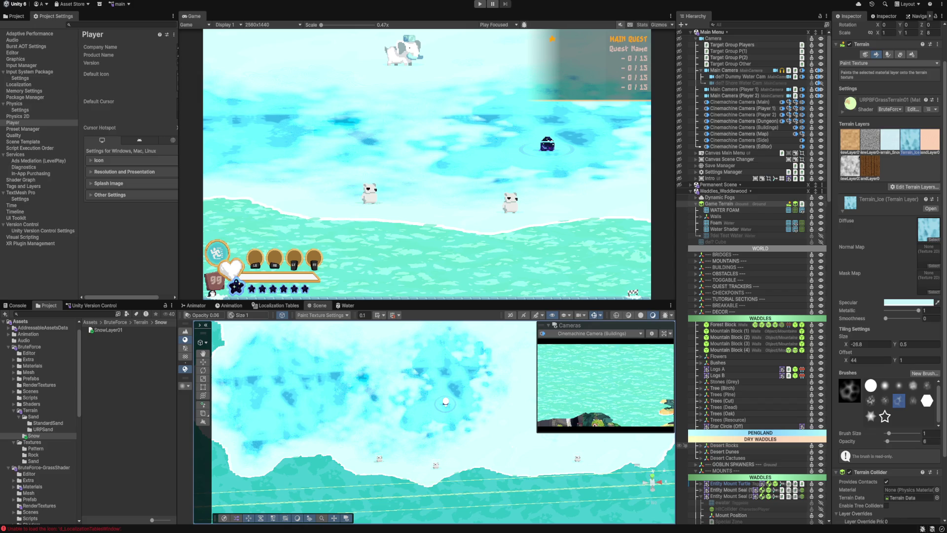
mouse_move(445, 402)
left_mouse_down()
mouse_move(436, 490)
mouse_move(513, 480)
left_mouse_up()
Step: Centre the sand island in view and paint Terrain_Ice onto it
left_click(870, 140)
scroll(369, 407, "up", 3)
left_click_drag(369, 407, 529, 440)
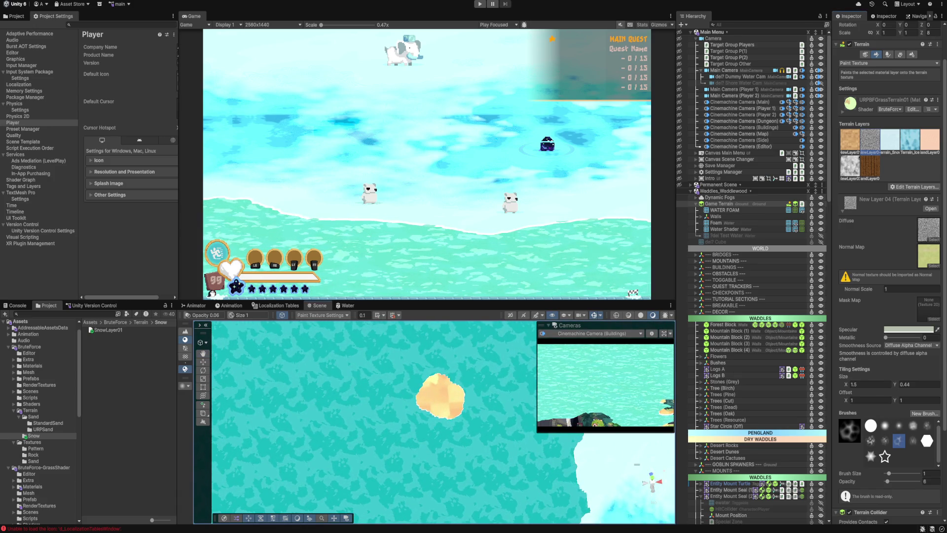
left_click(910, 139)
left_click_drag(401, 392, 441, 387)
Step: Paint Sand Layer 03 at opacity 27 over the centre, then try and undo more ice
left_click(870, 166)
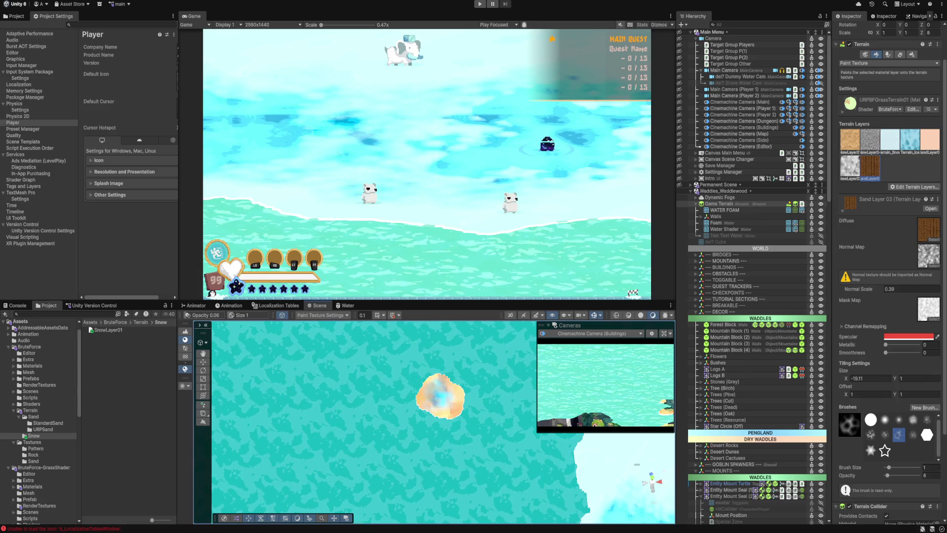
scroll(888, 271, "down", 3)
left_click_drag(888, 432, 894, 432)
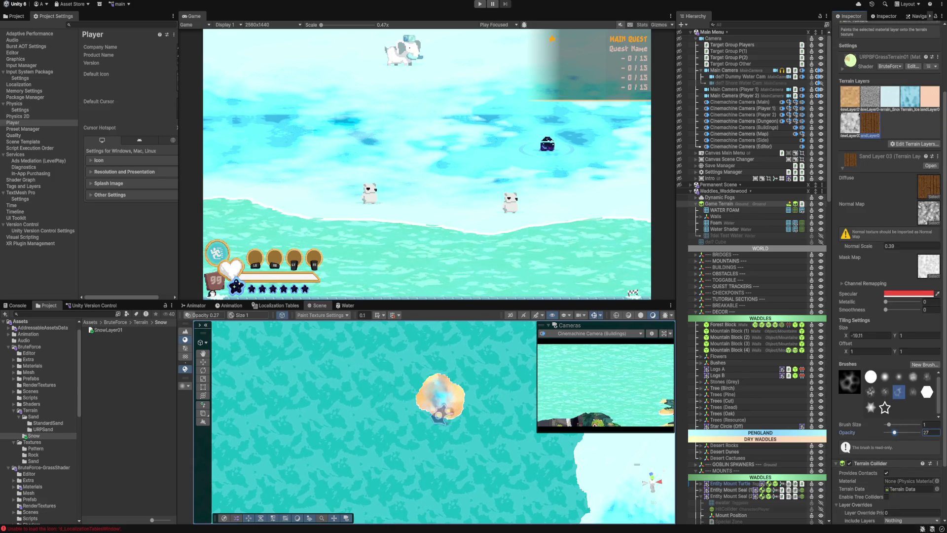
mouse_move(447, 385)
left_mouse_down()
mouse_move(430, 386)
mouse_move(424, 402)
mouse_move(449, 394)
mouse_move(429, 407)
mouse_move(466, 393)
left_mouse_up()
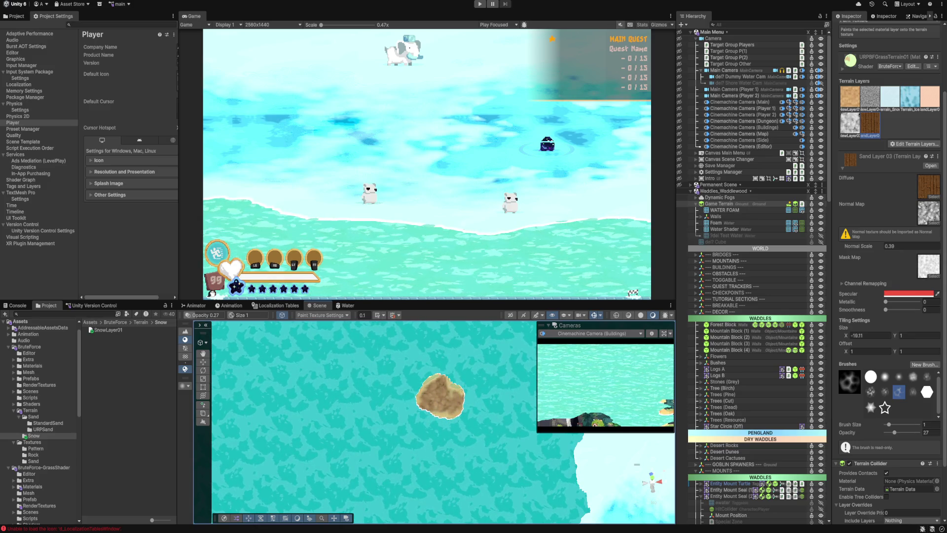
left_click(910, 96)
left_click_drag(401, 398, 442, 398)
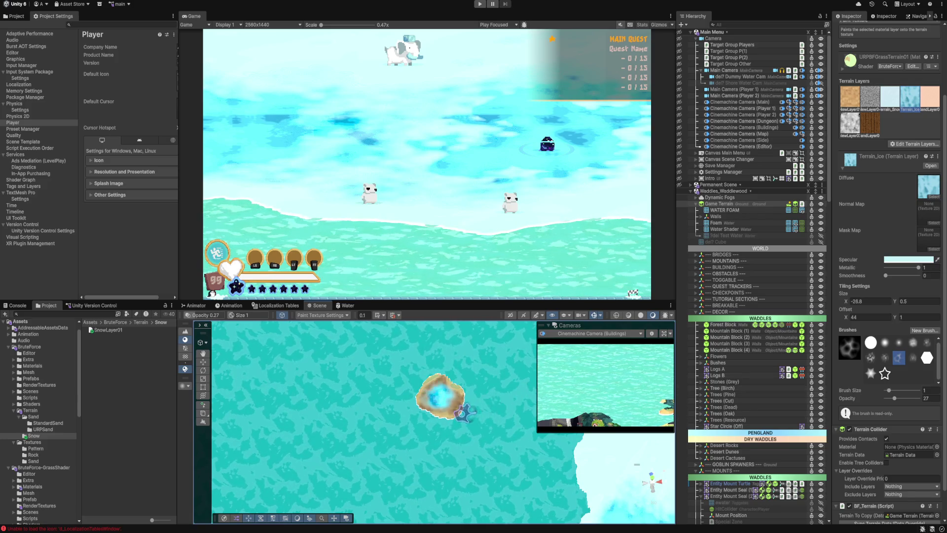
key("ctrl+z")
Step: Select New Layer 02 and set the brush opacity to 100
scroll(890, 272, "down", 3)
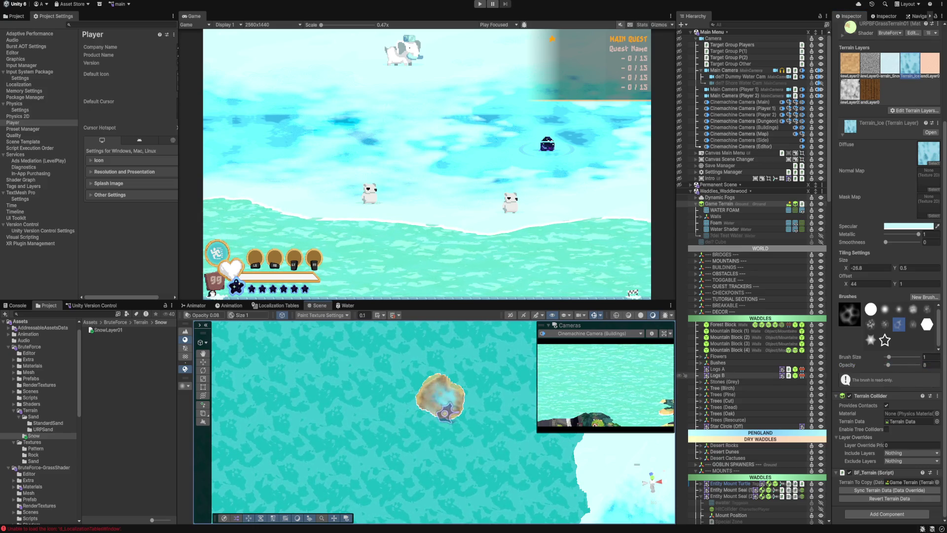
scroll(430, 389, "down", 2)
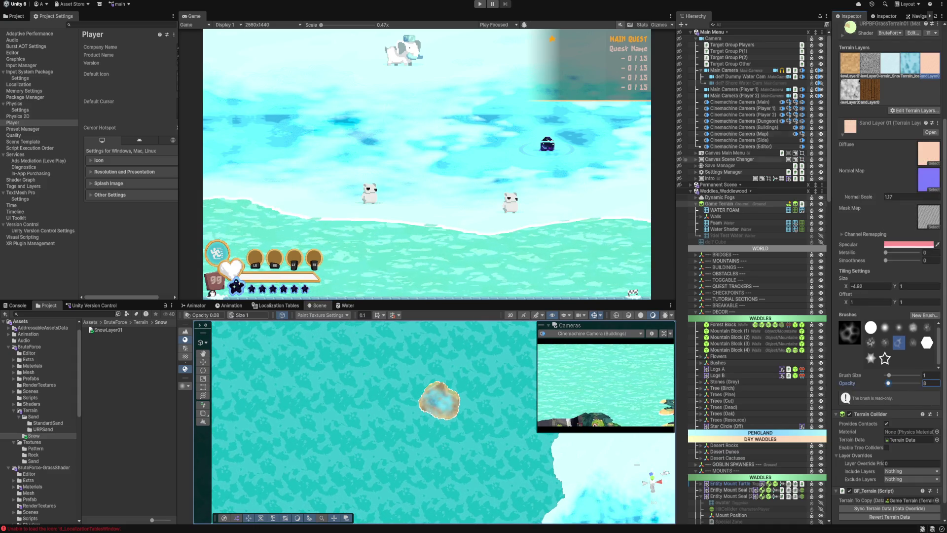
left_click(850, 91)
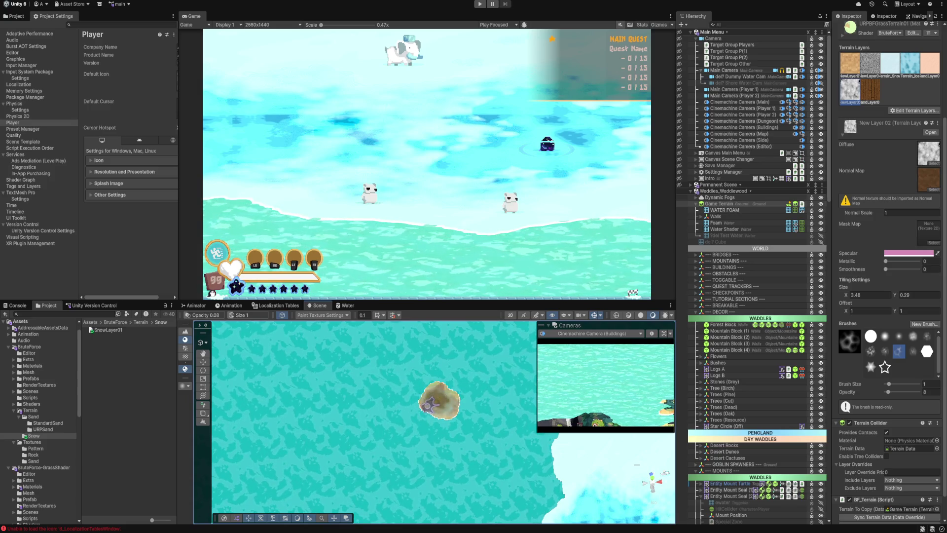
scroll(449, 389, "down", 4)
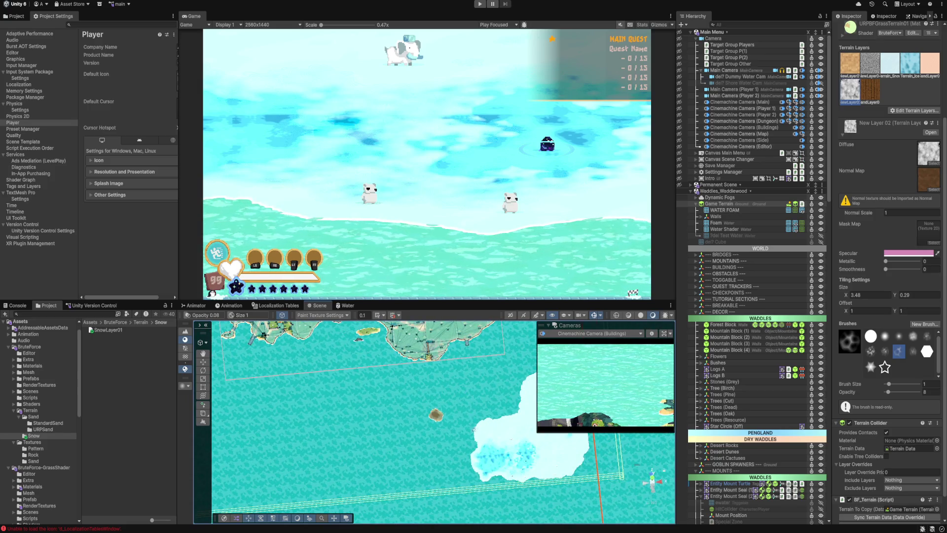
scroll(450, 414, "up", 6)
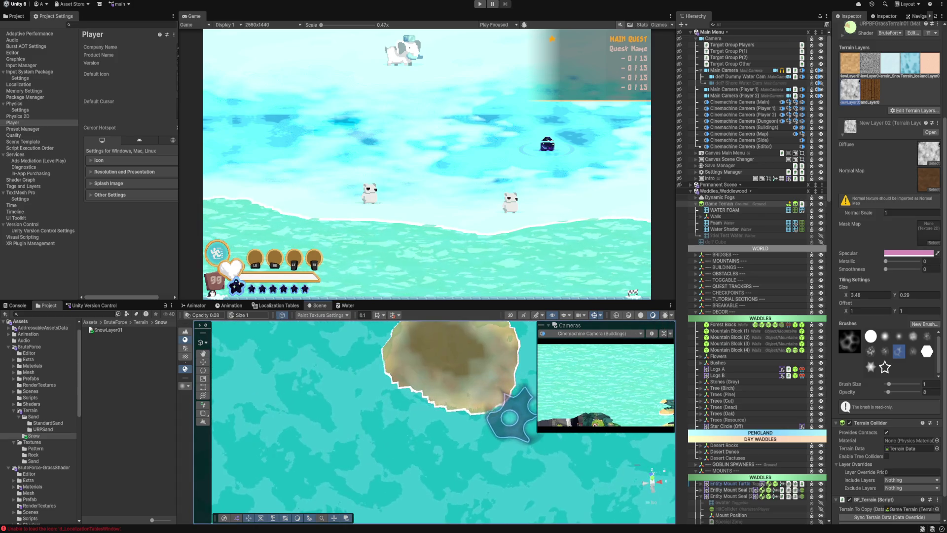
key("s")
left_click(483, 392)
Step: Paint New Layer 04 green grass over the island's centre and view the whole island
left_click_drag(410, 377, 421, 438)
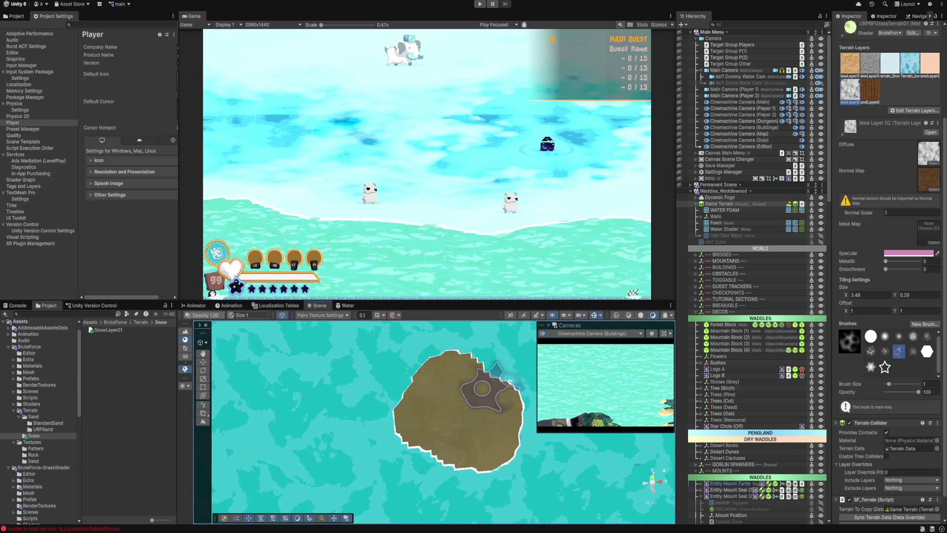
left_click(870, 64)
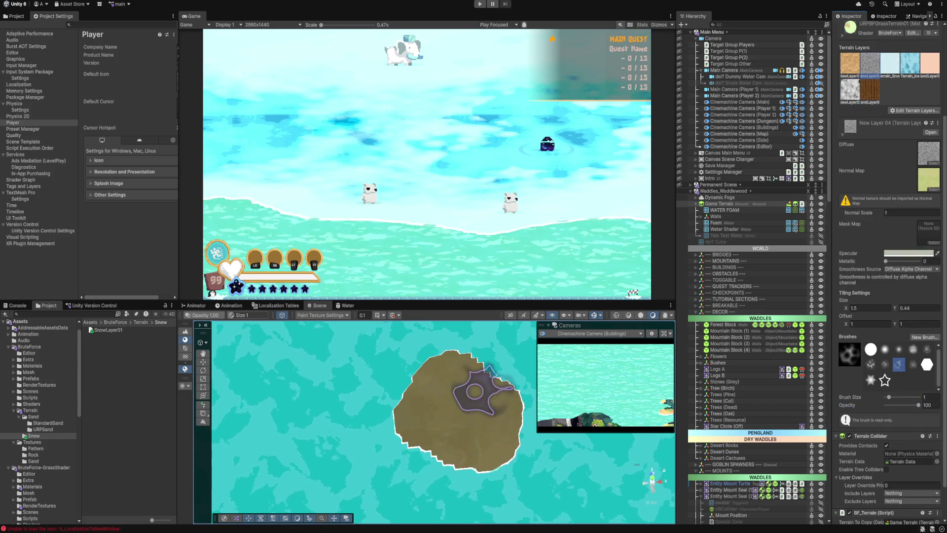
left_click_drag(468, 390, 439, 411)
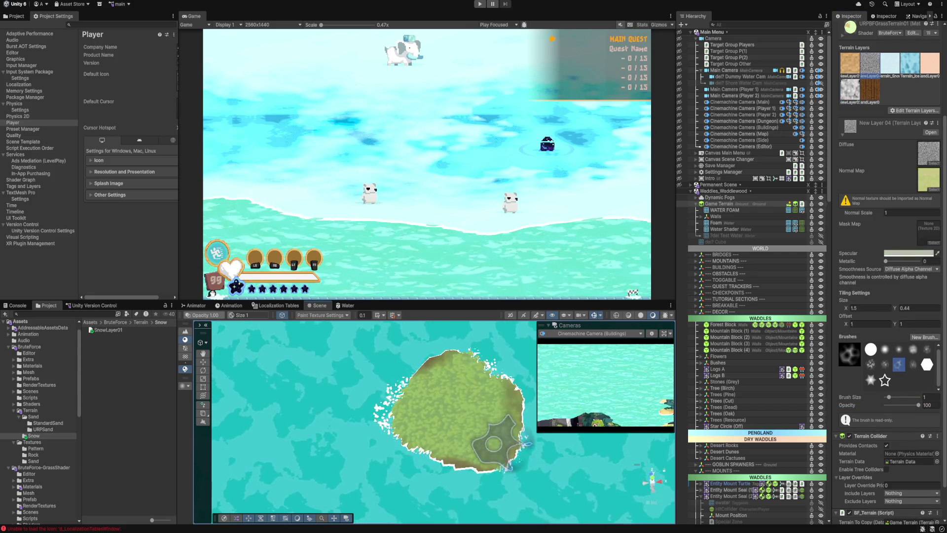
scroll(454, 400, "down", 3)
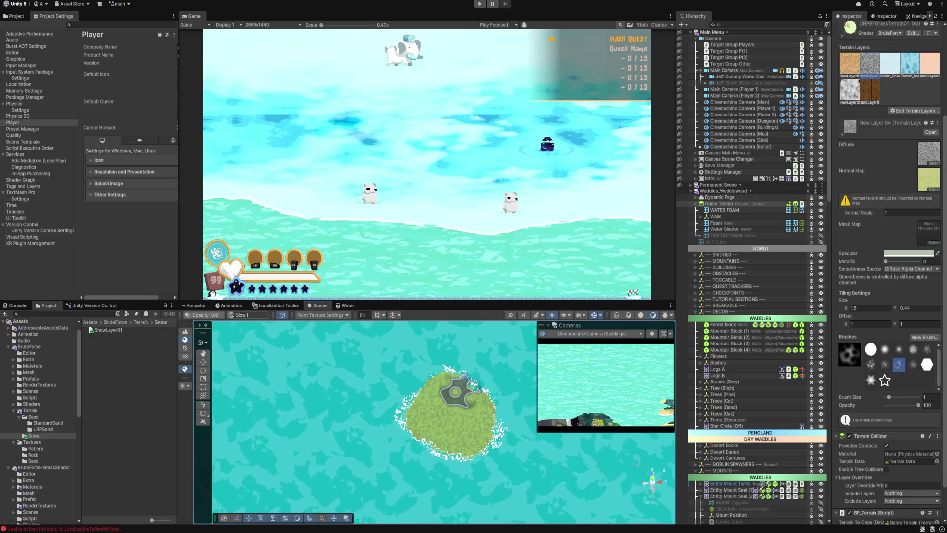
left_click_drag(454, 400, 488, 469)
left_click(850, 63)
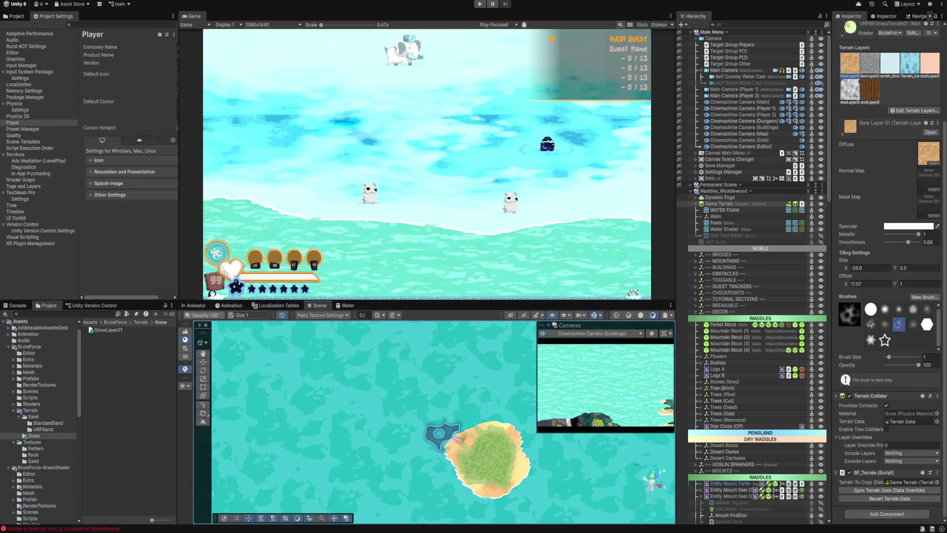
Step: Select Terrain_Snow, then test-paint a brown patch with Sand Layer 03 on the island
left_click(890, 63)
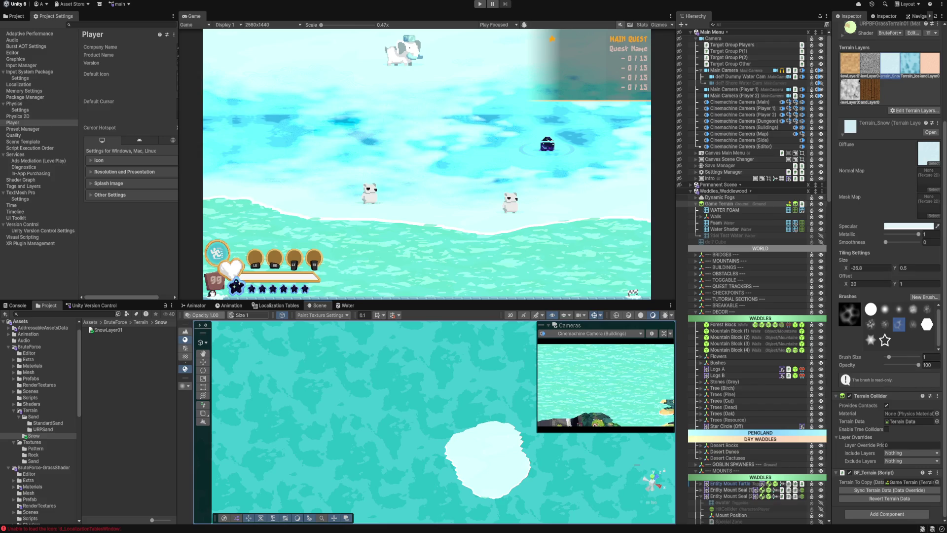
left_click(870, 90)
left_click_drag(462, 422, 464, 434)
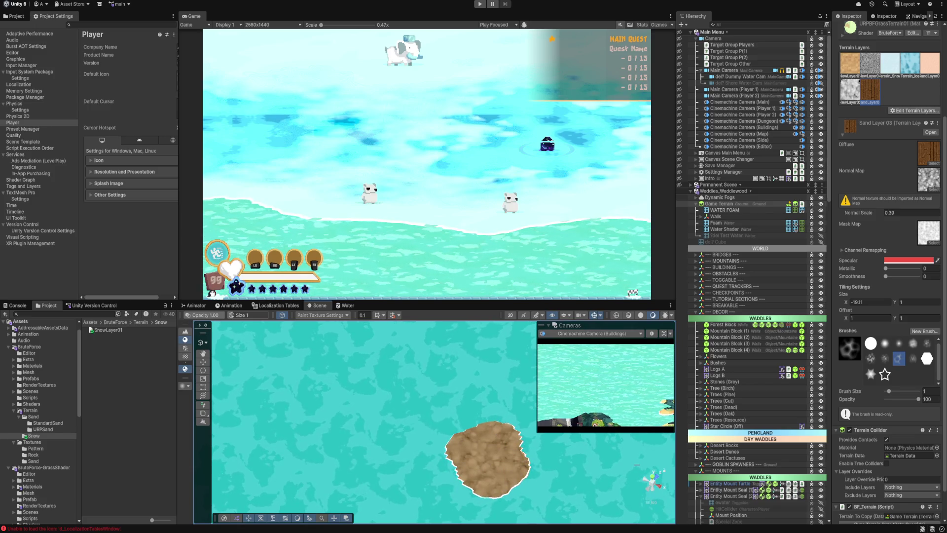
Step: Repaint the brown patch with Terrain_Snow so the island is snow-covered again
left_click(890, 62)
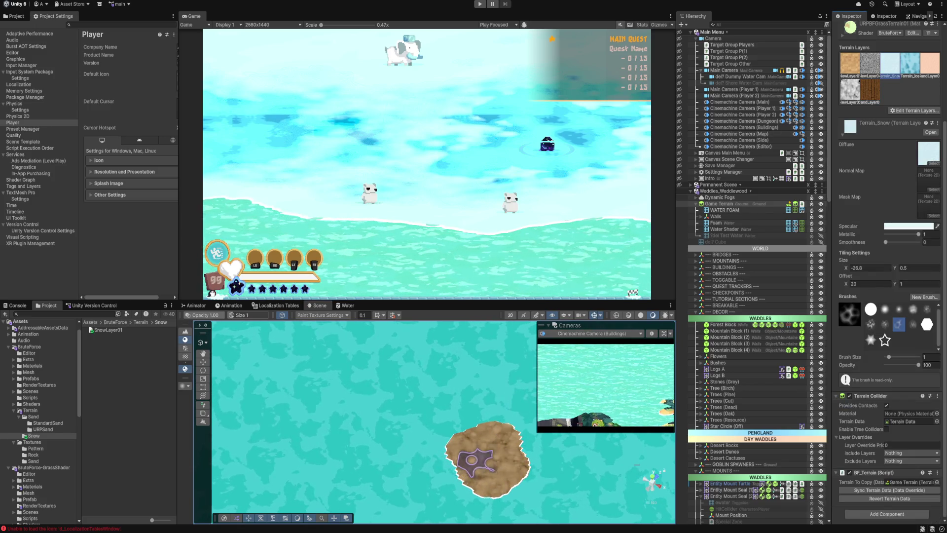
left_click(473, 459)
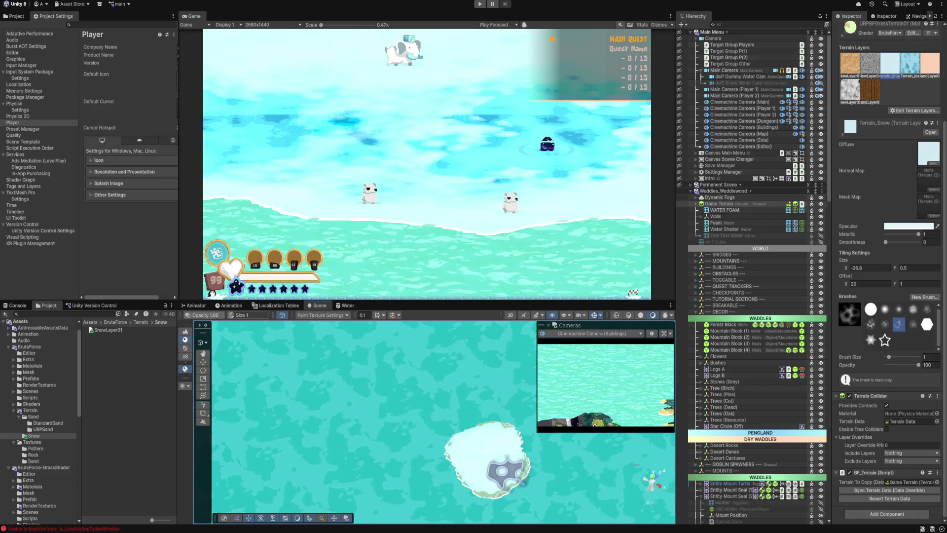
scroll(503, 471, "down", 3)
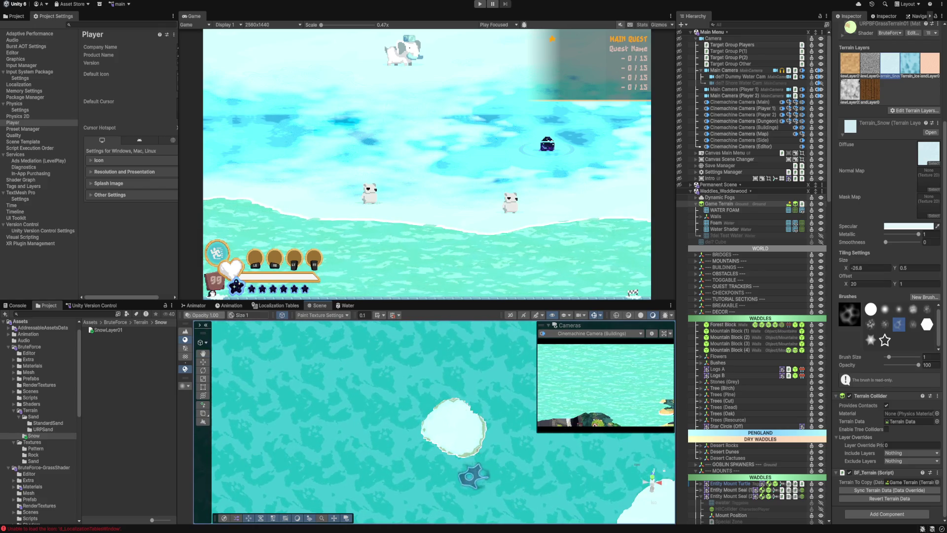
scroll(520, 454, "down", 5)
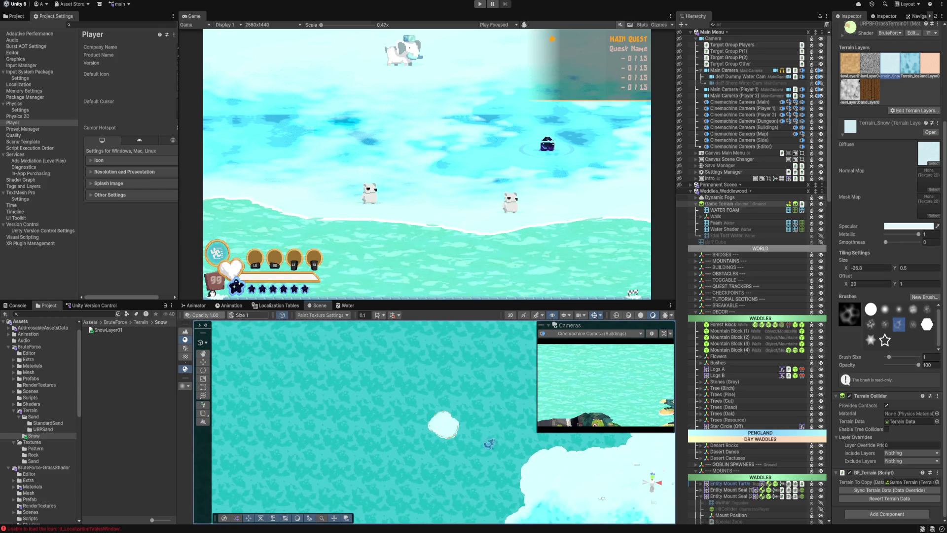
scroll(422, 444, "up", 5)
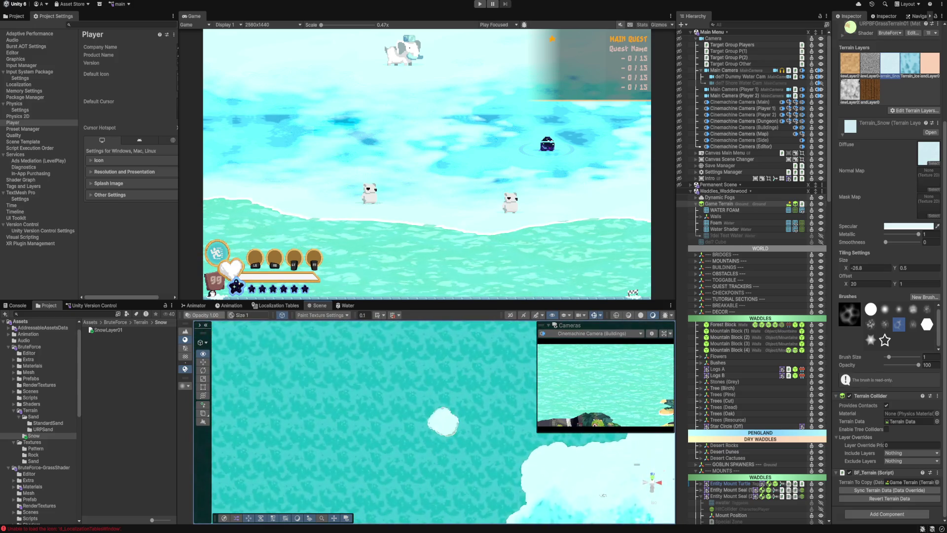
scroll(419, 428, "up", 2)
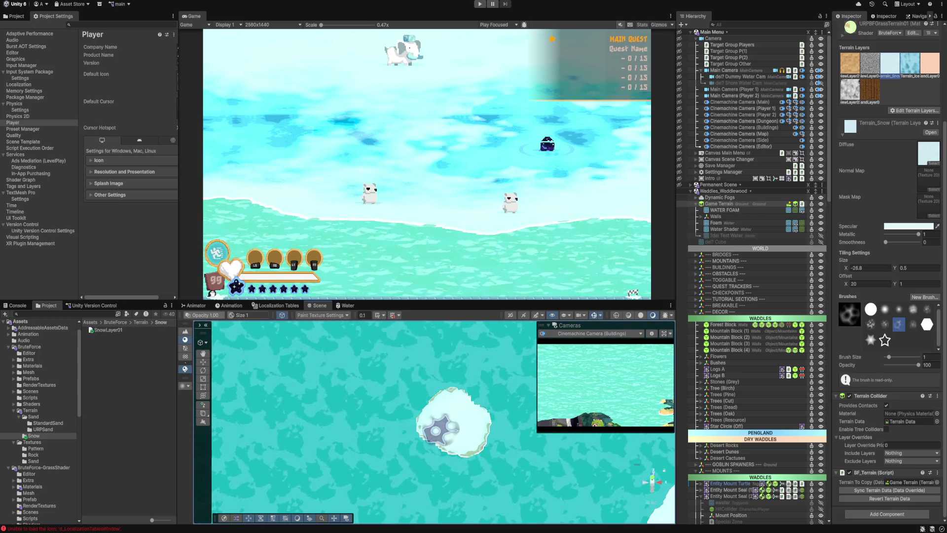
scroll(500, 391, "down", 5)
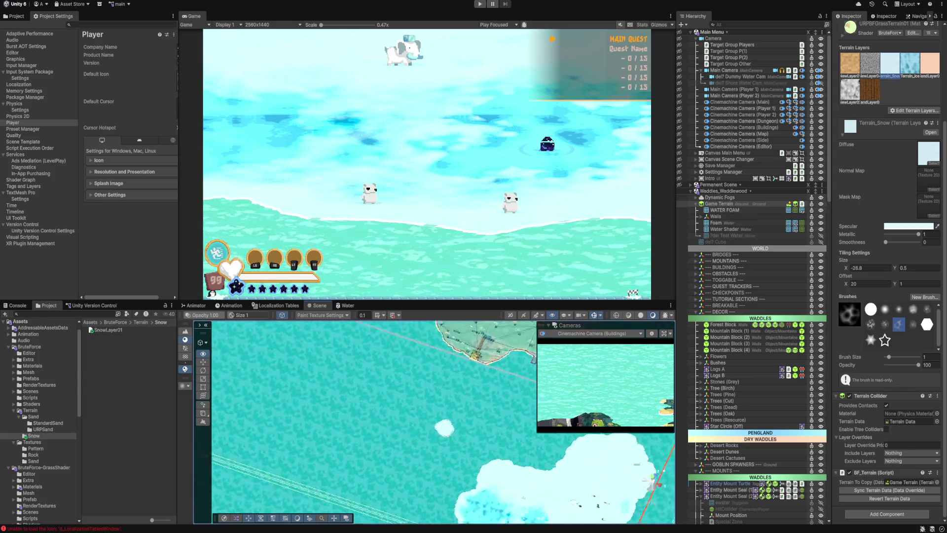
scroll(429, 444, "up", 3)
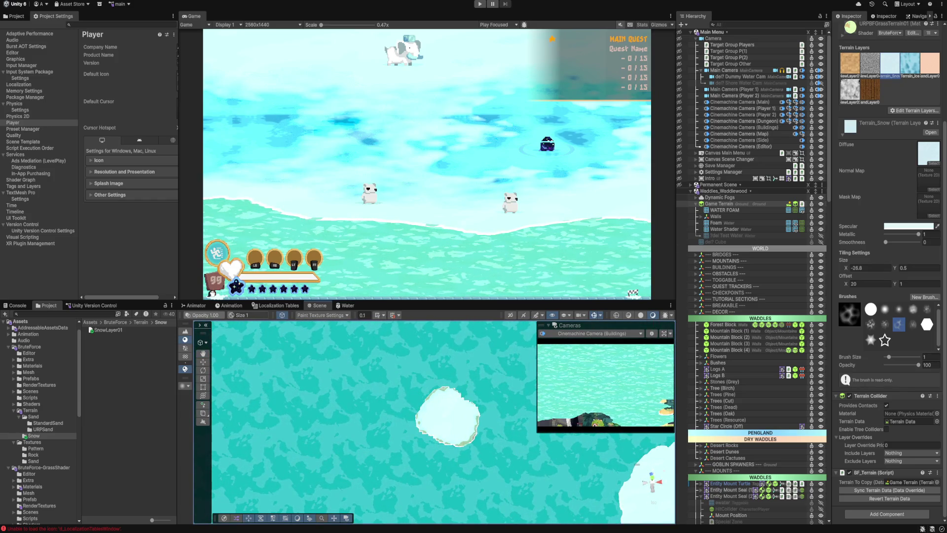
Step: Paint New Layer 02 onto the island, then a small New Layer 04 patch at brush size 0.07804
left_click(850, 91)
left_click_drag(449, 411, 450, 424)
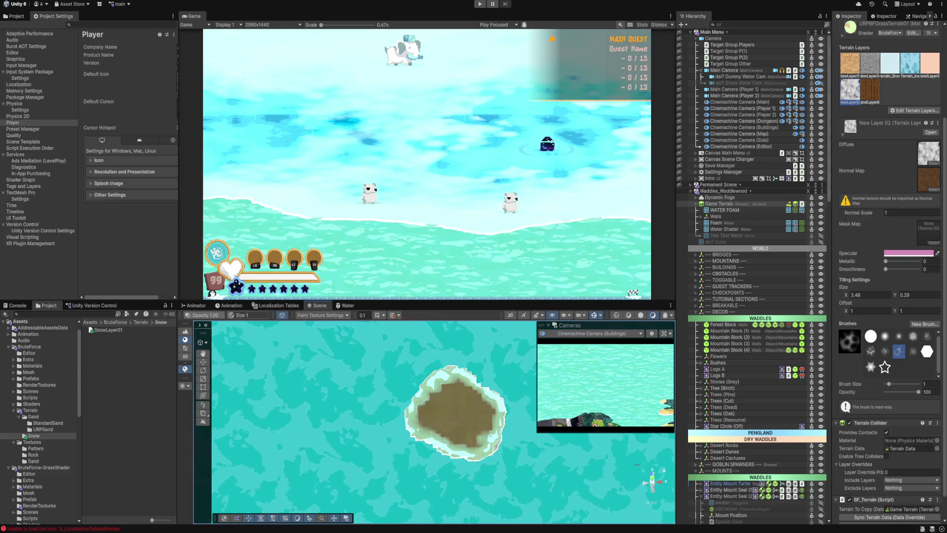
left_click(870, 62)
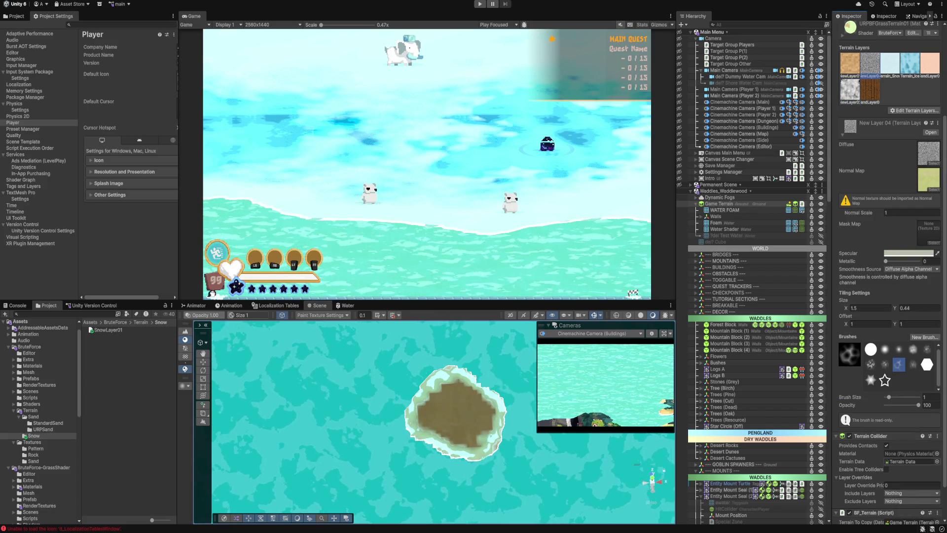
left_click_drag(888, 396, 885, 396)
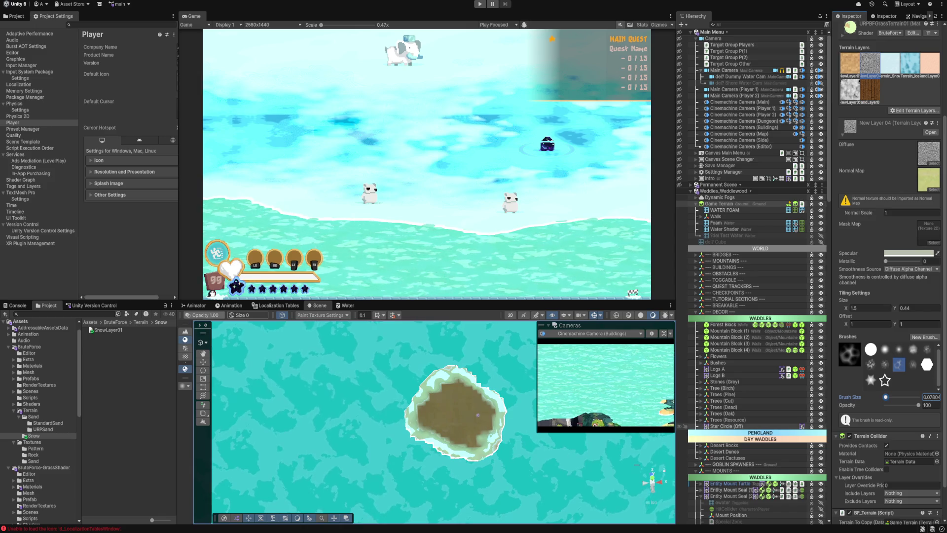
left_click(485, 360)
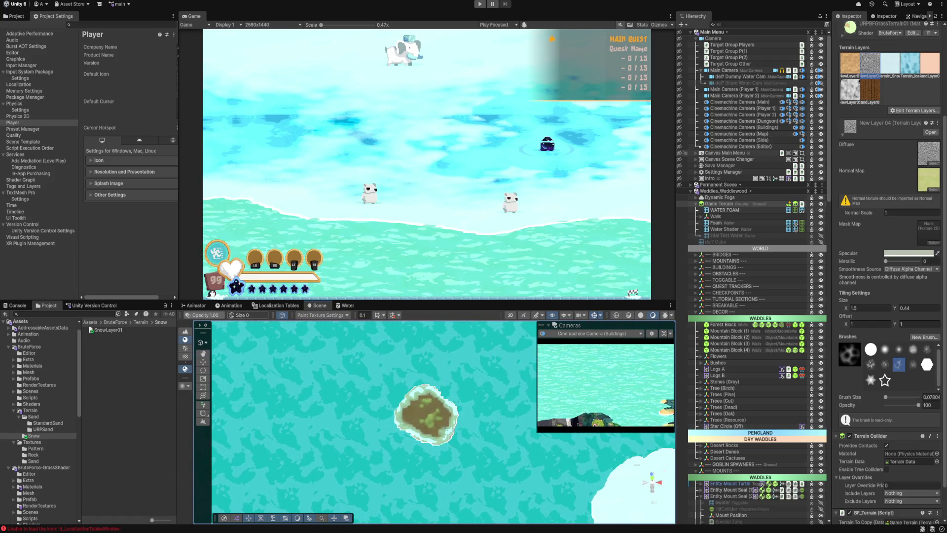
Step: Pan and tilt the Scene view to an angled look at the snow area
mouse_move(489, 512)
left_mouse_down()
mouse_move(375, 394)
mouse_move(277, 414)
mouse_move(360, 405)
mouse_move(353, 431)
left_mouse_up()
scroll(357, 431, "down", 2)
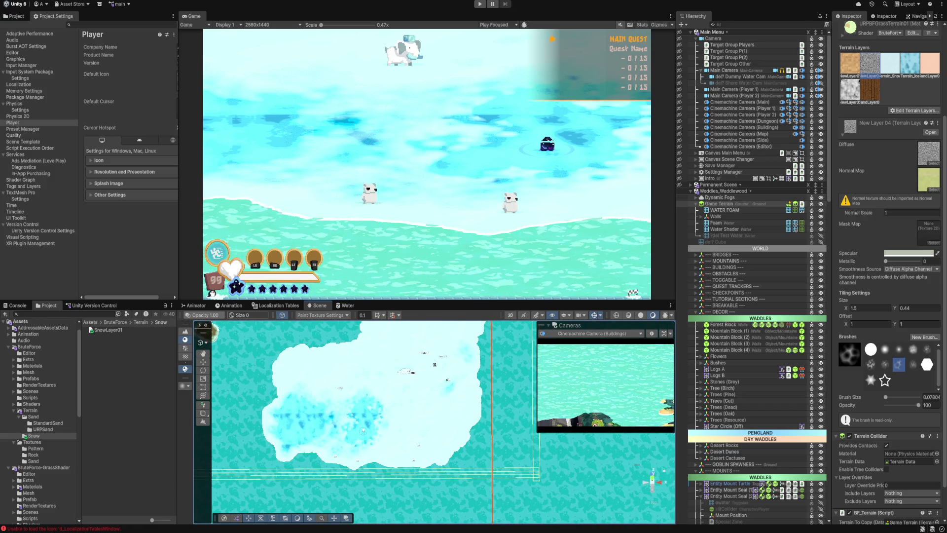
left_click_drag(648, 503, 652, 481)
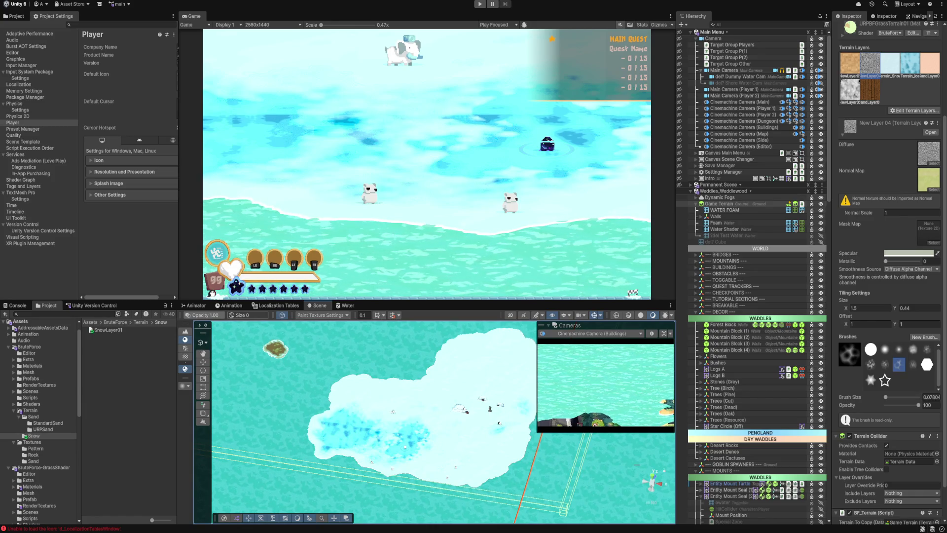
Step: Switch to the Move tool, then select and frame the three House Winter igloos
key("w")
left_click(745, 229)
key("Escape")
left_click(802, 223)
key("Escape")
left_click(725, 210)
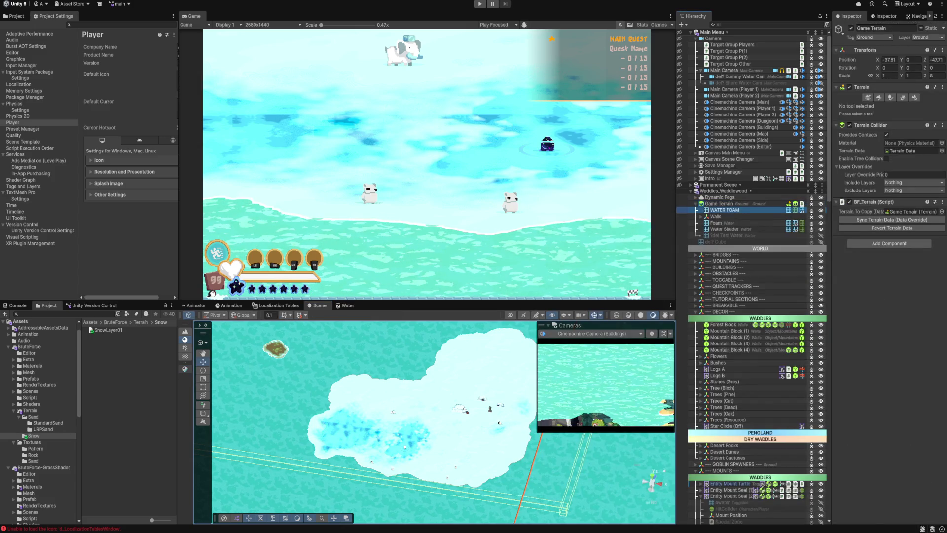
left_click(454, 408)
scroll(537, 423, "up", 5)
scroll(740, 424, "down", 3)
left_click(730, 406, "shift")
key("f")
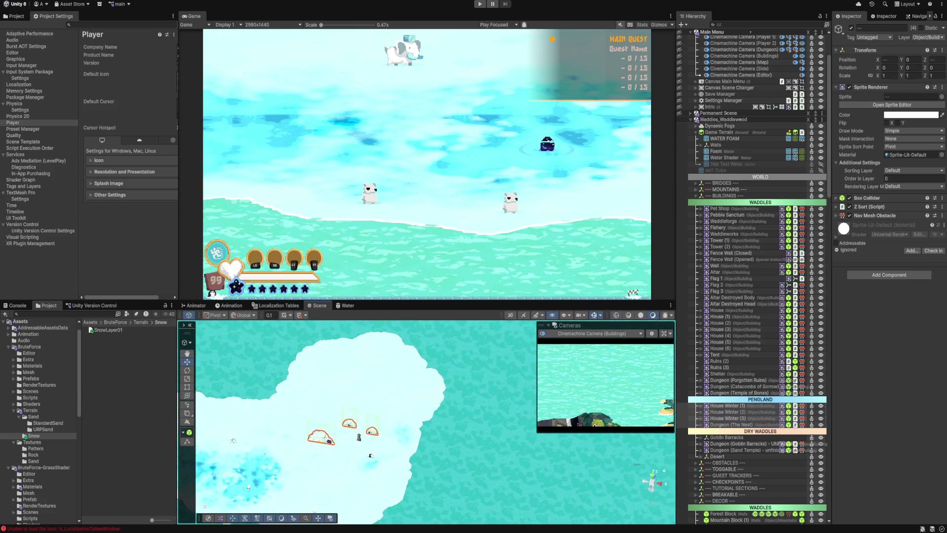
Step: Move Dungeon (The Nest) above PENGLAND, then shift the igloos and a checkpoint totem up-right
left_click(731, 424)
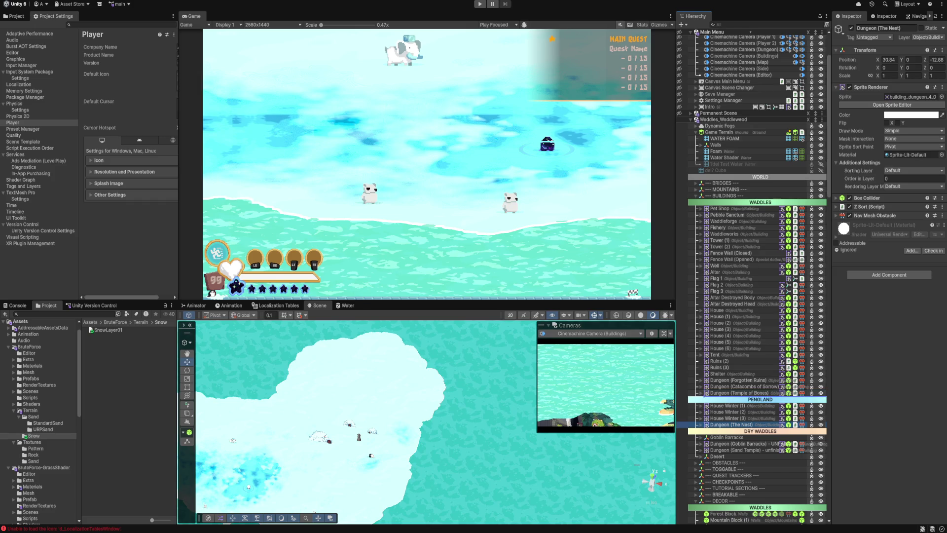
left_click_drag(731, 424, 681, 397)
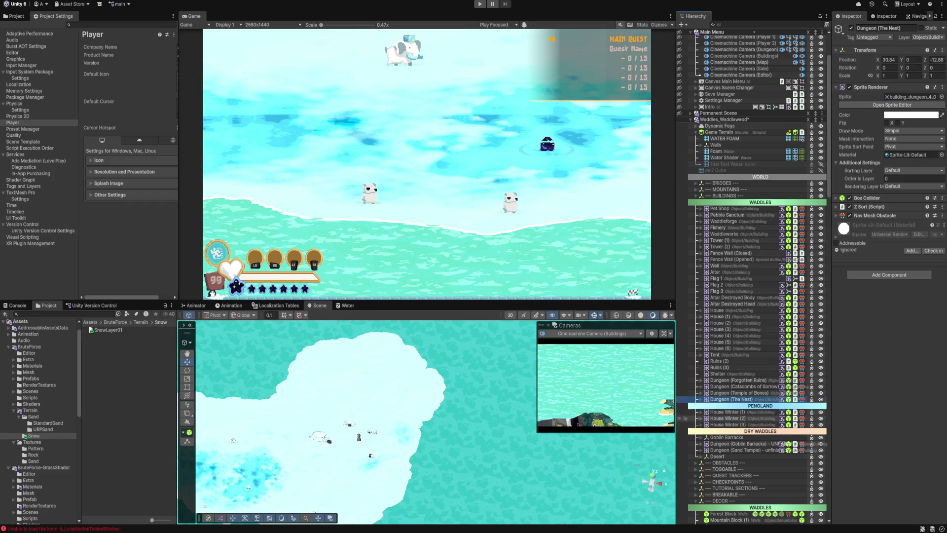
left_click(729, 425)
left_click(728, 412, "shift")
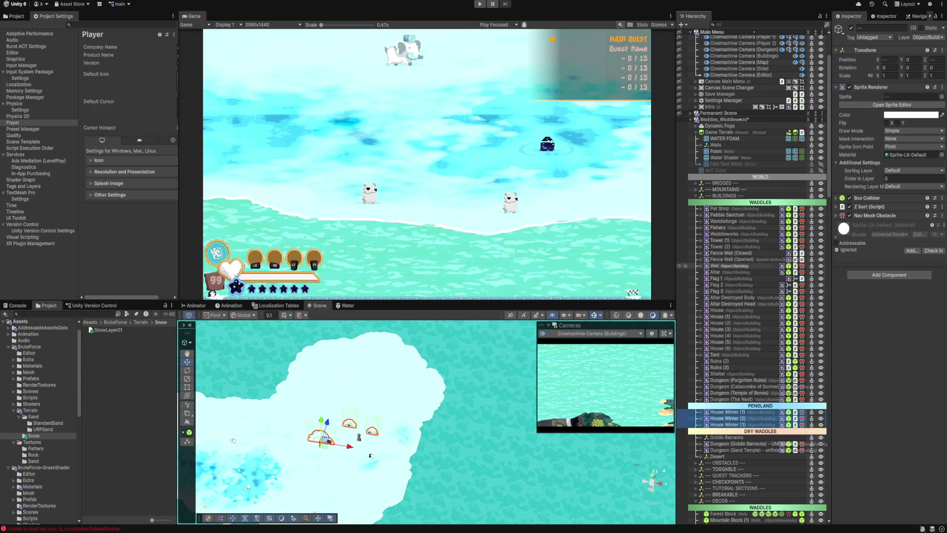
left_click(361, 437, "shift")
left_click_drag(360, 437, 382, 364)
left_click(732, 133)
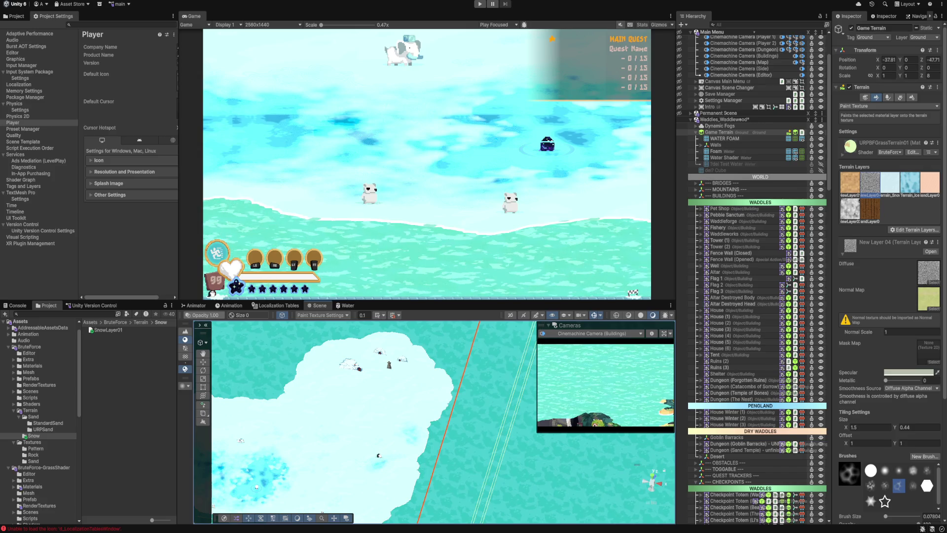
Step: Use undo and redo to restore the igloo group's up-right move
scroll(434, 420, "up", 3)
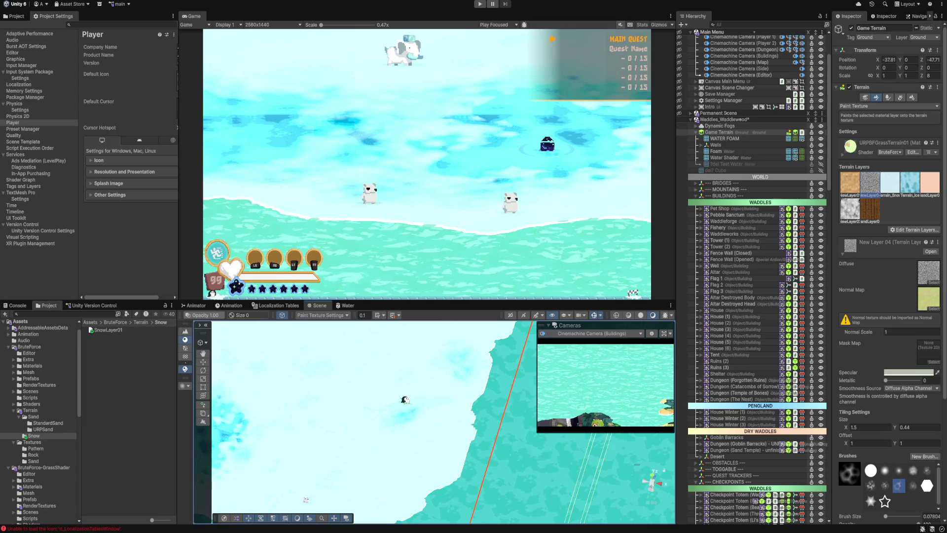
scroll(433, 386, "up", 5)
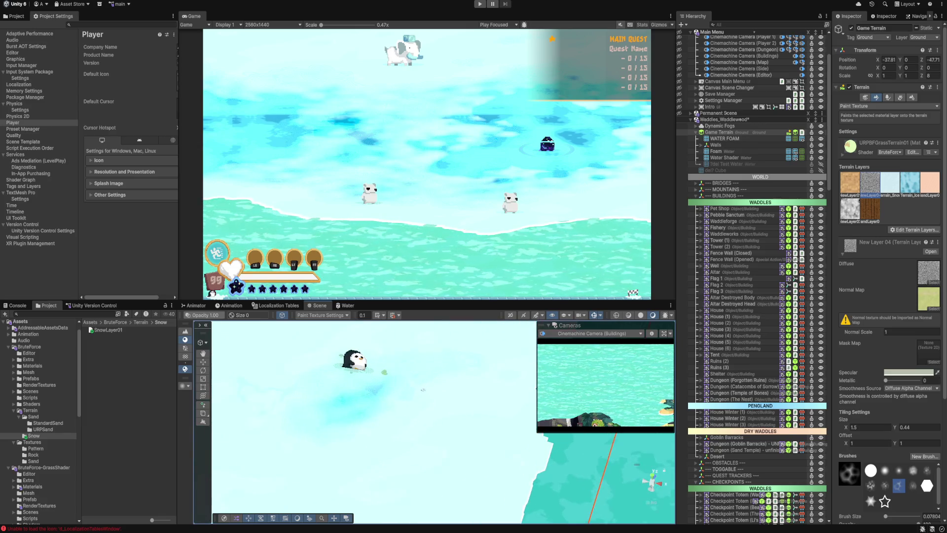
scroll(429, 414, "down", 5)
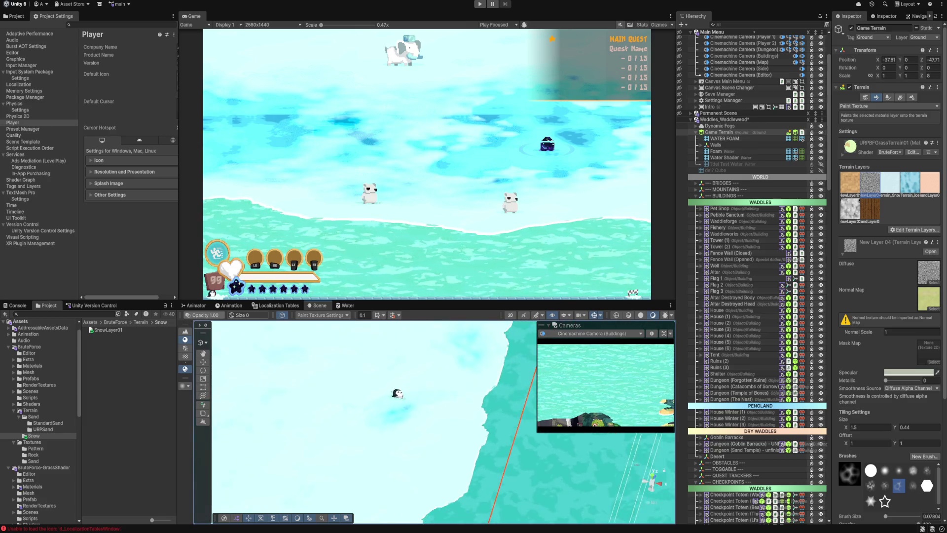
key("ctrl+z")
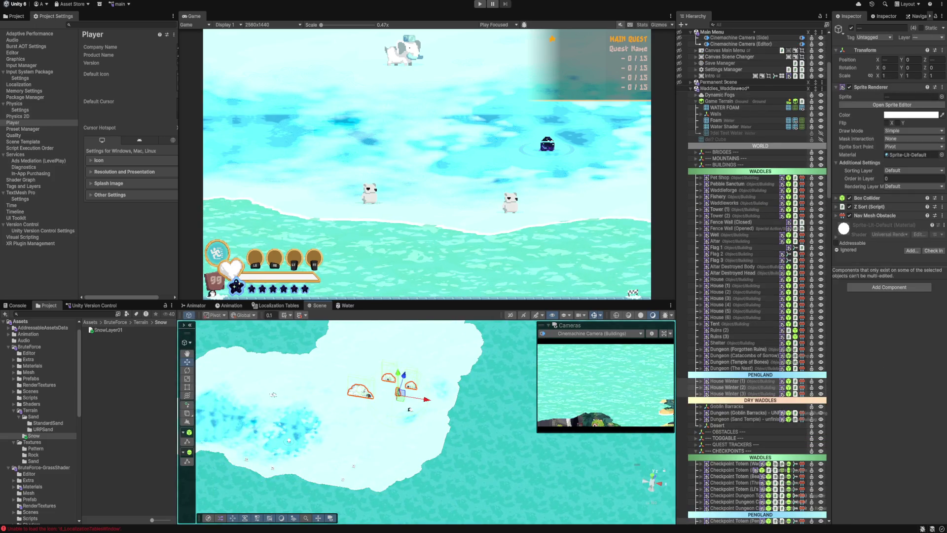
key("ctrl+z")
scroll(422, 419, "up", 5)
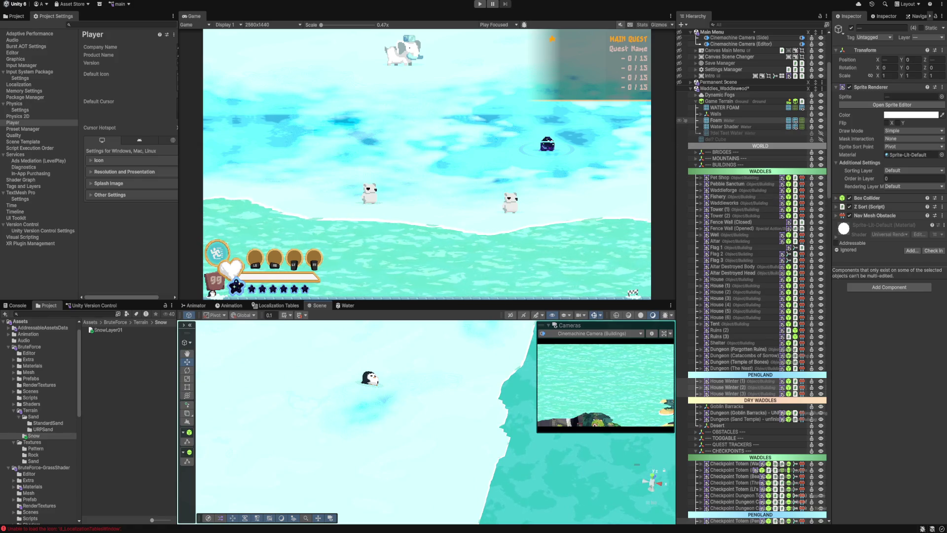
Step: Select Game Terrain and switch its terrain tool mode to Set Height
left_click(725, 108)
left_click(720, 101)
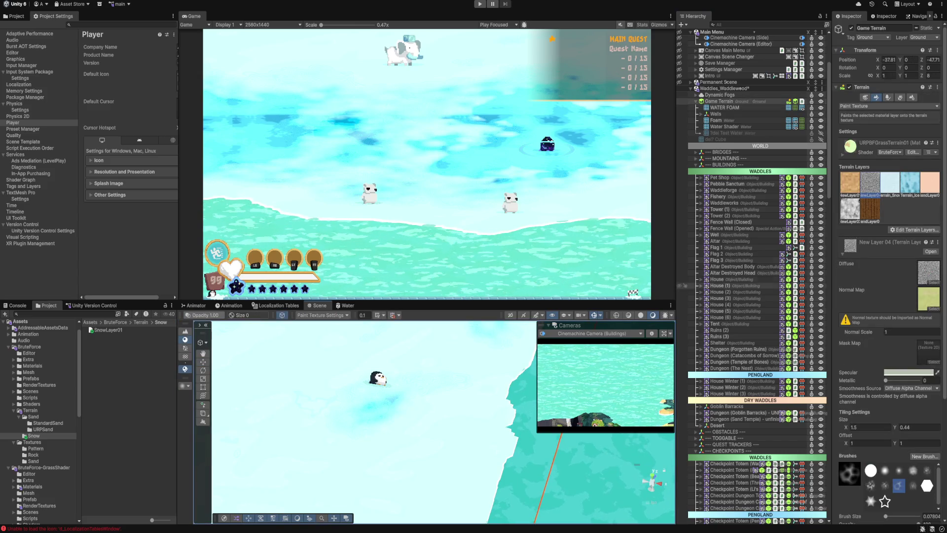
left_click(878, 106)
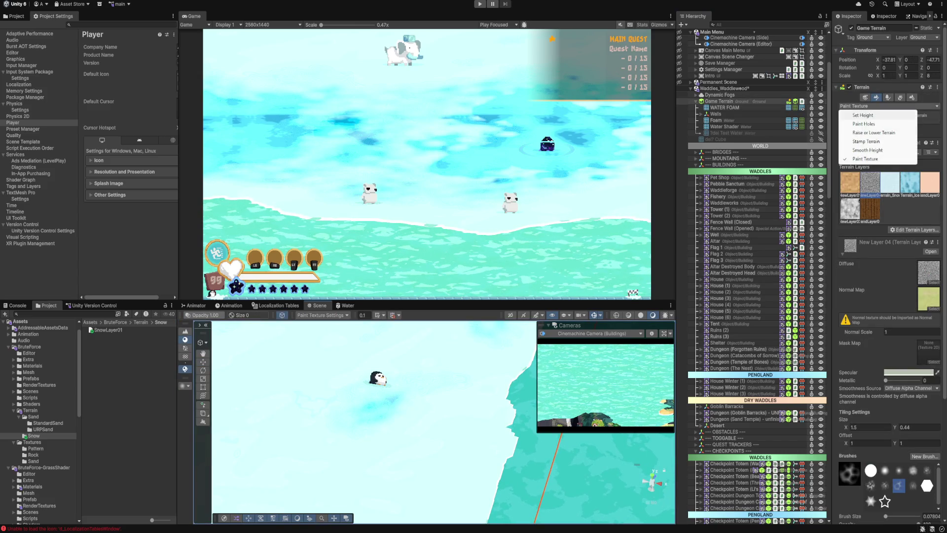
left_click(864, 115)
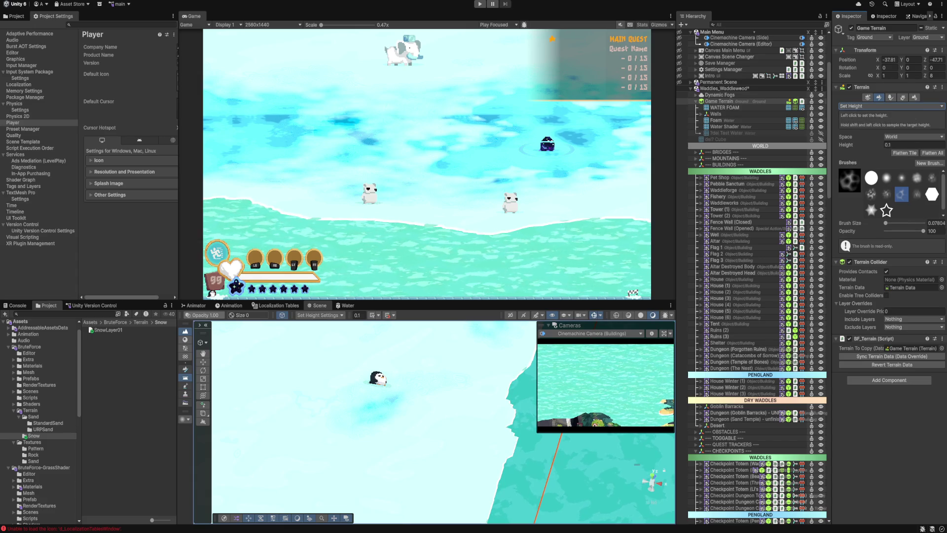
left_click(375, 375)
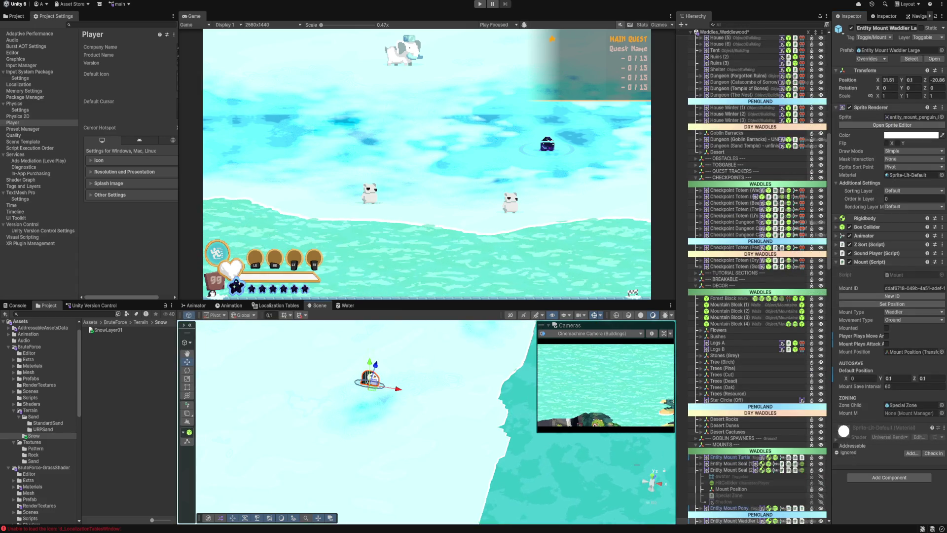
Step: Drag Entity Mount Waddler Large up along Z to 31.51, 0.1, -14.88, near the igloos
scroll(444, 380, "down", 5)
mouse_move(423, 377)
left_mouse_down()
mouse_move(436, 335)
mouse_move(444, 358)
left_mouse_up()
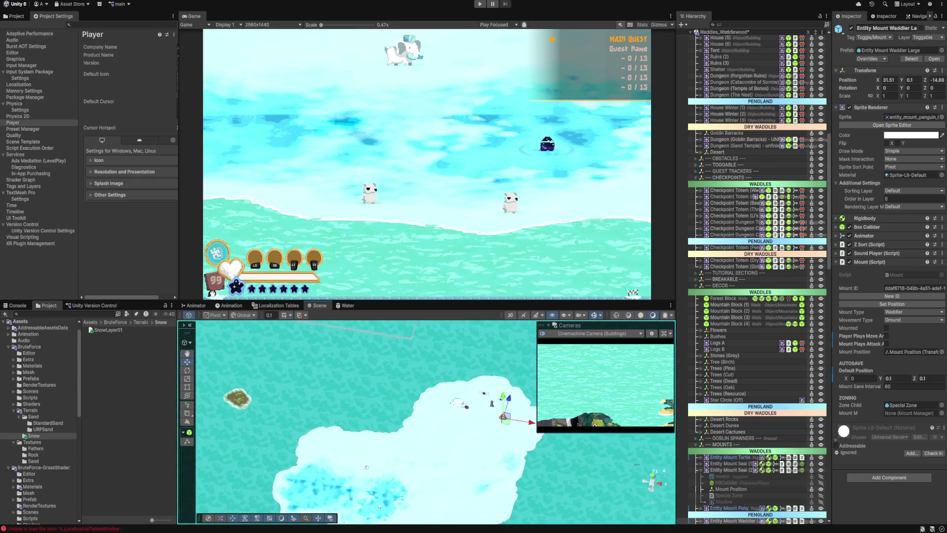
scroll(366, 467, "down", 3)
scroll(419, 486, "up", 3)
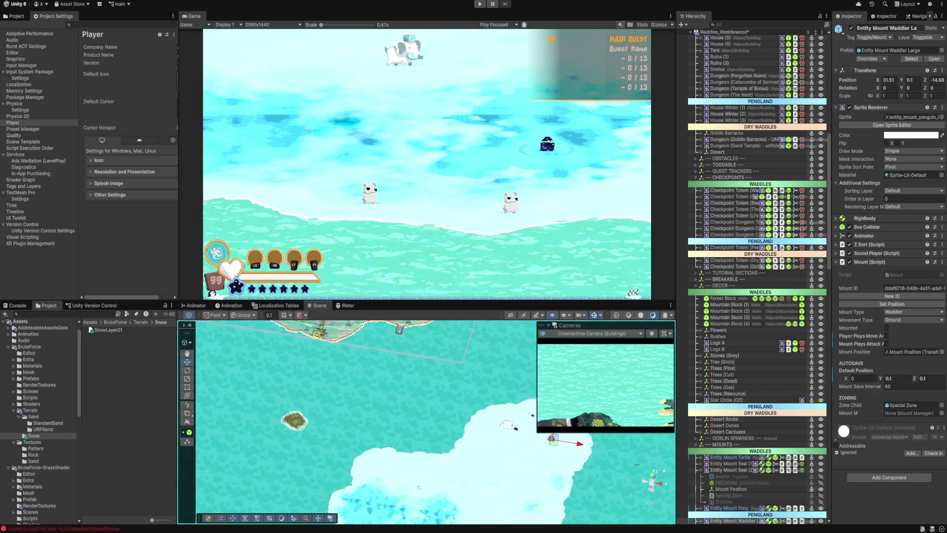
scroll(365, 424, "down", 3)
scroll(365, 425, "up", 3)
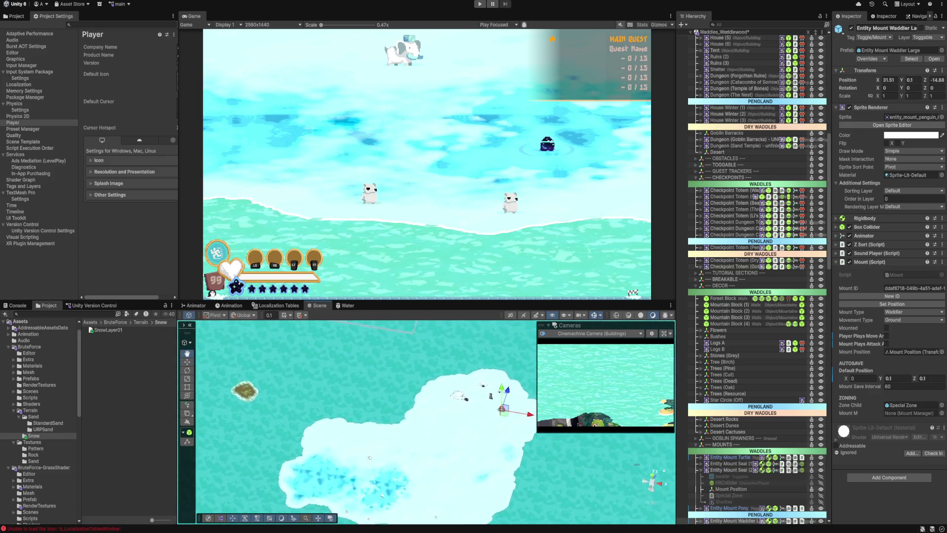
scroll(416, 421, "up", 3)
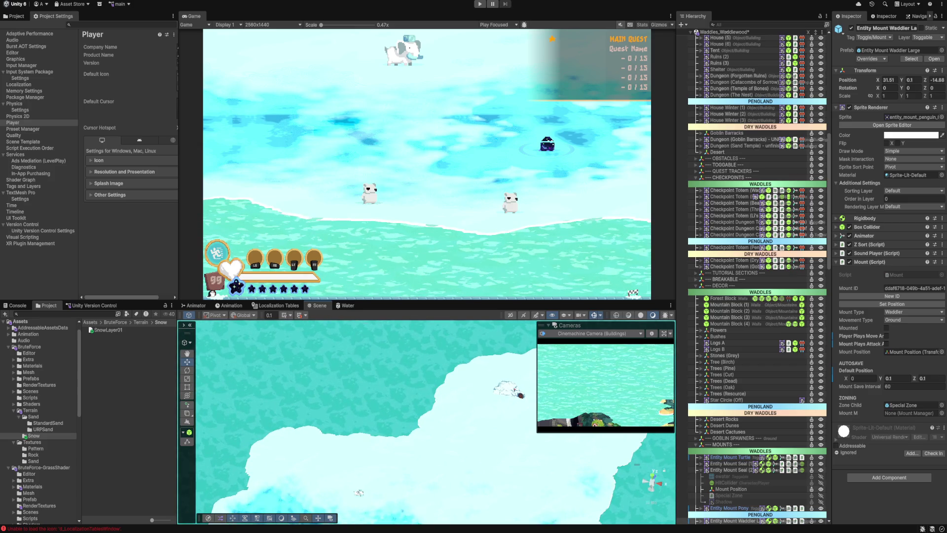
scroll(424, 425, "down", 5)
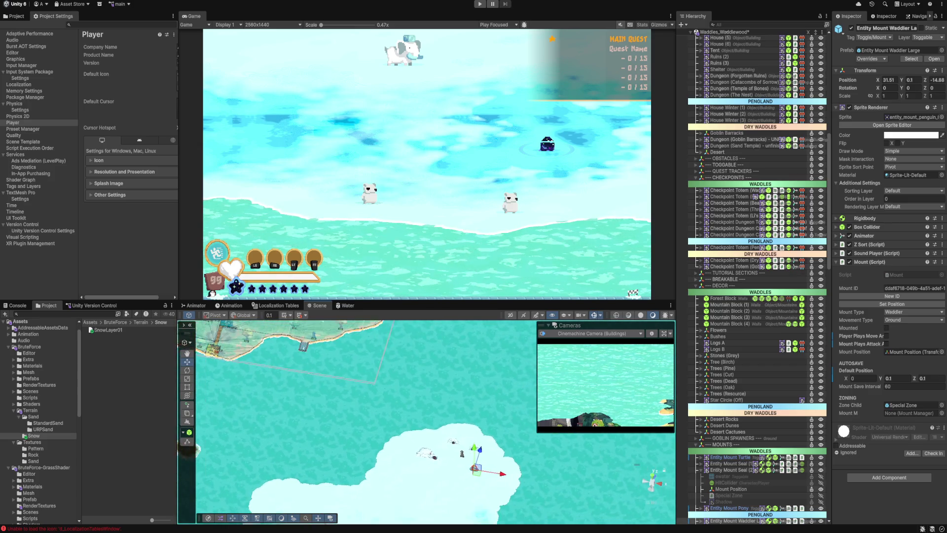
scroll(375, 443, "up", 3)
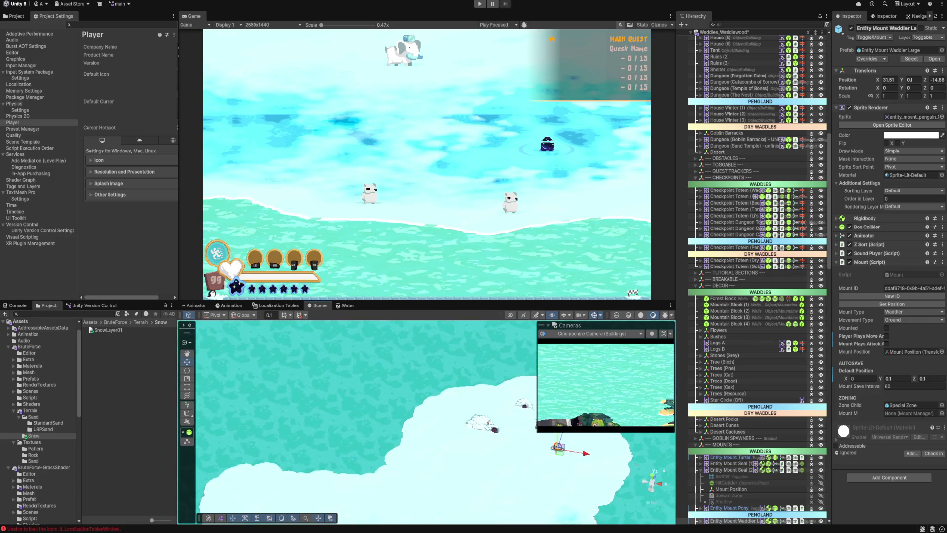
scroll(360, 484, "down", 3)
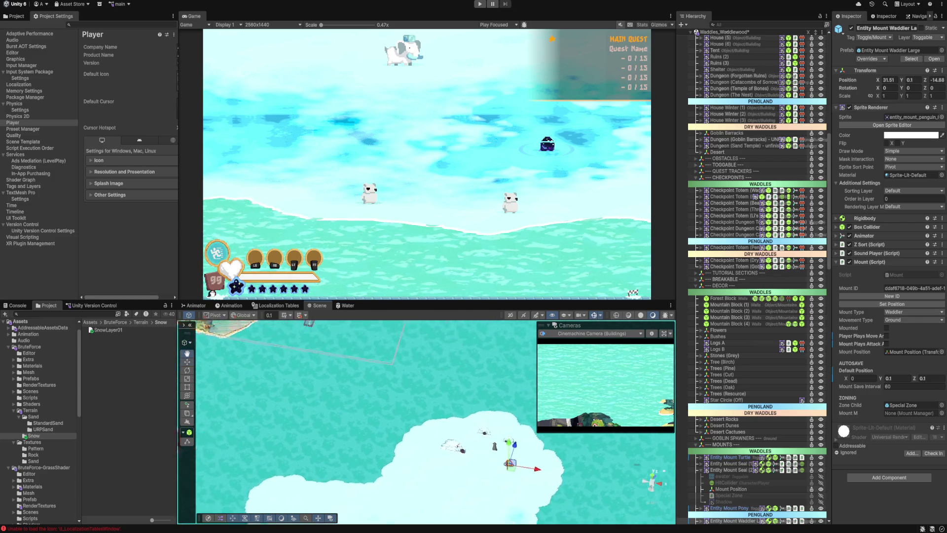
left_click_drag(345, 444, 427, 493)
left_click(380, 368)
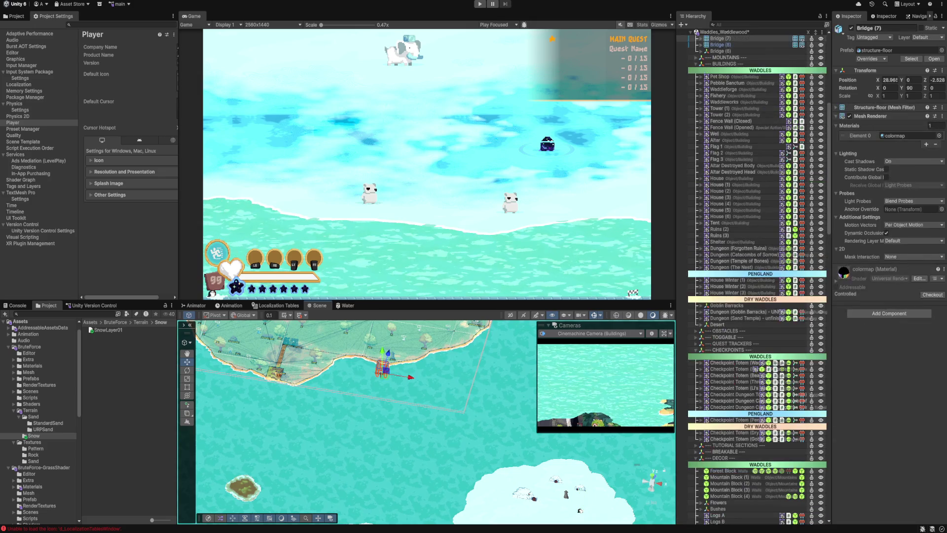
Step: Frame Bridge (7) and drag the duplicated Bridge (9) out to the snow island shore
mouse_move(360, 420)
left_mouse_down()
mouse_move(380, 493)
mouse_move(388, 439)
mouse_move(338, 427)
left_mouse_up()
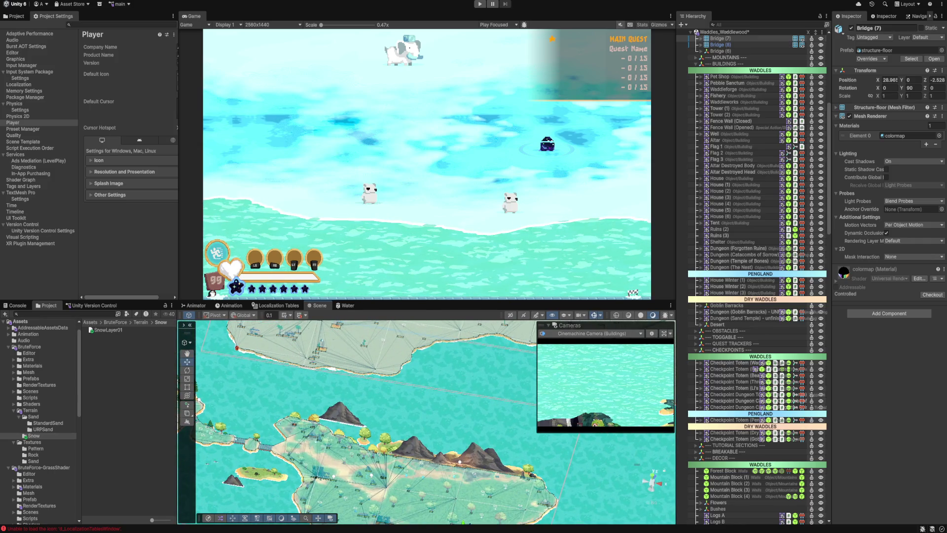
scroll(754, 276, "up", 3)
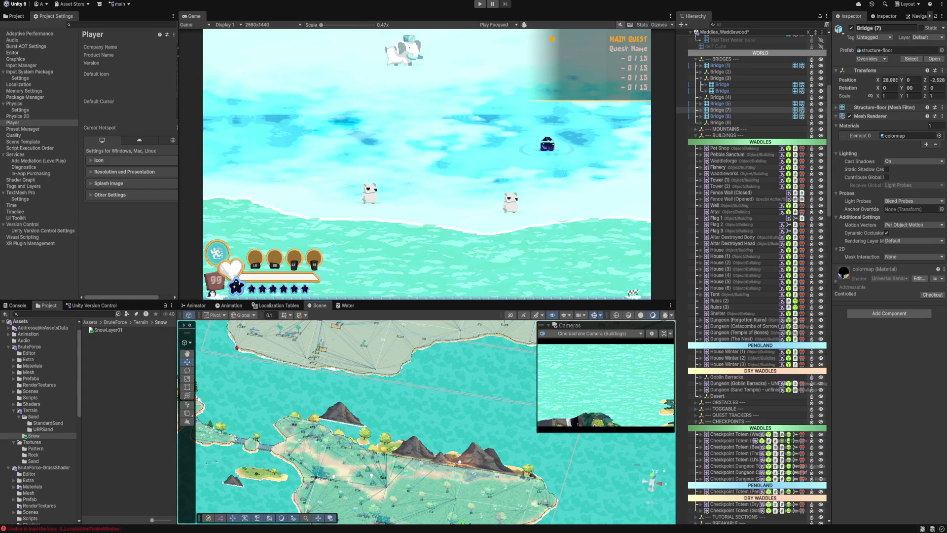
left_click(720, 110)
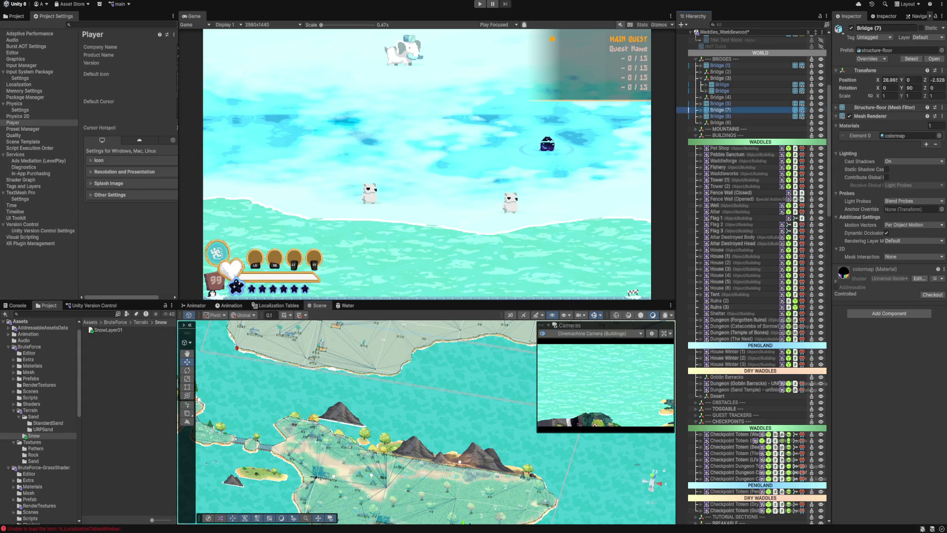
key("f")
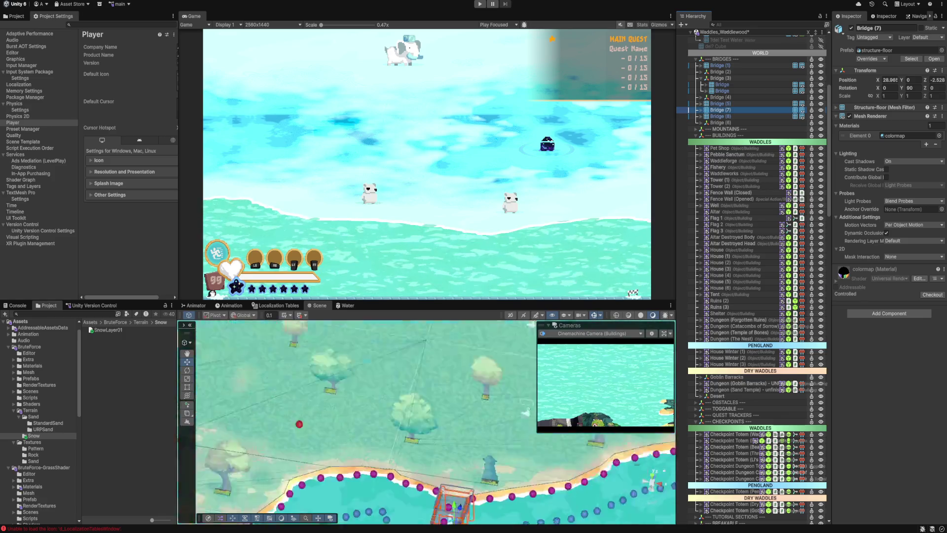
scroll(427, 422, "down", 6)
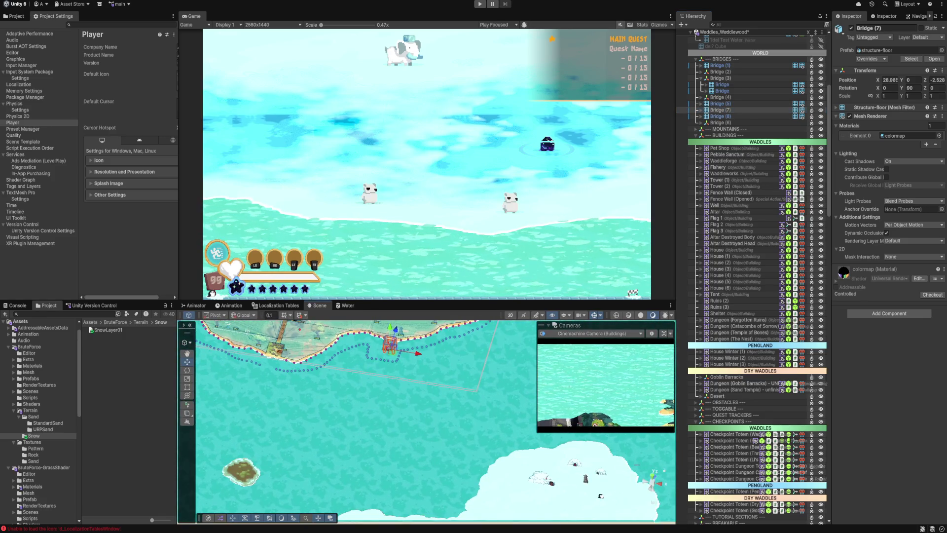
mouse_move(389, 340)
left_mouse_down()
mouse_move(341, 481)
mouse_move(490, 498)
mouse_move(470, 494)
mouse_move(478, 477)
left_mouse_up()
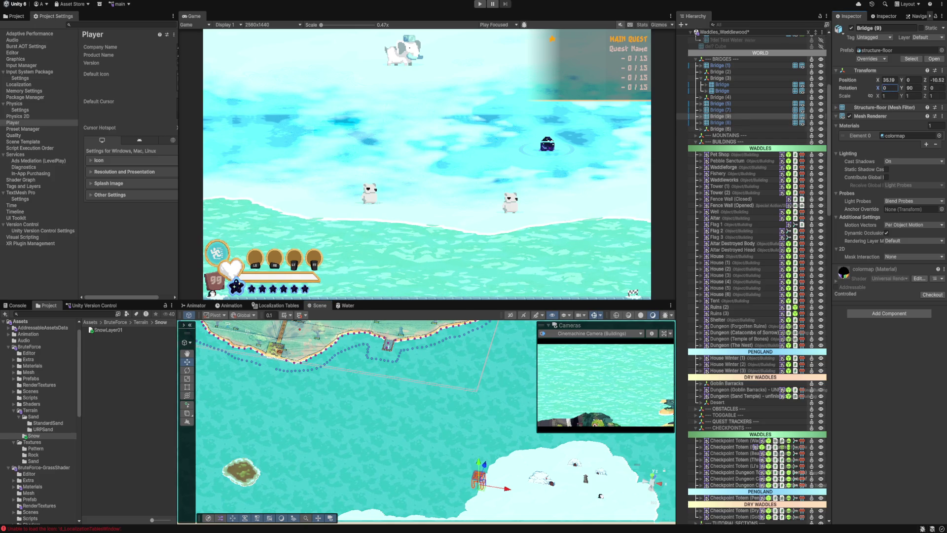
Step: Set Bridge (9)'s Y rotation to 0 and place it below the other bridges in the Hierarchy
left_click(935, 87)
left_click(911, 88)
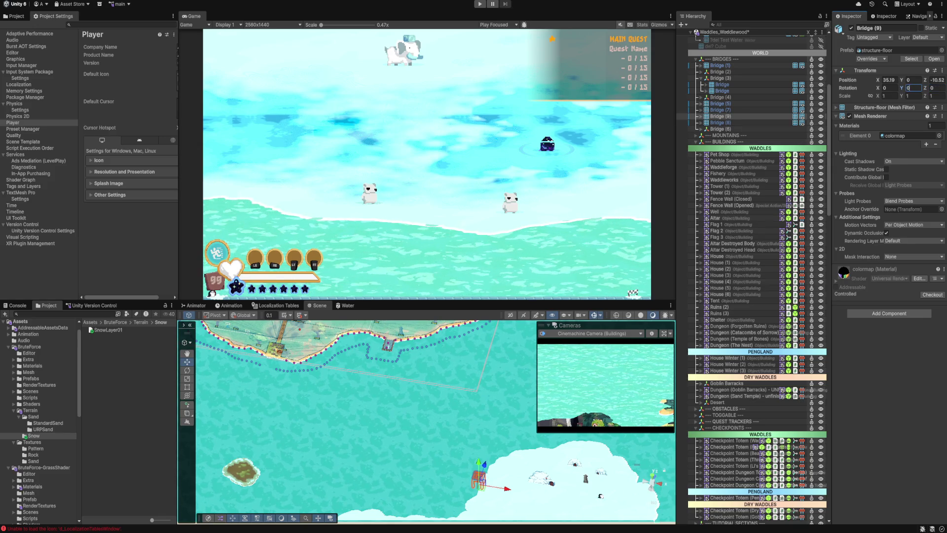
type("0f")
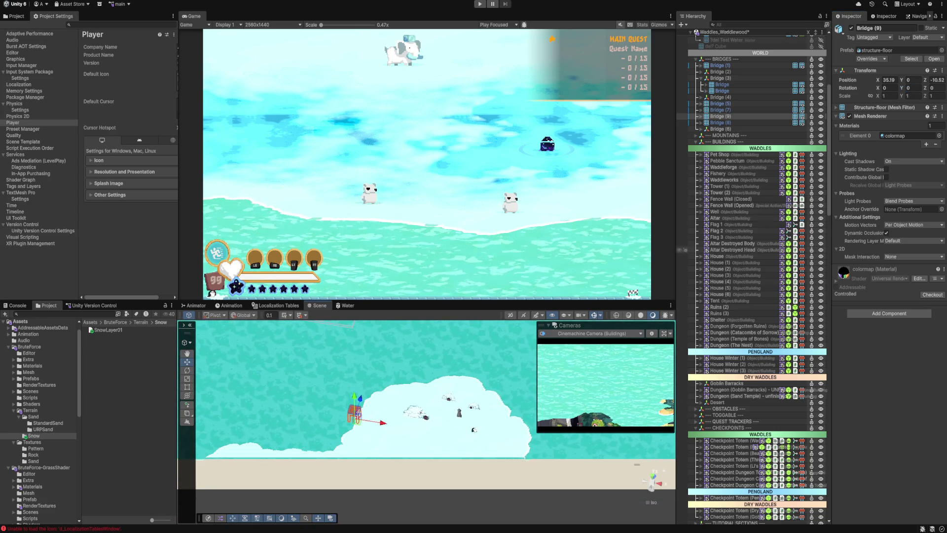
left_click_drag(718, 116, 718, 130)
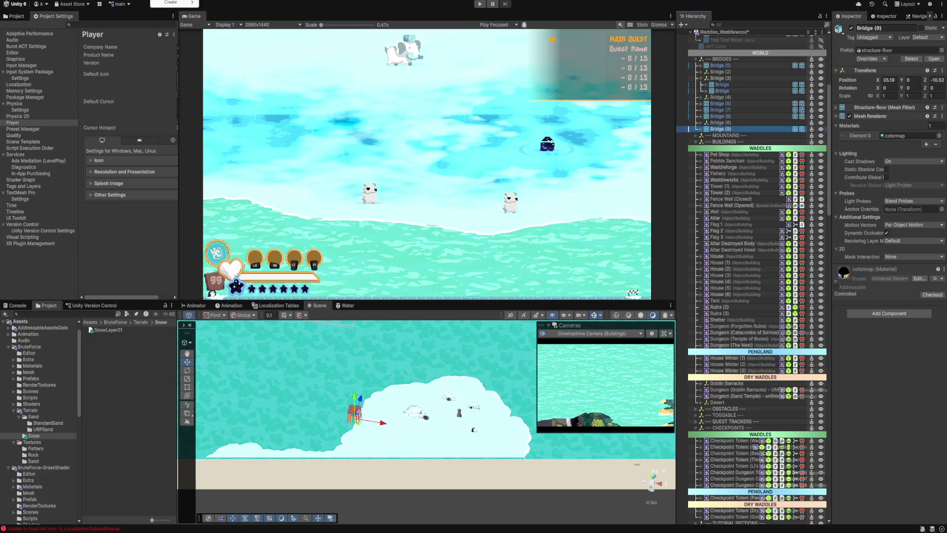
key("alt+w")
Step: Open Hierarchy Designer's Separators page and move WADDLES, PENGLAND and DRY WADDLES separators under BRIDGES
key("Left")
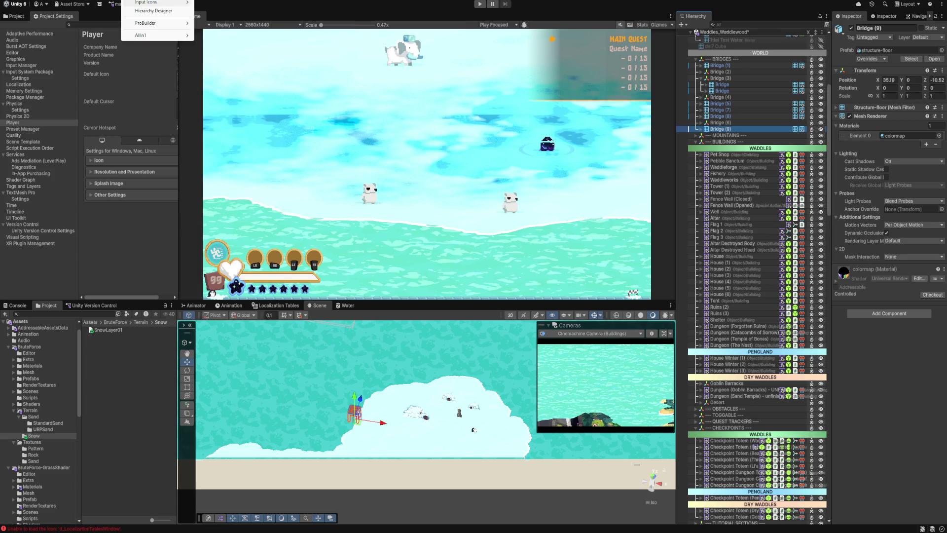
key("Down")
key("Down")
key("Return")
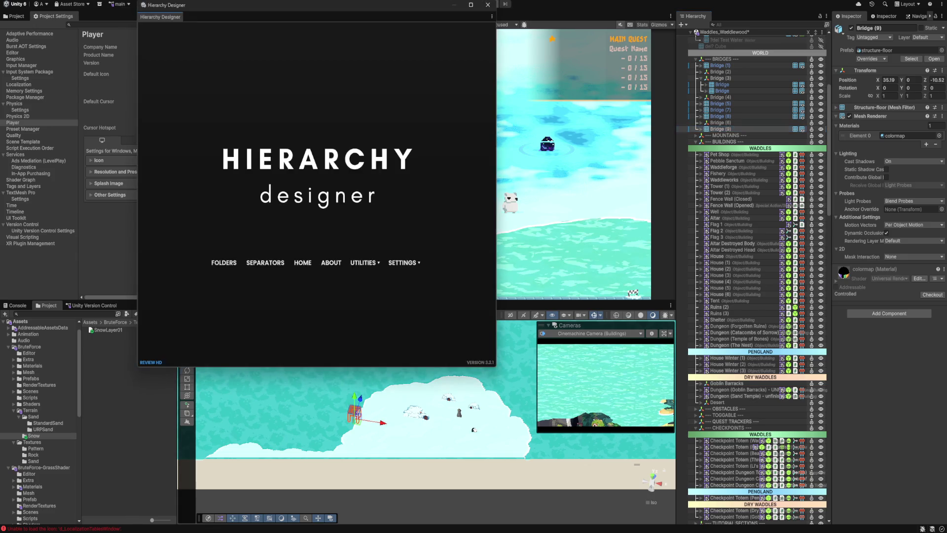
left_click(265, 263)
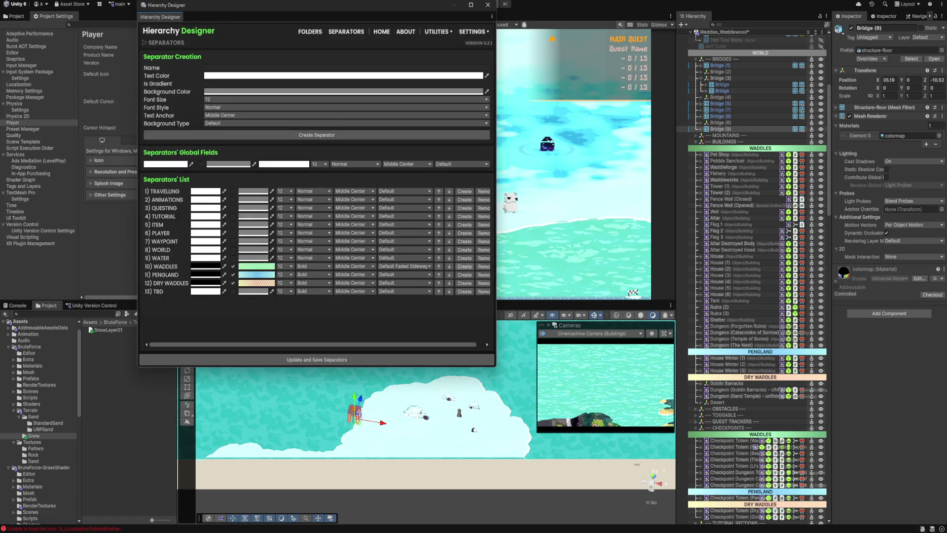
scroll(757, 198, "up", 2)
scroll(750, 197, "up", 10)
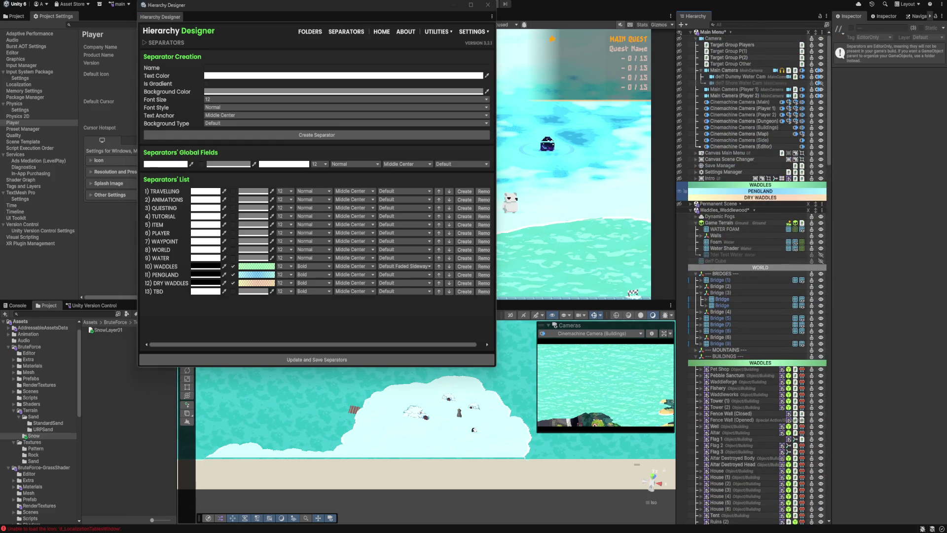
left_click_drag(740, 348, 740, 278)
Step: Put Bridge (9) under PENGLAND and the other bridges under WADDLES, keeping Bridge (6) after Bridge (5)
left_click(720, 343)
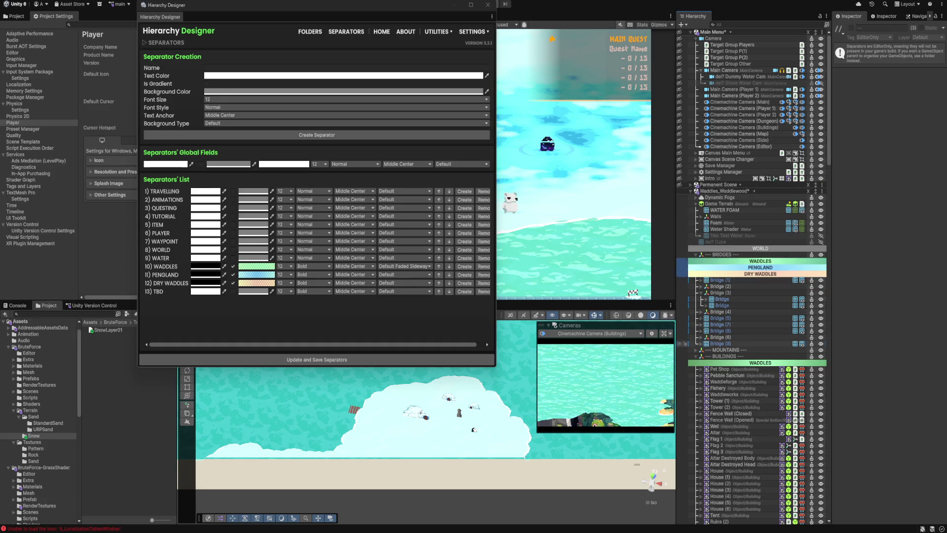
left_click_drag(720, 344, 720, 271)
left_click(720, 343)
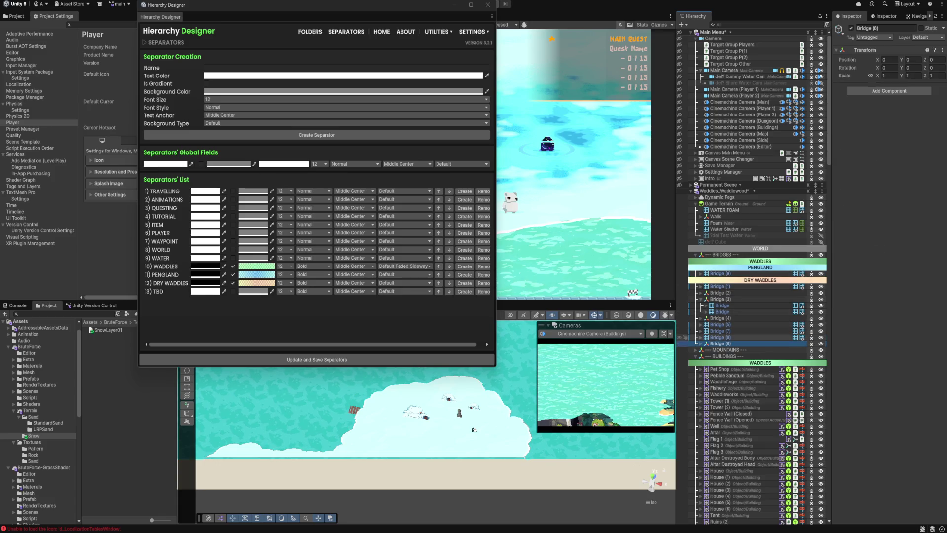
left_click(720, 287, "shift")
left_click_drag(720, 265, 721, 265)
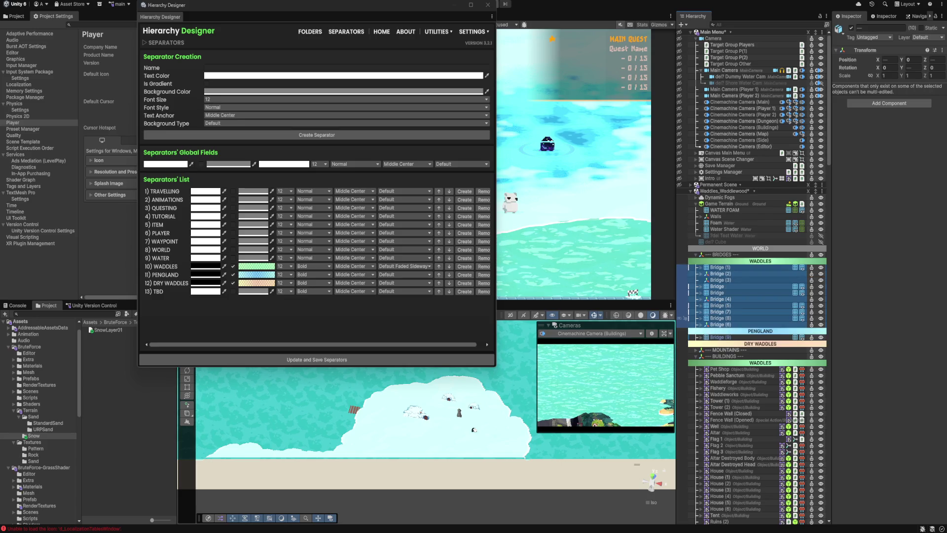
left_click(684, 324)
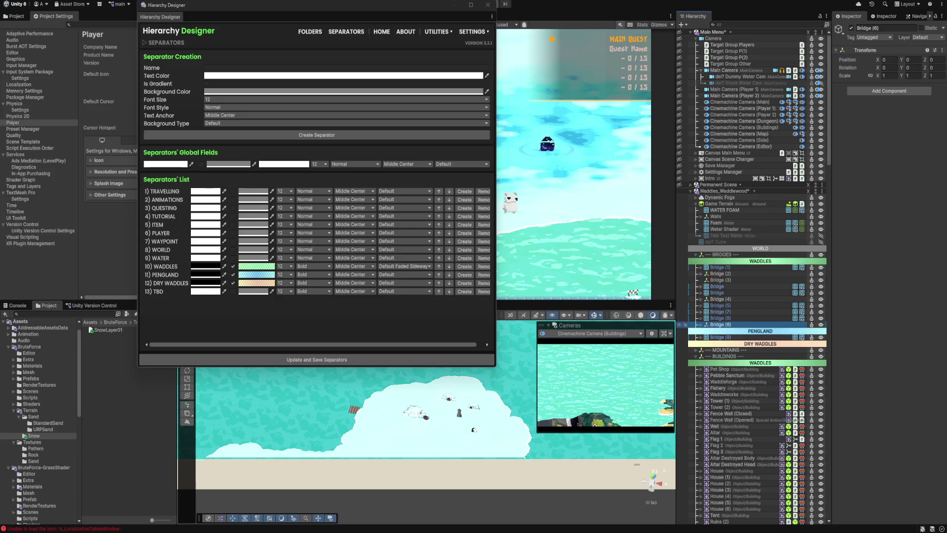
left_click_drag(684, 324, 684, 309)
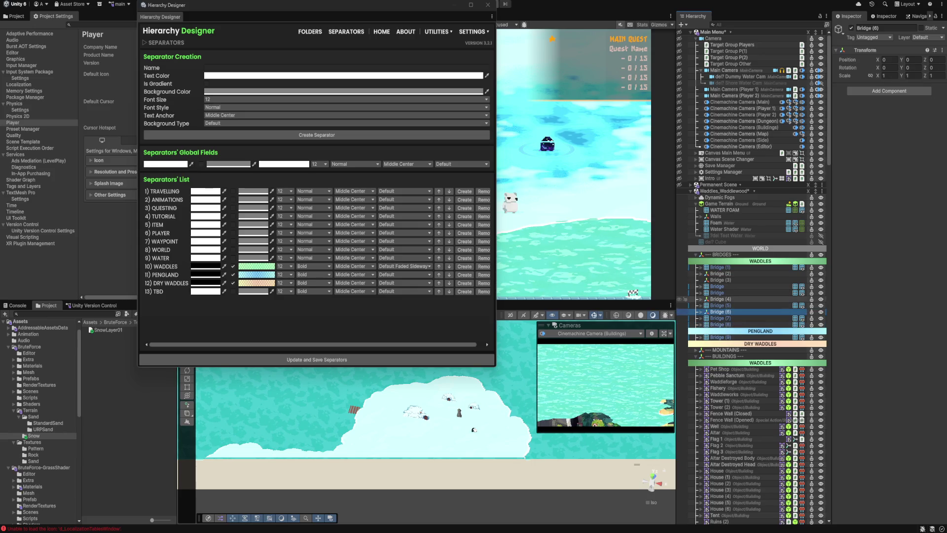
scroll(700, 300, "down", 3)
left_click(718, 265)
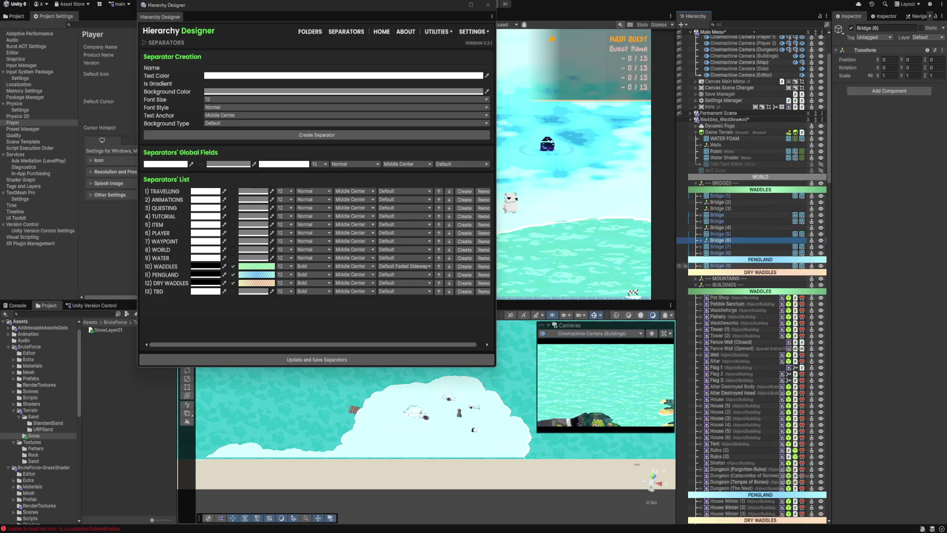
Step: Nudge Bridge (9) along Z and move House Winter (3) slightly left to 35.58, 0, -24.61
key("f")
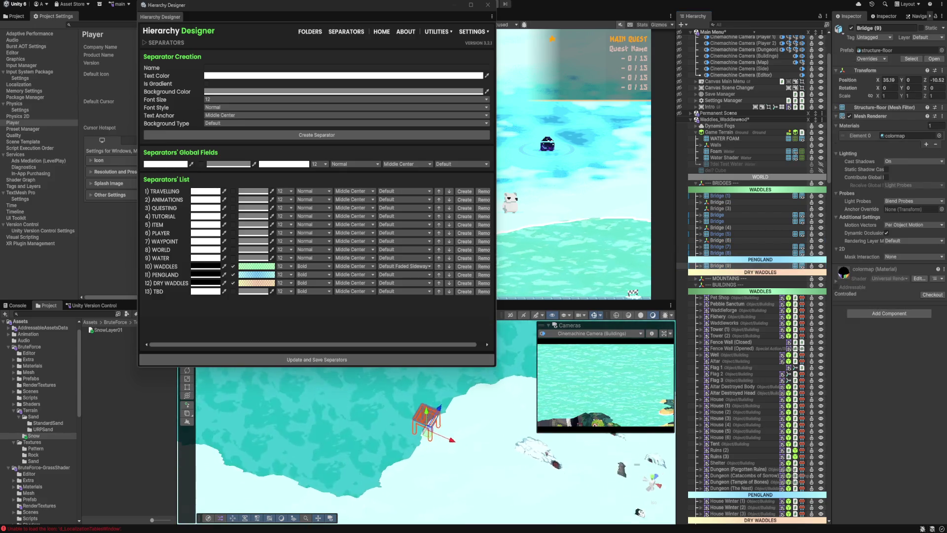
left_click_drag(441, 408, 450, 395)
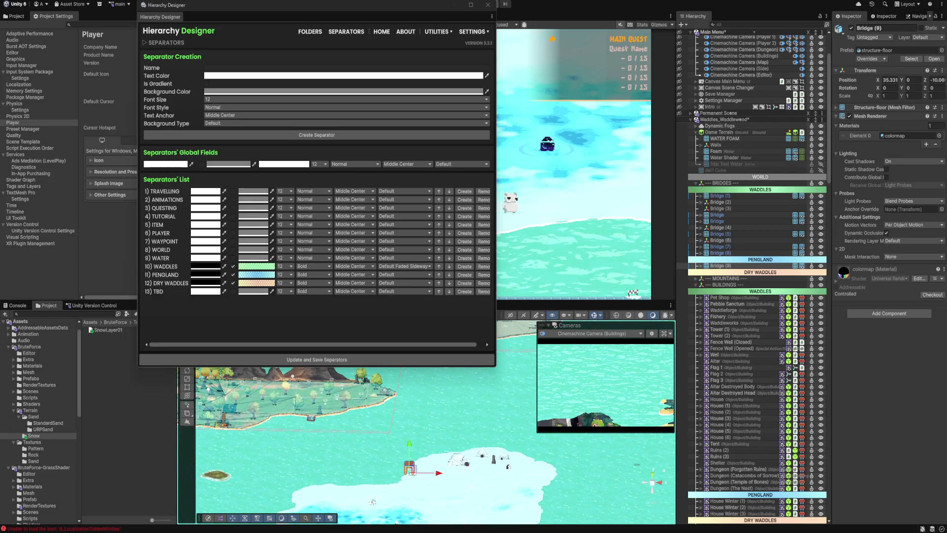
double_click(728, 513)
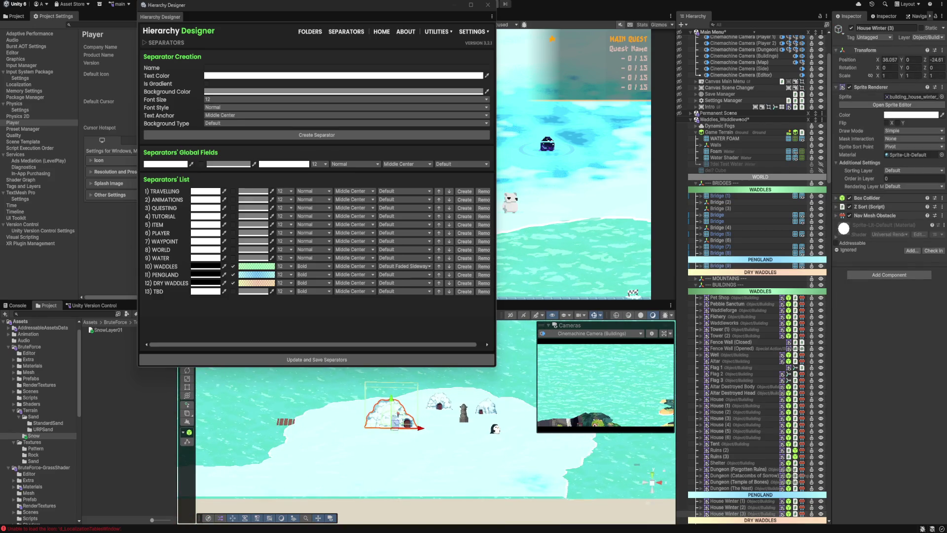
left_click_drag(419, 427, 402, 427)
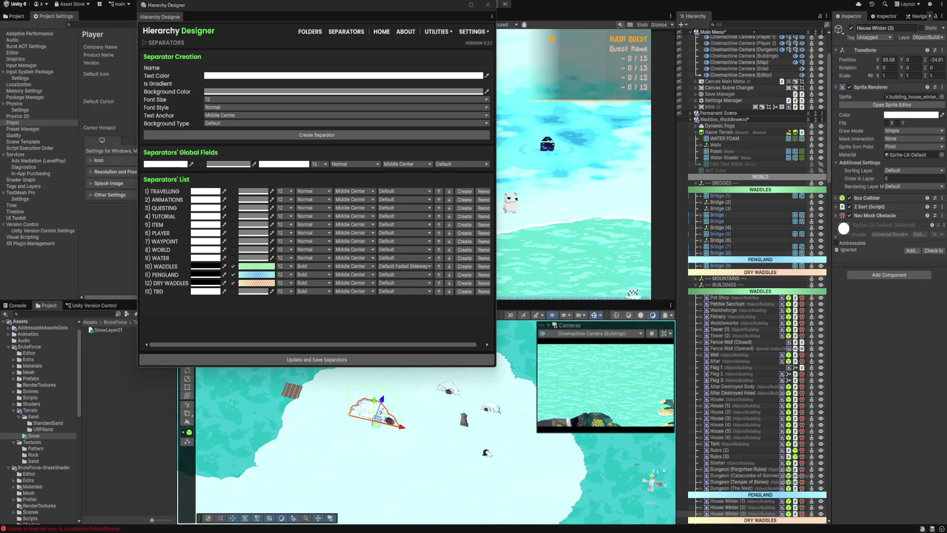
Step: Move the Pengland checkpoint totem left to 34.38, 0, -23.85
left_click(464, 418)
mouse_move(492, 432)
left_mouse_down()
mouse_move(345, 393)
mouse_move(369, 397)
left_mouse_up()
key("f")
left_click(375, 444)
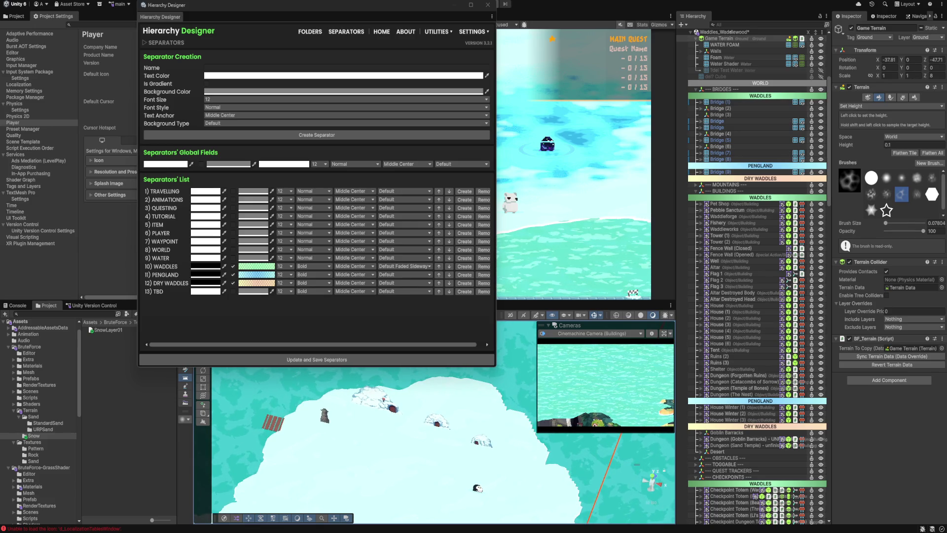
Step: Move House Winter (2) up and slide House Winter (1) left
right_click(440, 420)
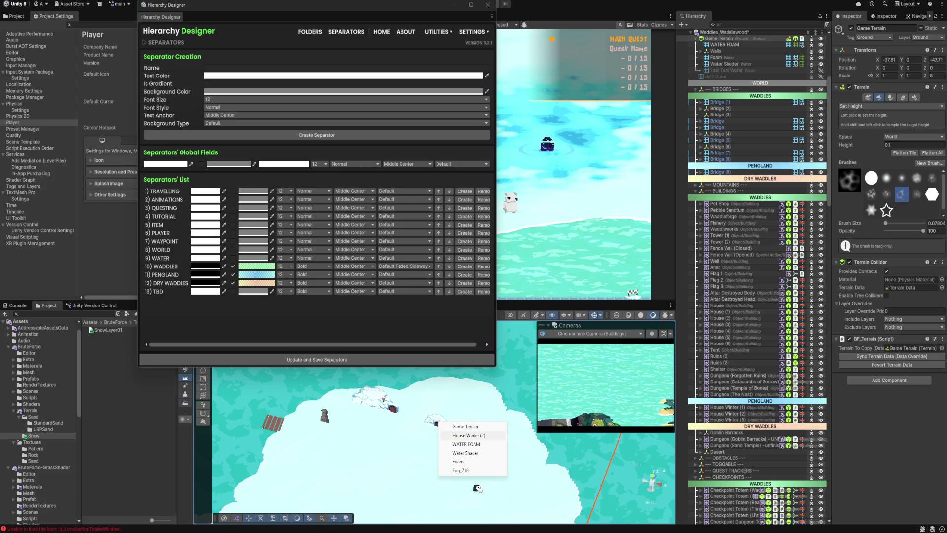
left_click(462, 436)
left_click_drag(430, 423, 433, 398)
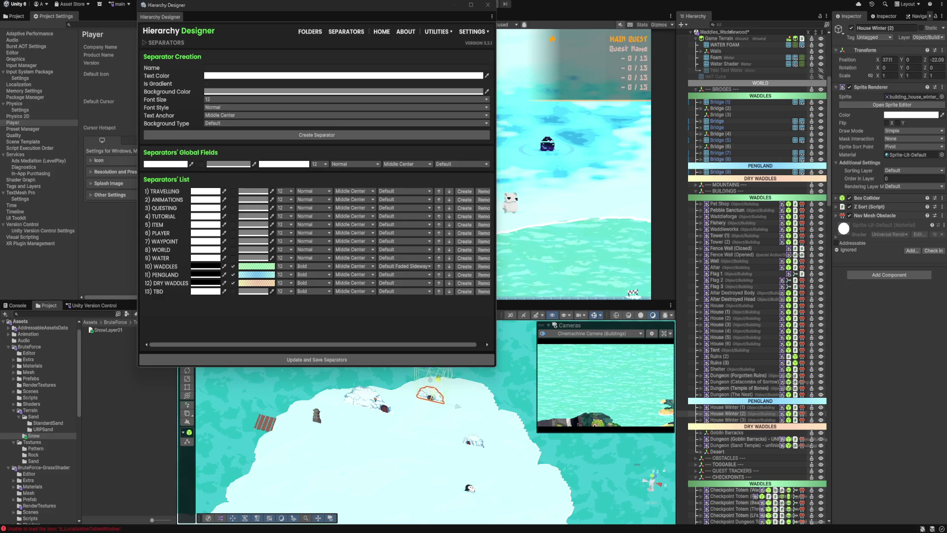
right_click(474, 442)
left_click(501, 455)
left_click_drag(486, 448, 471, 440)
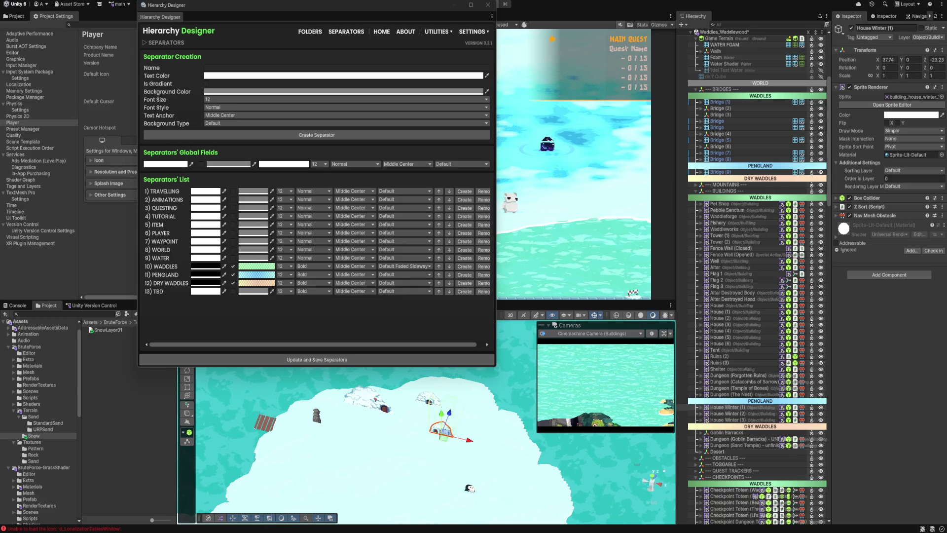
Step: Slide Entity Mount Waddler Large left and shift House Winter (1) slightly back right
right_click(473, 437)
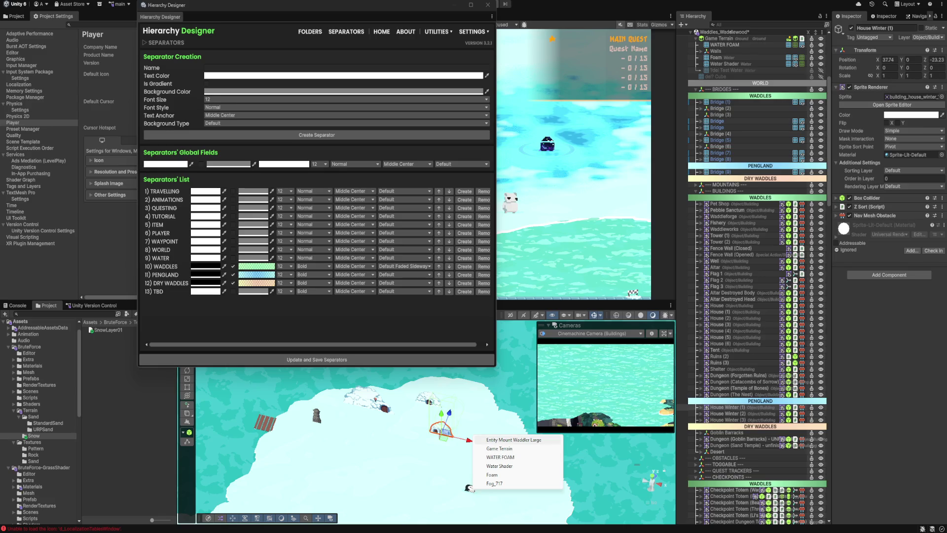
left_click(476, 439)
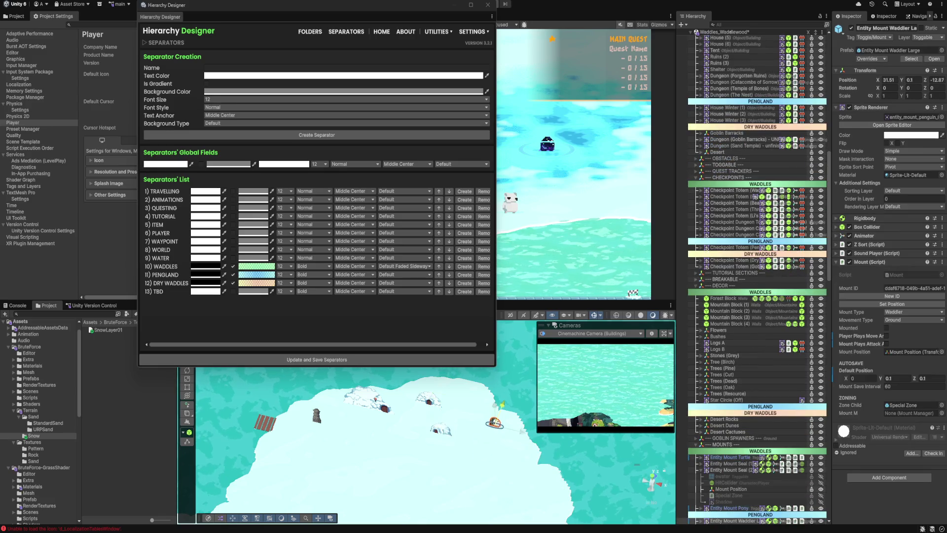
mouse_move(513, 426)
left_mouse_down()
mouse_move(423, 402)
mouse_move(416, 419)
left_mouse_up()
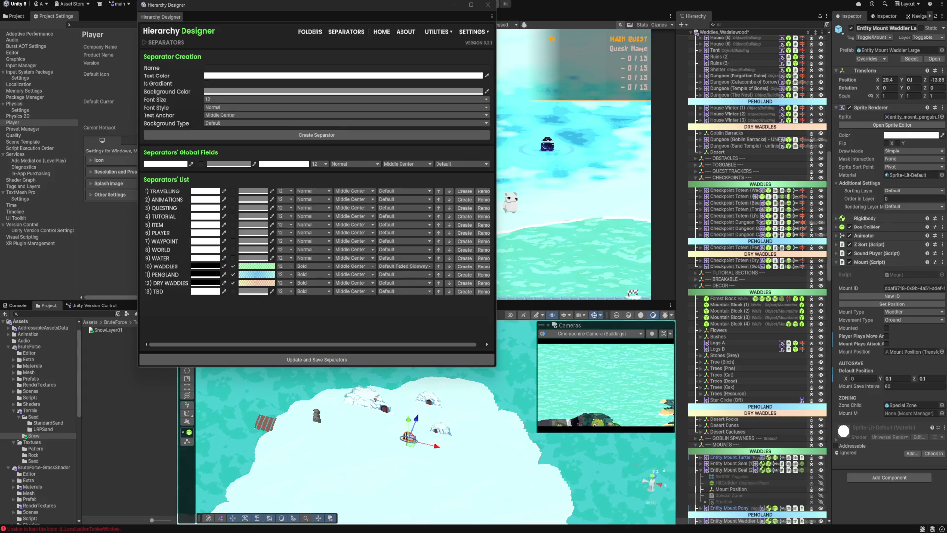
right_click(448, 431)
left_click(473, 452)
left_click_drag(461, 437, 472, 439)
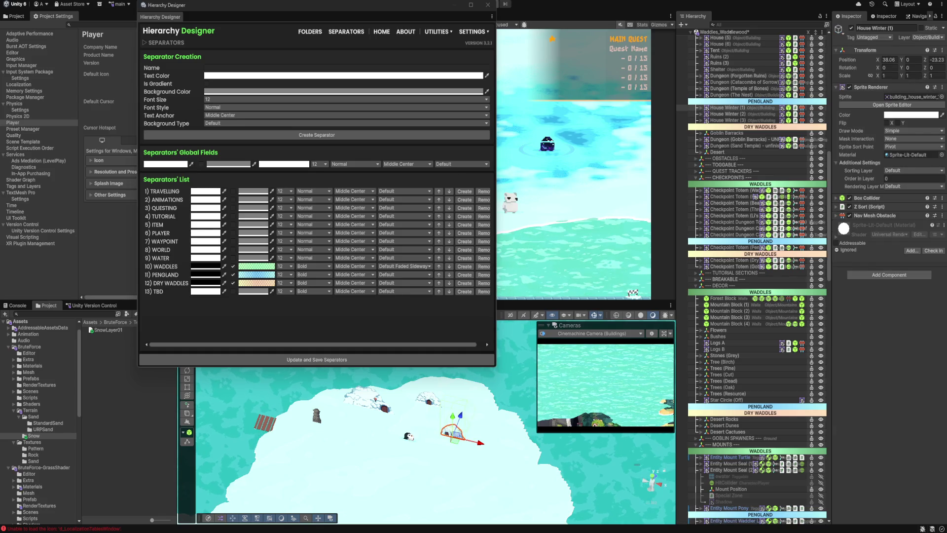
Step: Pan across the snow island and select the Pengland totem, then House Winter (3)
mouse_move(395, 444)
left_mouse_down()
mouse_move(467, 432)
mouse_move(345, 429)
mouse_move(325, 397)
left_mouse_up()
left_click(387, 422)
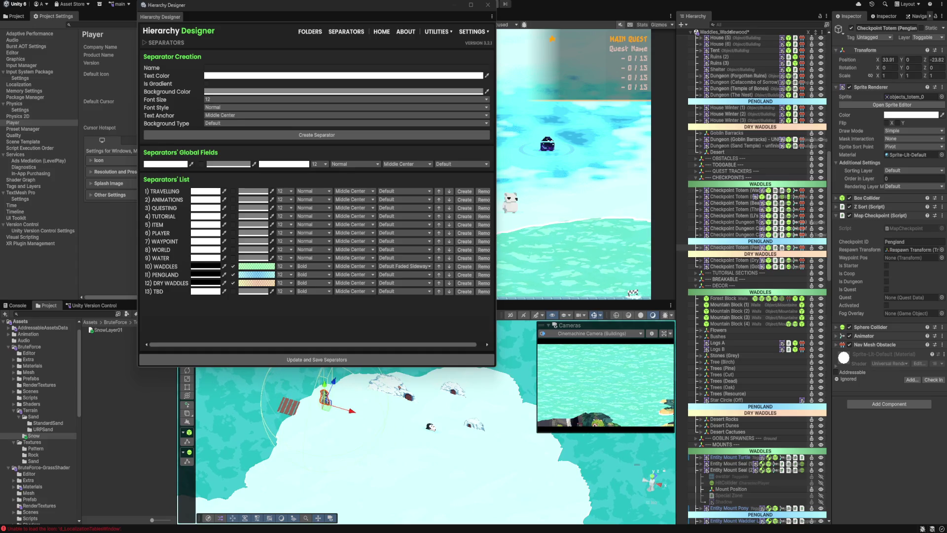
left_click(345, 444)
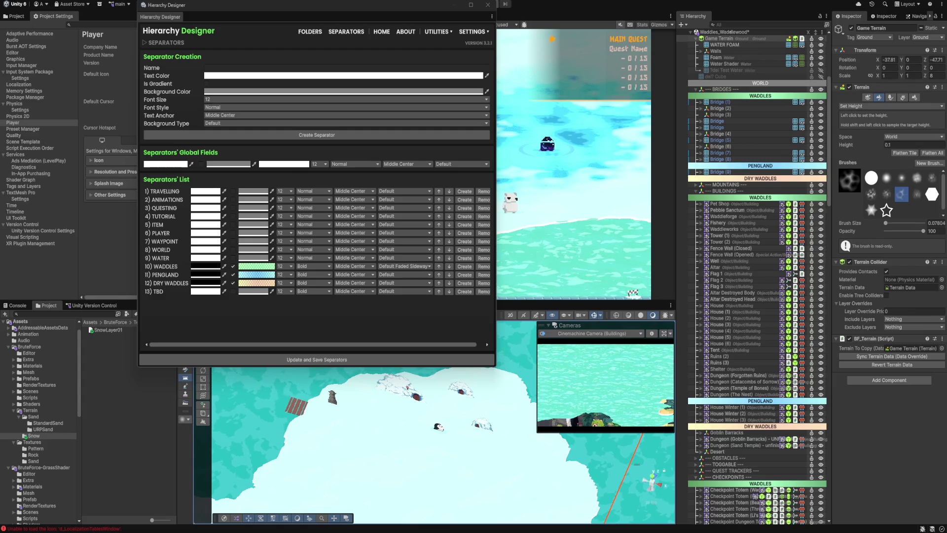
right_click(400, 389)
left_click(401, 390)
left_click(400, 390)
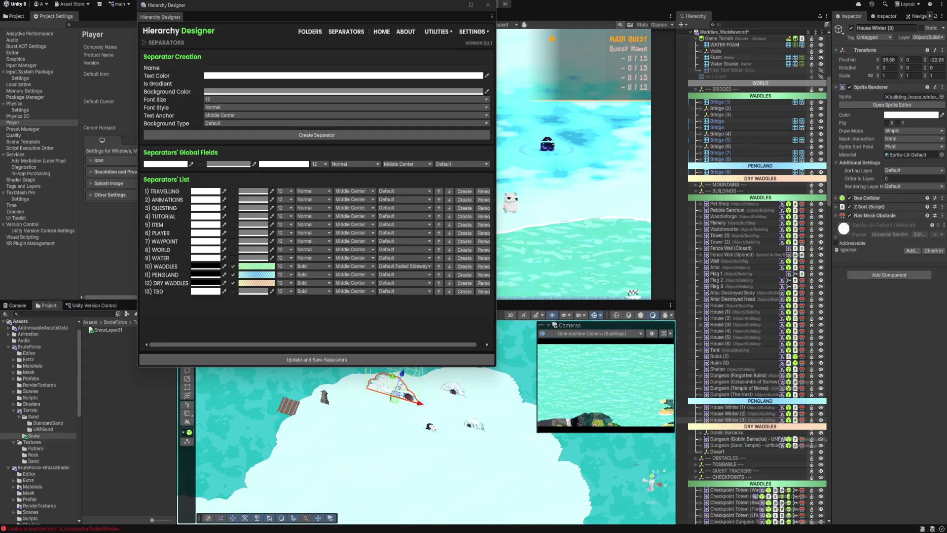
Step: Nudge House Winter (3) down to about 34.87, 0, -23.4 and close Hierarchy Designer
left_click_drag(400, 391, 360, 399)
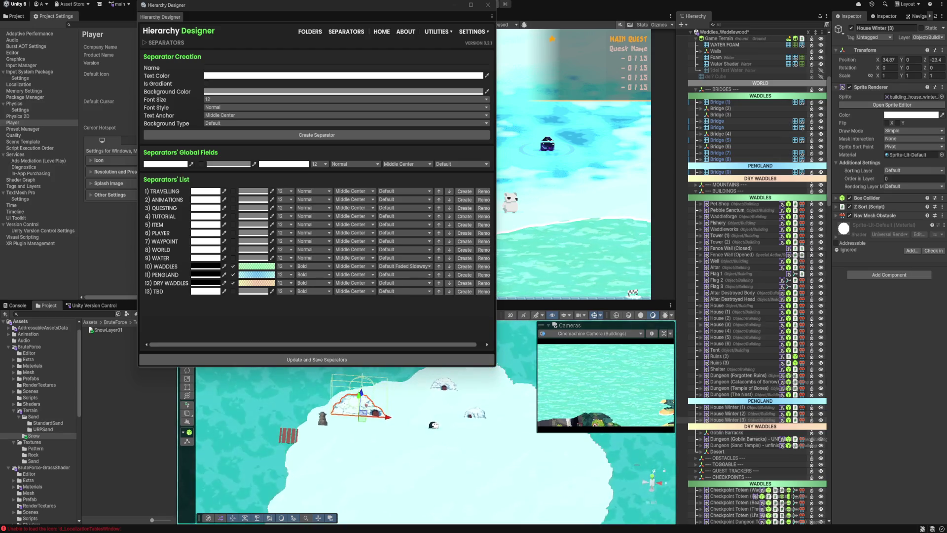
right_click(443, 390)
left_click(468, 393)
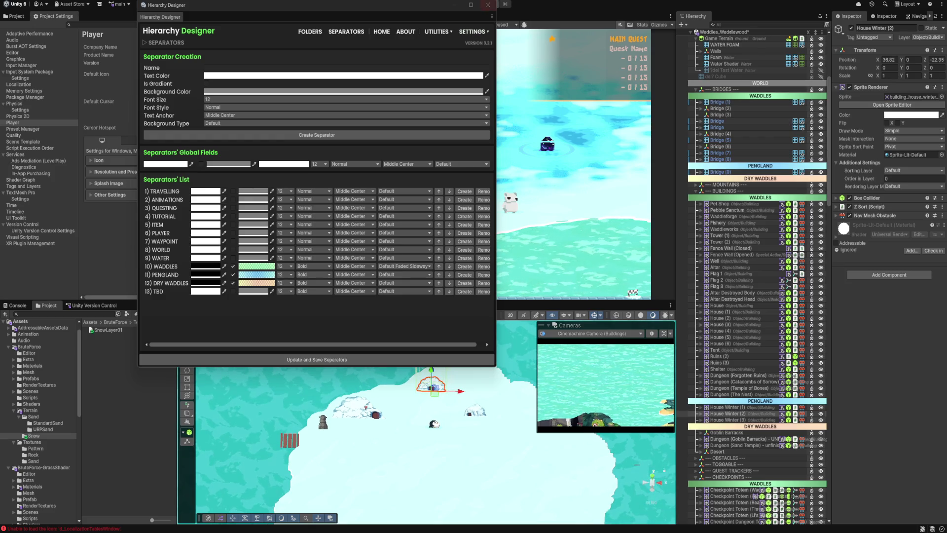
left_click(487, 4)
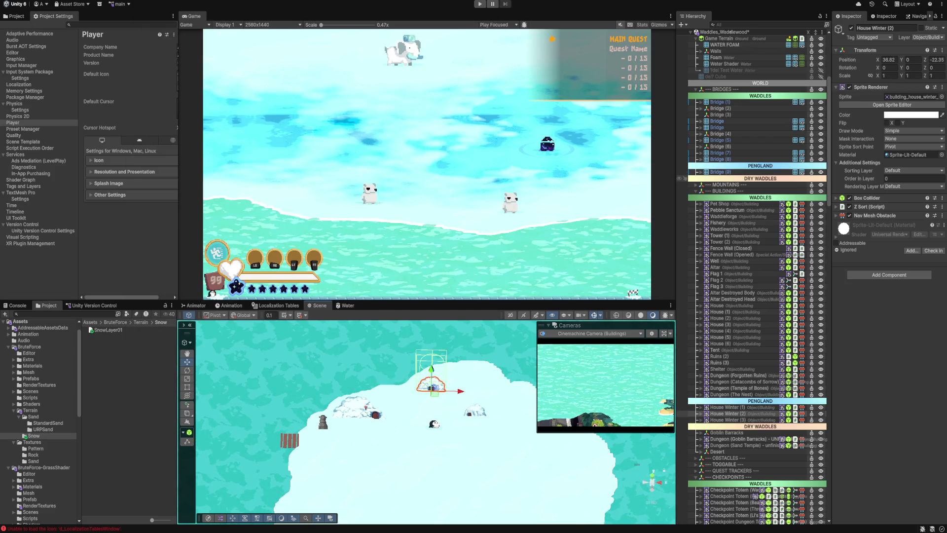
Step: Select the plain Bridge object under Bridge (4), comparing its position with the other Bridge
scroll(422, 422, "down", 3)
scroll(422, 422, "down", 10)
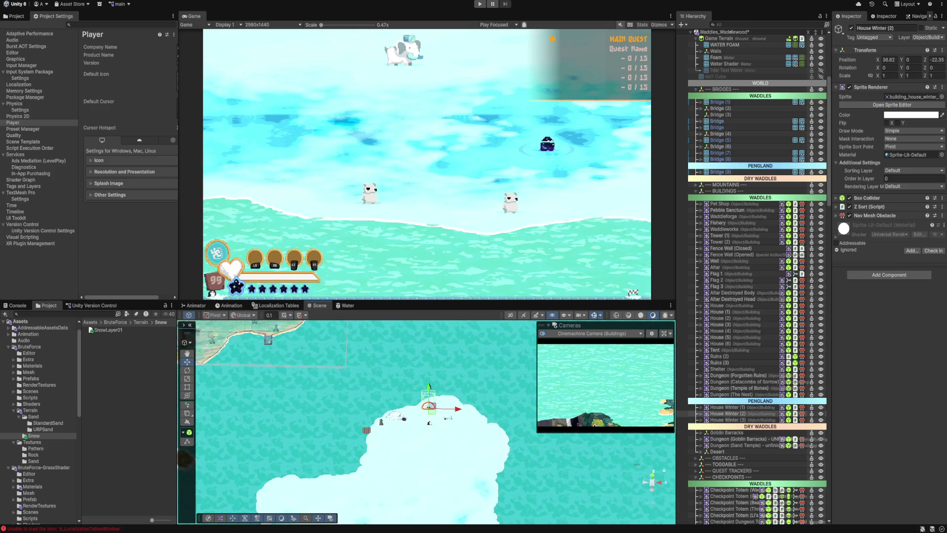
scroll(314, 503, "up", 6)
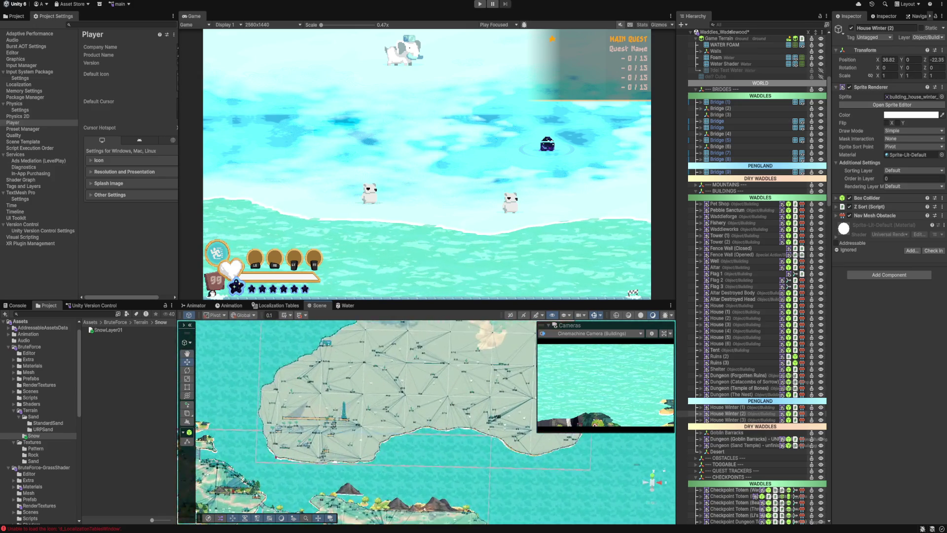
scroll(398, 410, "up", 3)
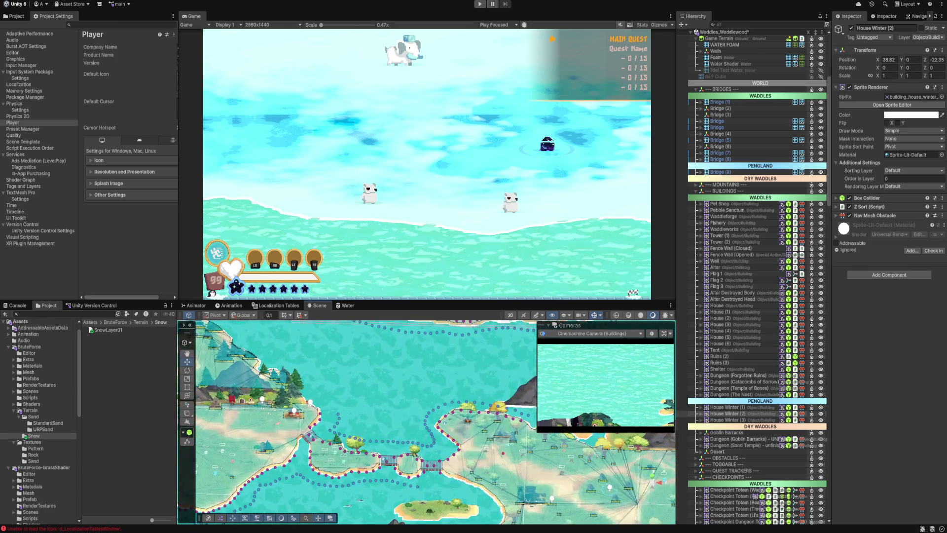
left_click(434, 466)
scroll(740, 197, "down", 4)
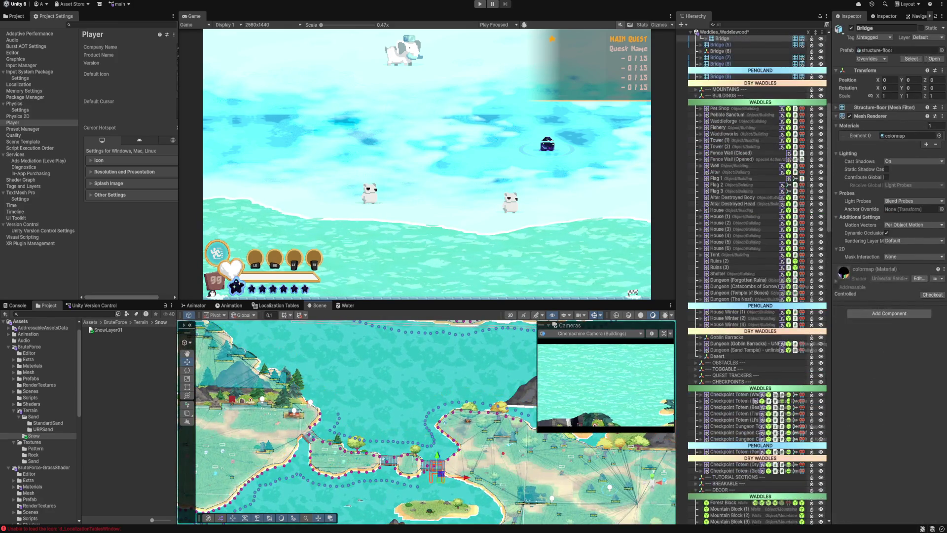
scroll(740, 121, "up", 5)
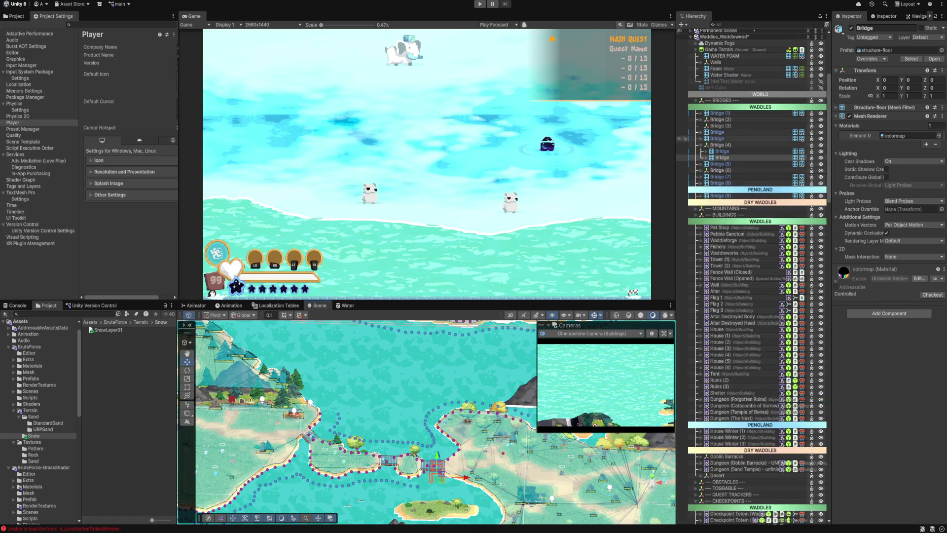
left_click(701, 145)
left_click(718, 139)
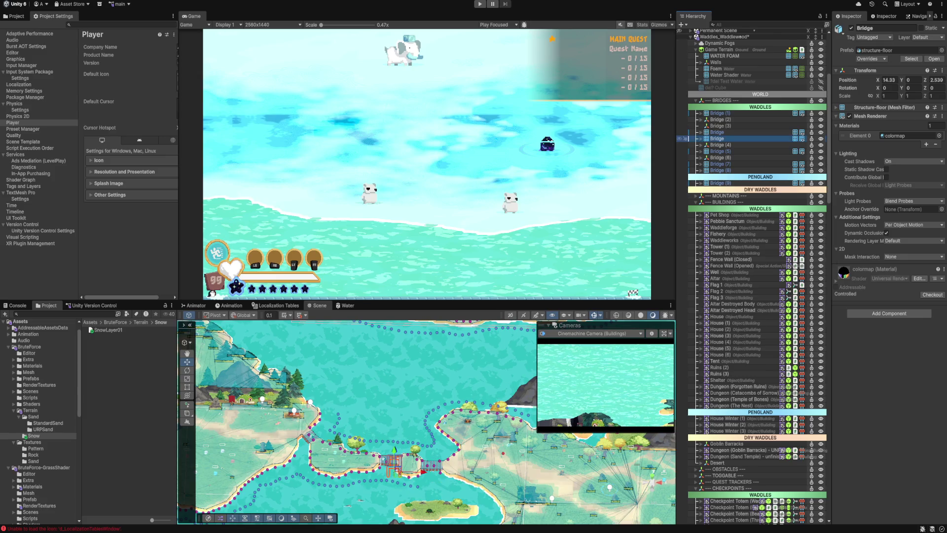
left_click(716, 132)
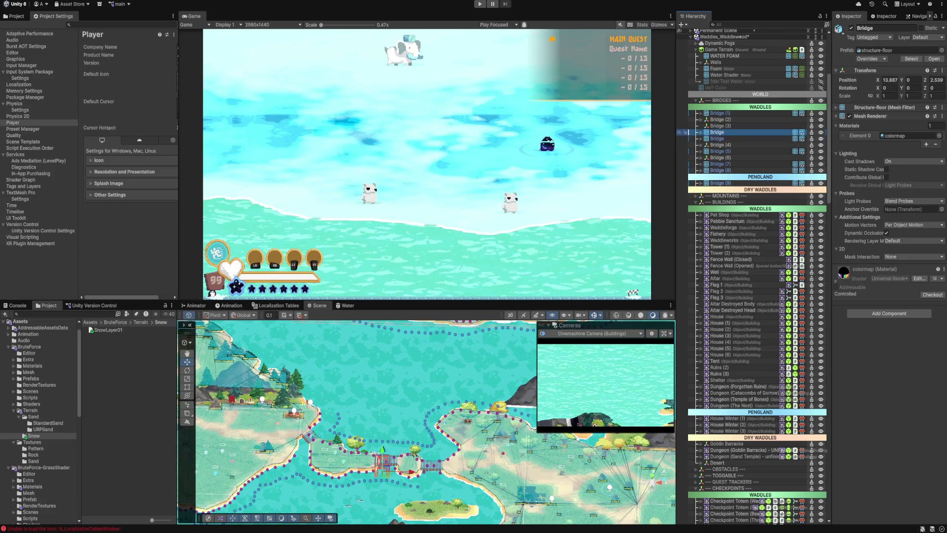
left_click(717, 139)
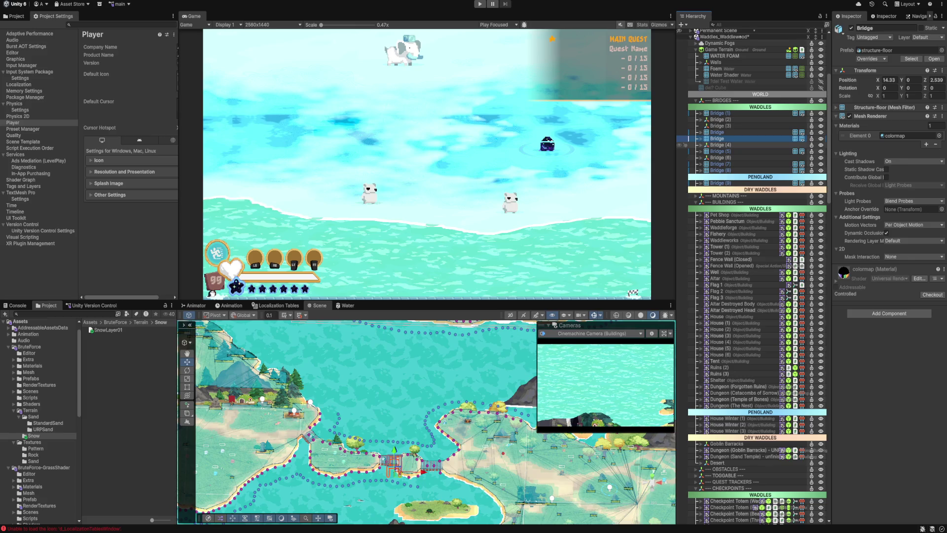
Step: Duplicate the bridge as Bridge (10) and move it into the DRY WADDLES bridges
key("ctrl+g")
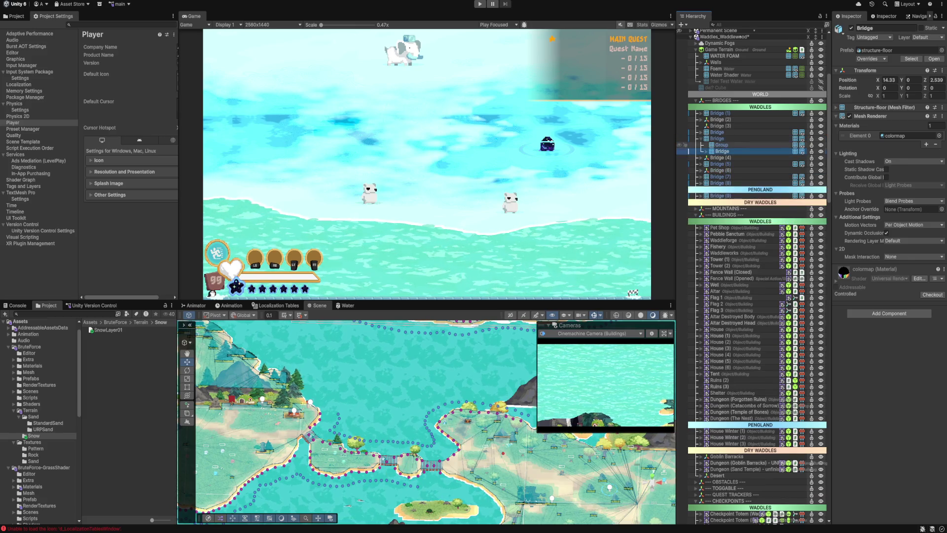
key("ctrl+z")
key("ctrl+d")
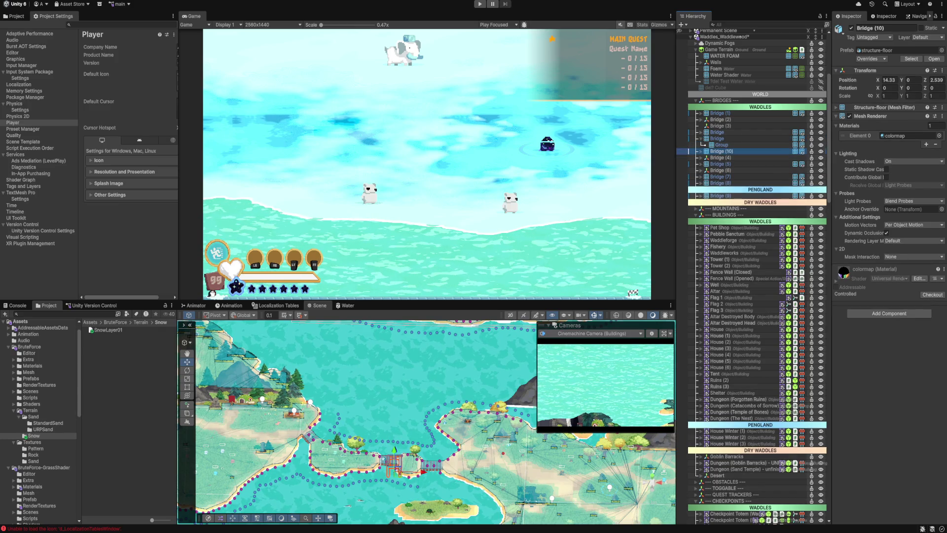
left_click_drag(682, 207, 682, 207)
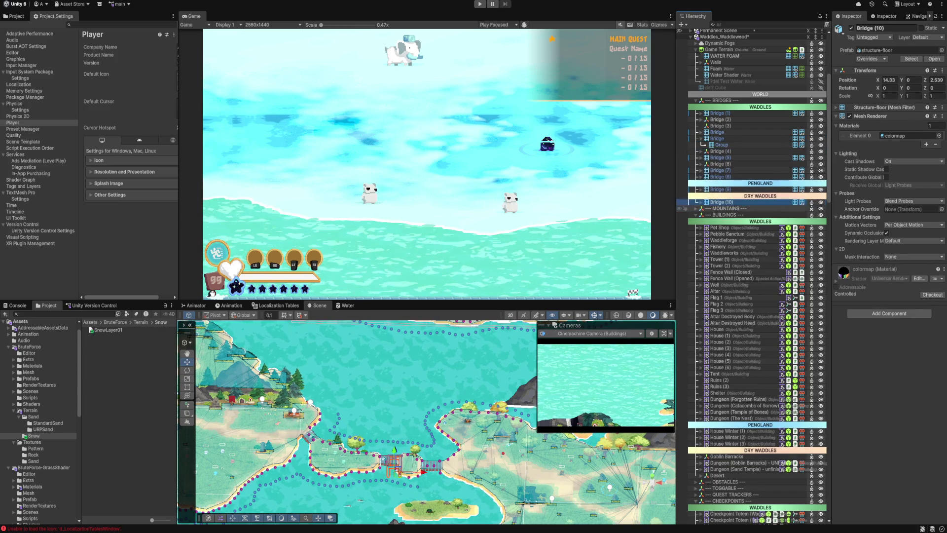
Step: Rotate Bridge (10) 90° around Y and slide it along Z to 14.33, 0, 0.438
key("f")
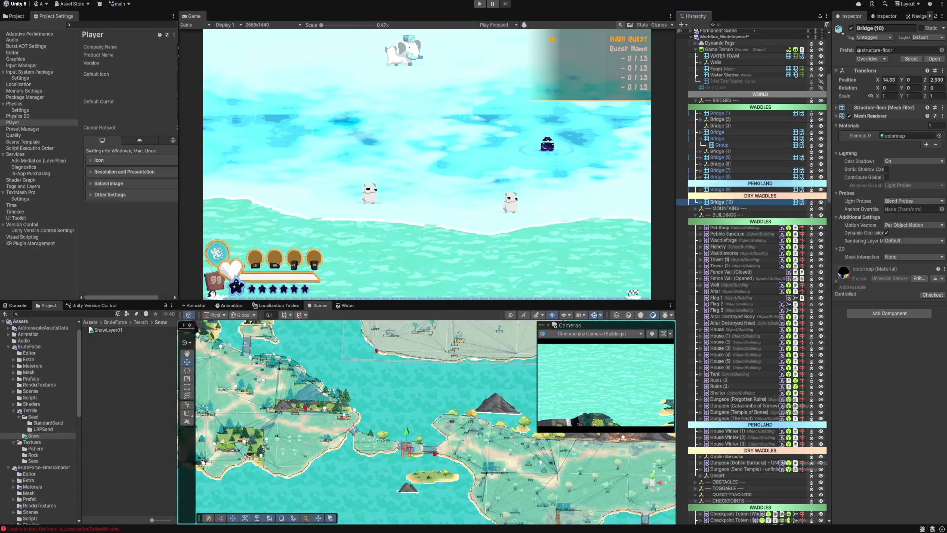
scroll(740, 253, "up", 3)
left_click(914, 88)
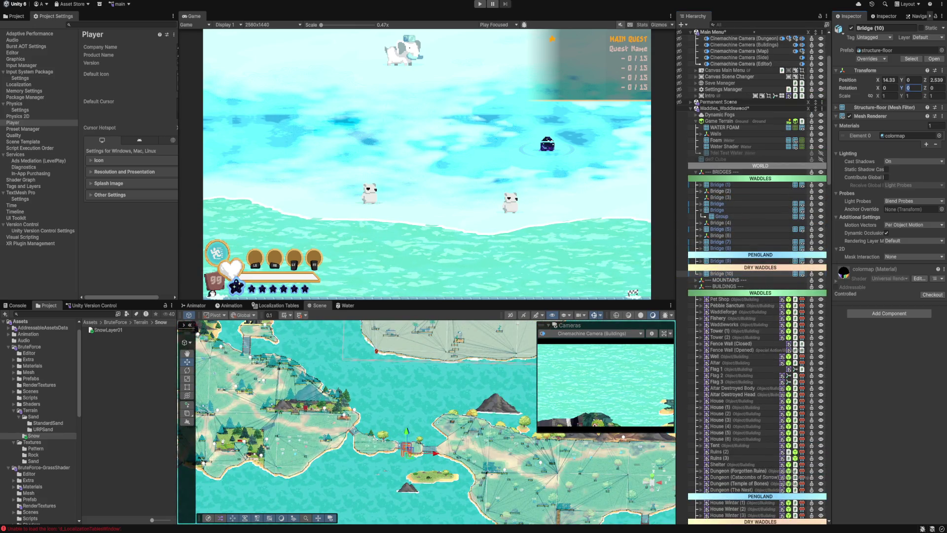
type("90")
key("Return")
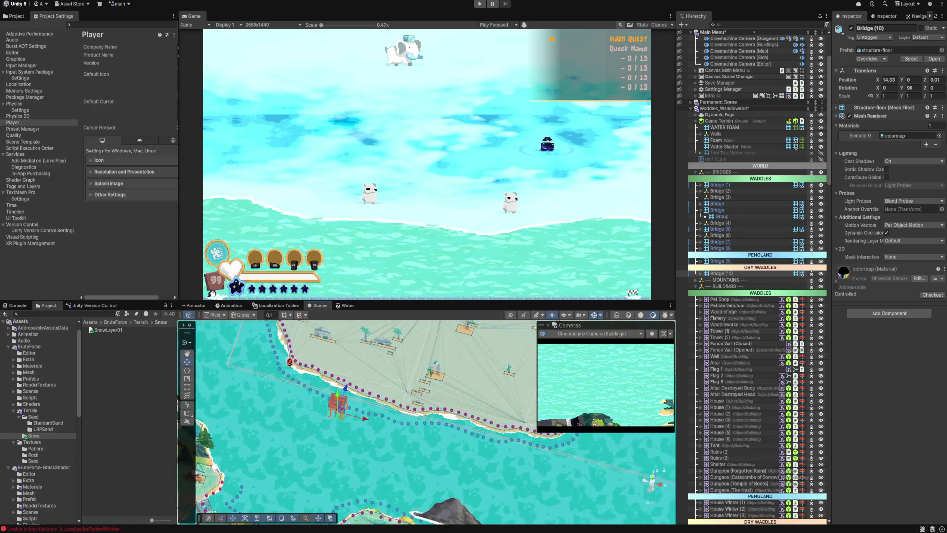
left_click_drag(340, 441, 347, 422)
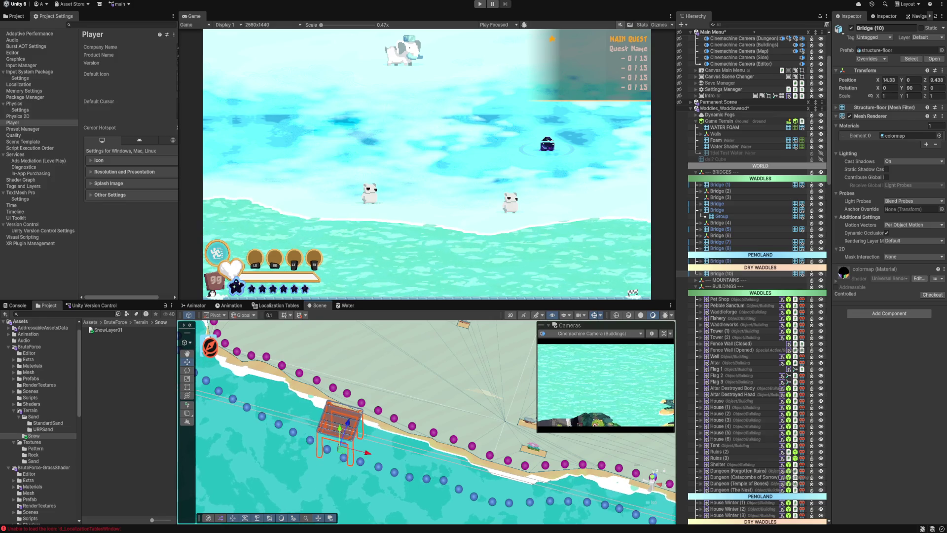
key("f")
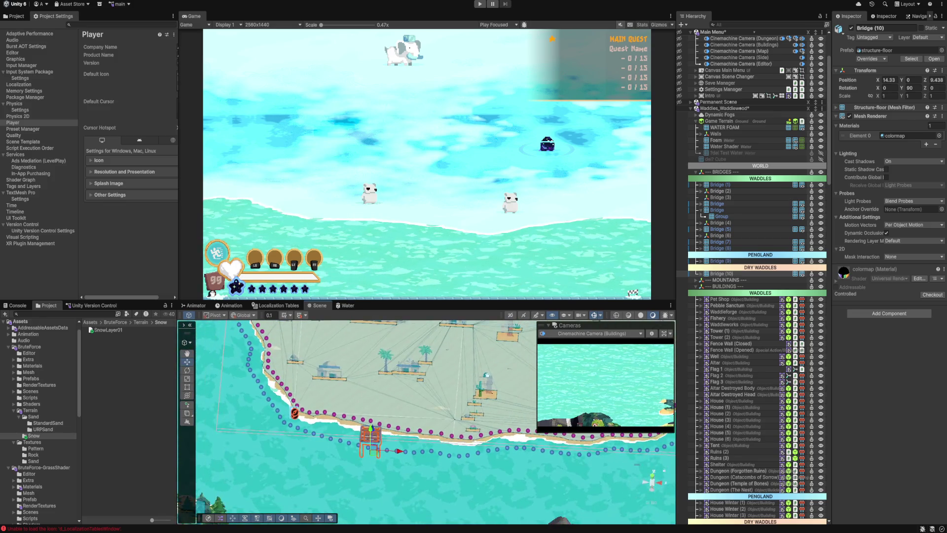
Step: Collapse the Group under Bridge, then select and frame Bridge (2) in the scene
left_click(721, 273)
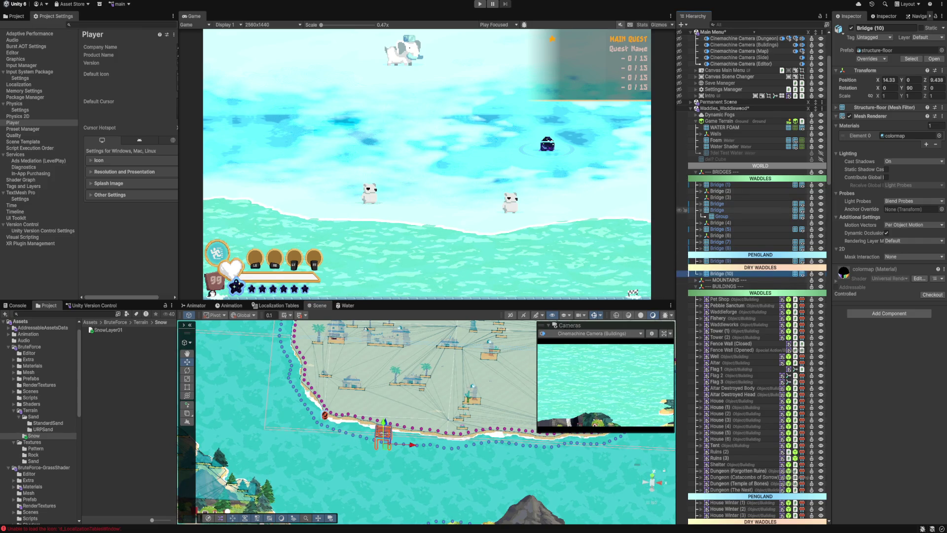
left_click(701, 210)
left_click(718, 191)
key("f")
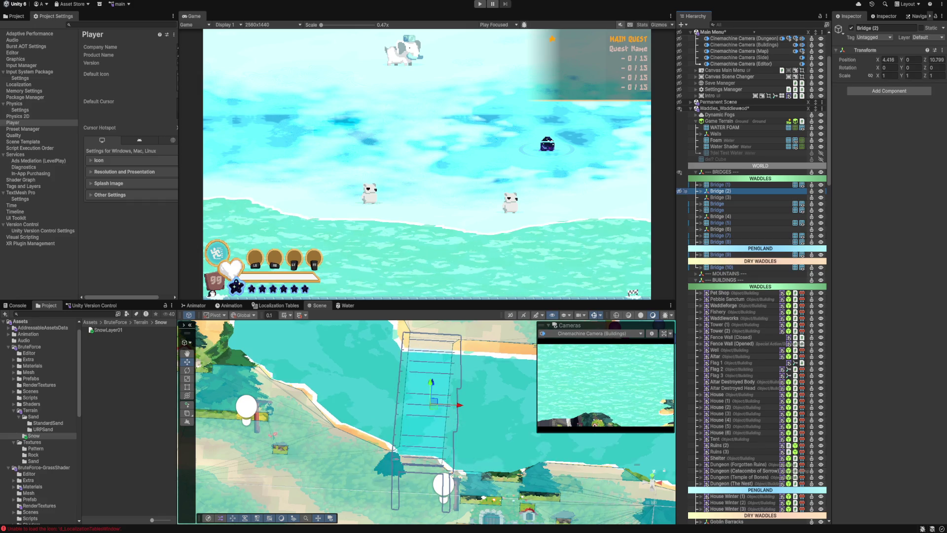
Step: Nest the two loose Bridge pieces under Bridge (3) and collapse its children
left_click(684, 197)
double_click(684, 197)
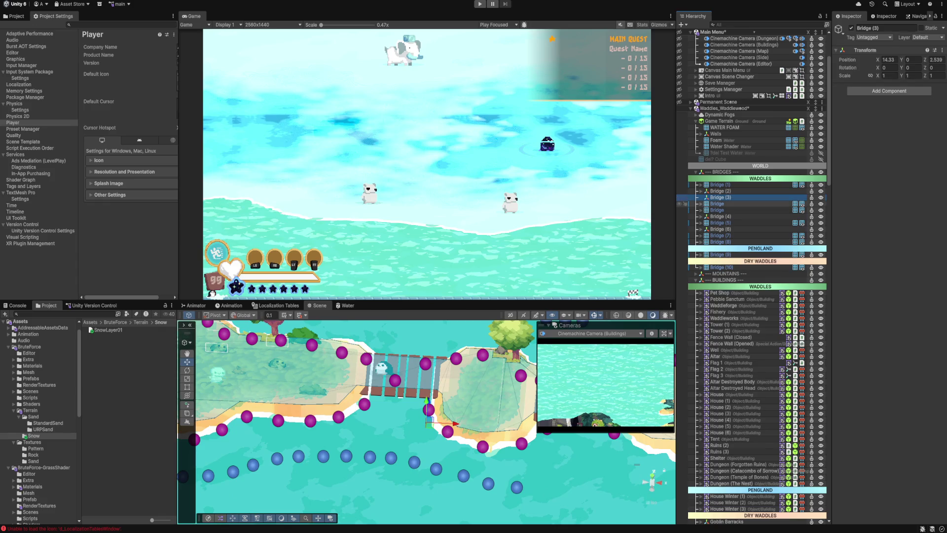
left_click(683, 203)
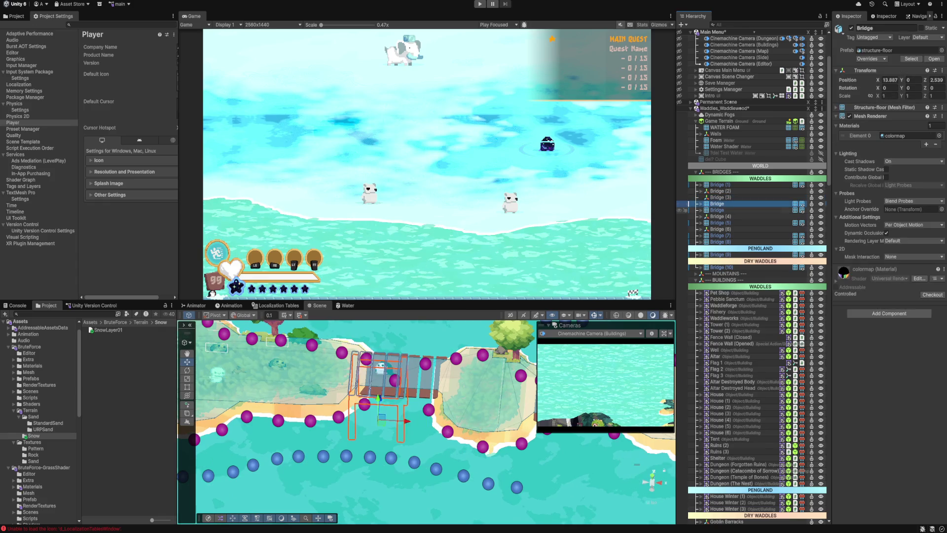
left_click(684, 210, "ctrl")
left_click_drag(721, 204, 718, 198)
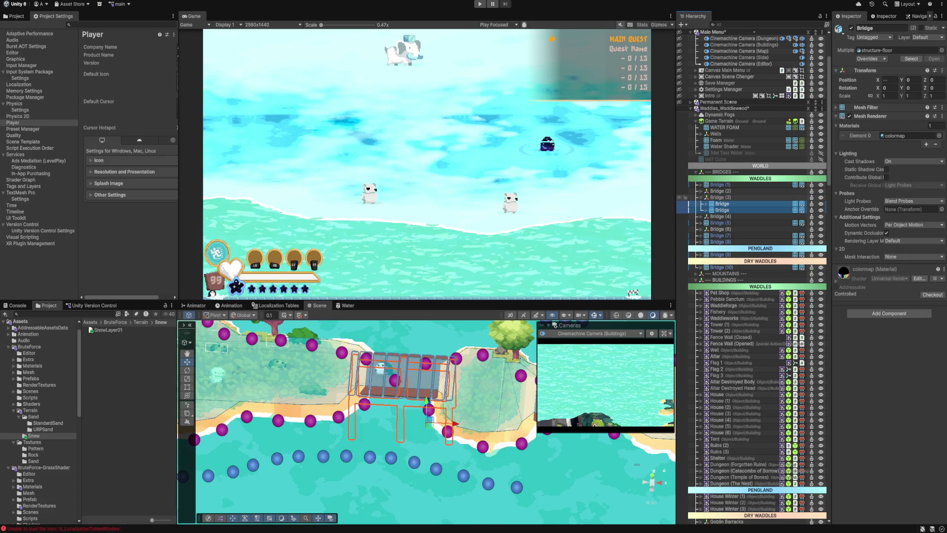
left_click(720, 198)
left_click(701, 198)
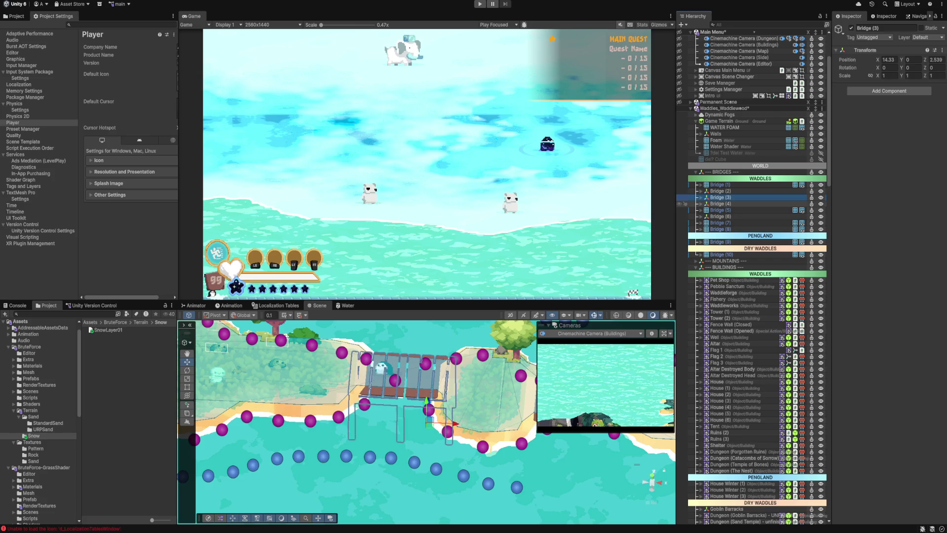
Step: Frame Bridge (10) and orbit around it to check its placement on the coastline
double_click(691, 254)
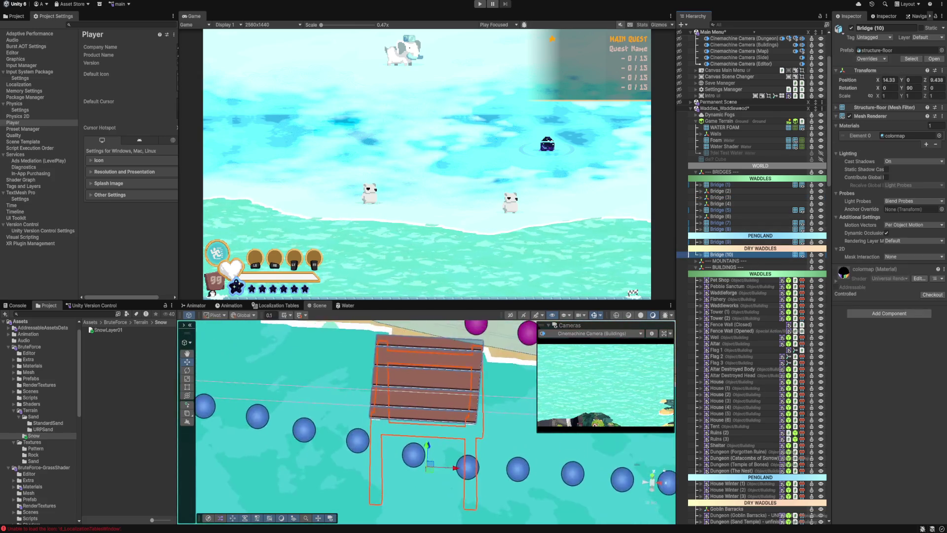
left_click_drag(444, 420, 474, 419)
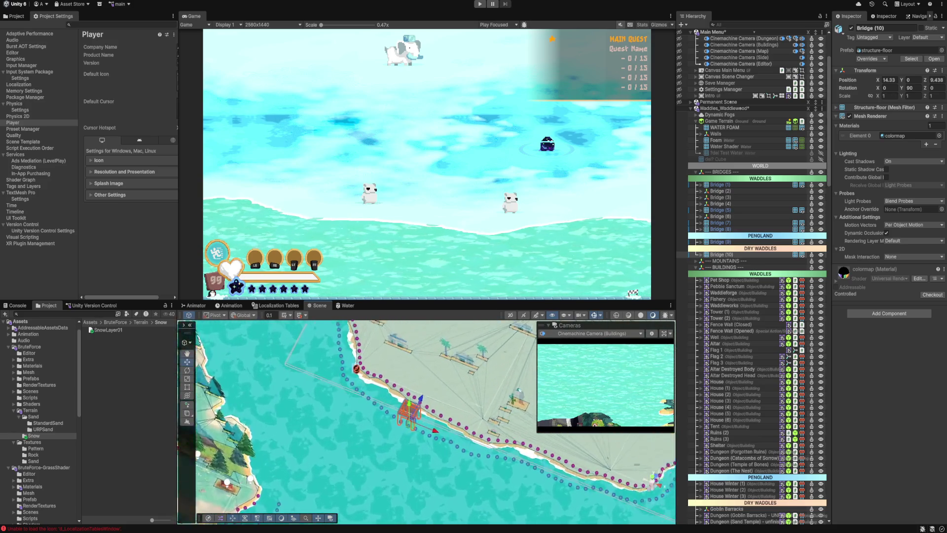
key("f")
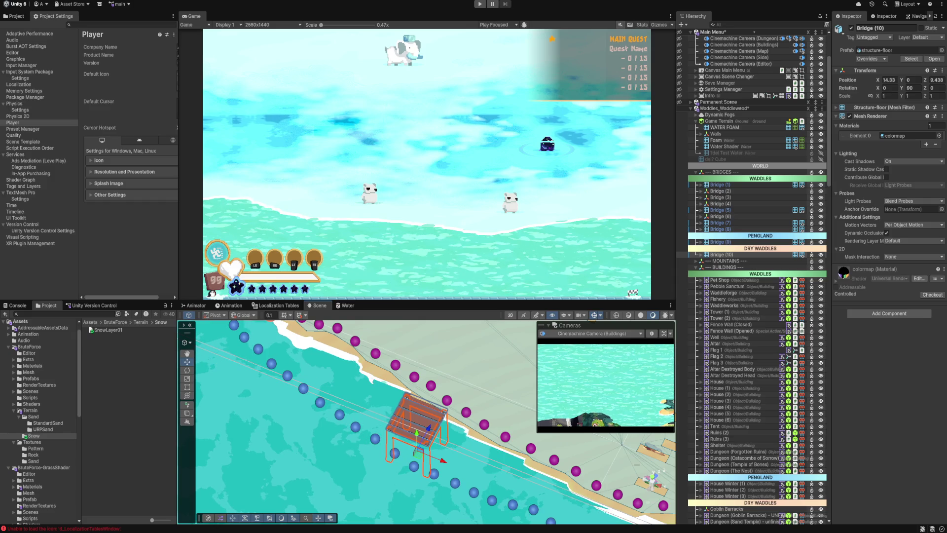
left_click(456, 400)
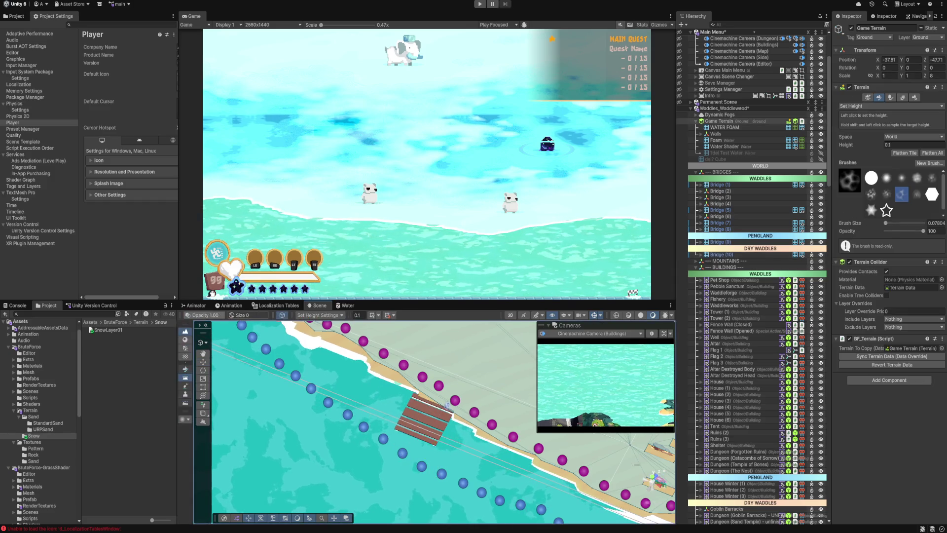
Step: Reselect Bridge (10), frame it on the coastline, and collapse the Waddles_Waddlewood and Main Menu object lists
left_click(426, 413)
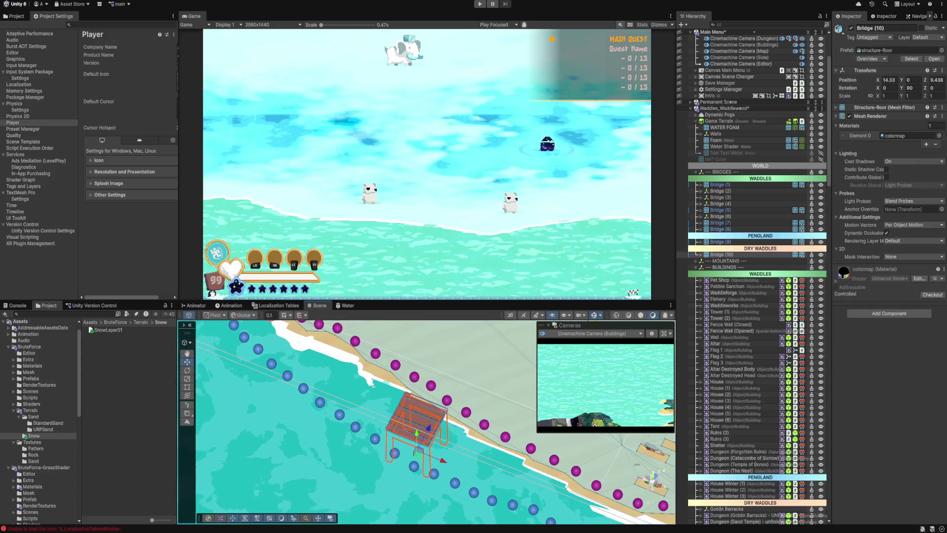
scroll(419, 420, "down", 5)
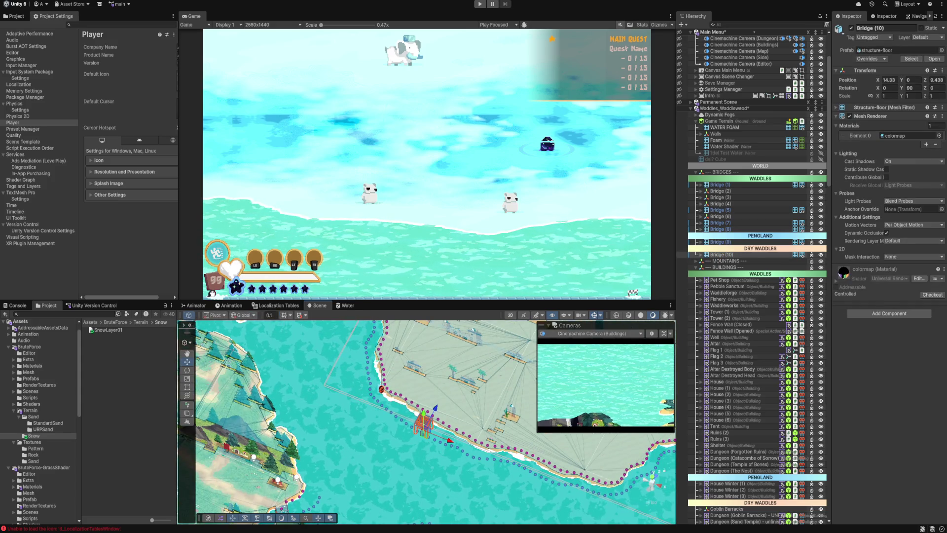
scroll(424, 419, "down", 3)
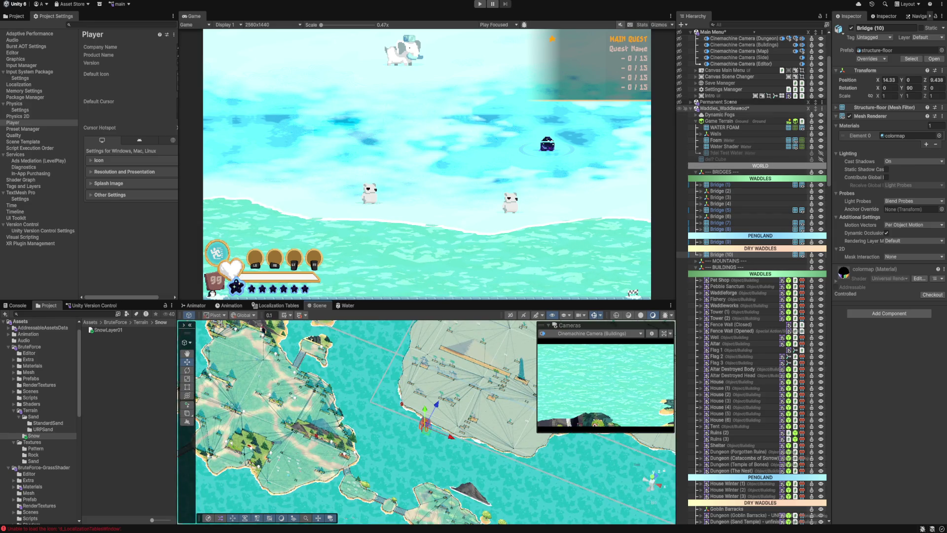
left_click(690, 108)
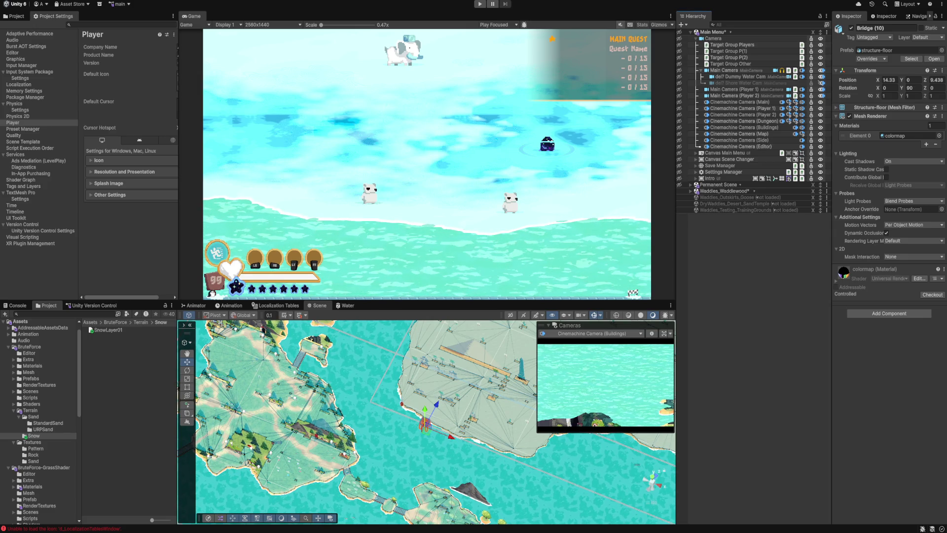
mouse_move(425, 420)
left_mouse_down()
mouse_move(375, 395)
mouse_move(429, 419)
left_mouse_up()
key("f")
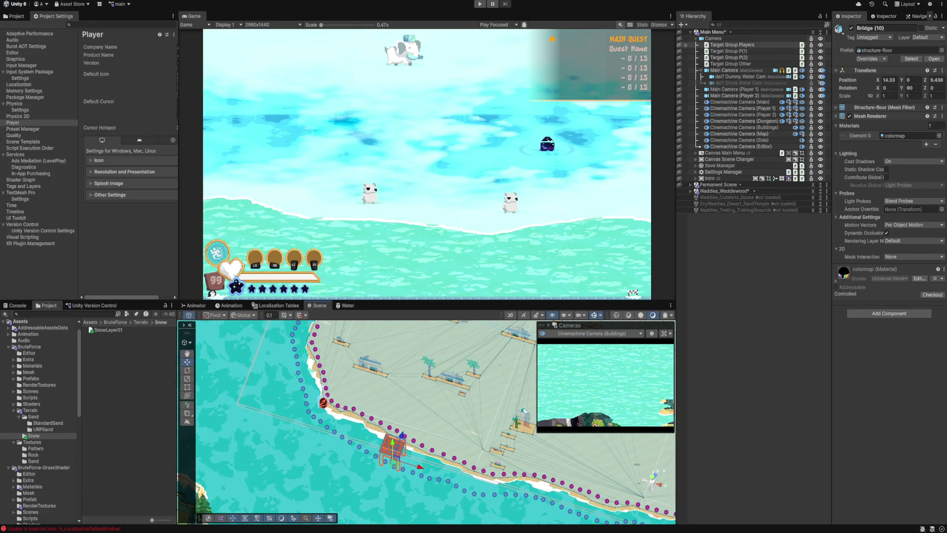
left_click(691, 31)
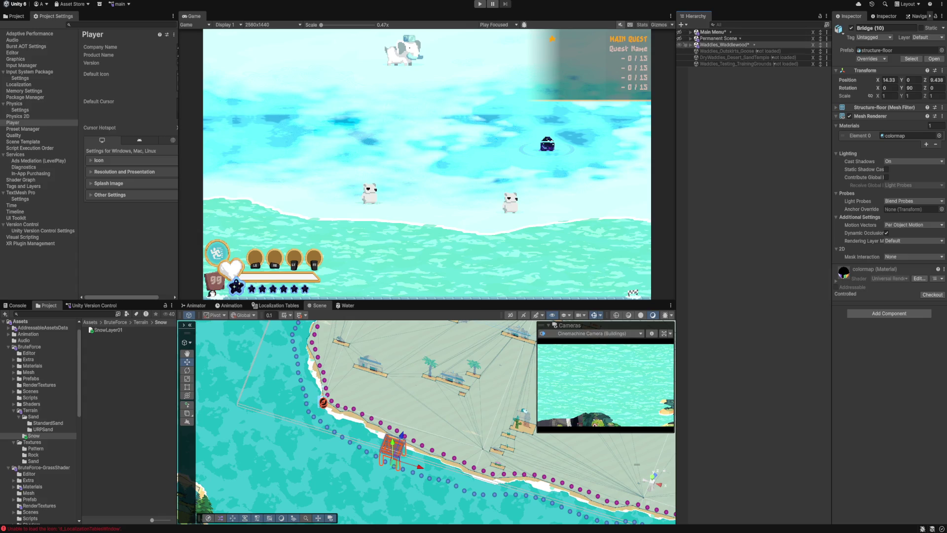
Step: Expand Waddles_Waddlewood with BRIDGES, BUILDINGS, CHECKPOINTS and DECOR folded, and pan over the snow island
left_click(690, 45)
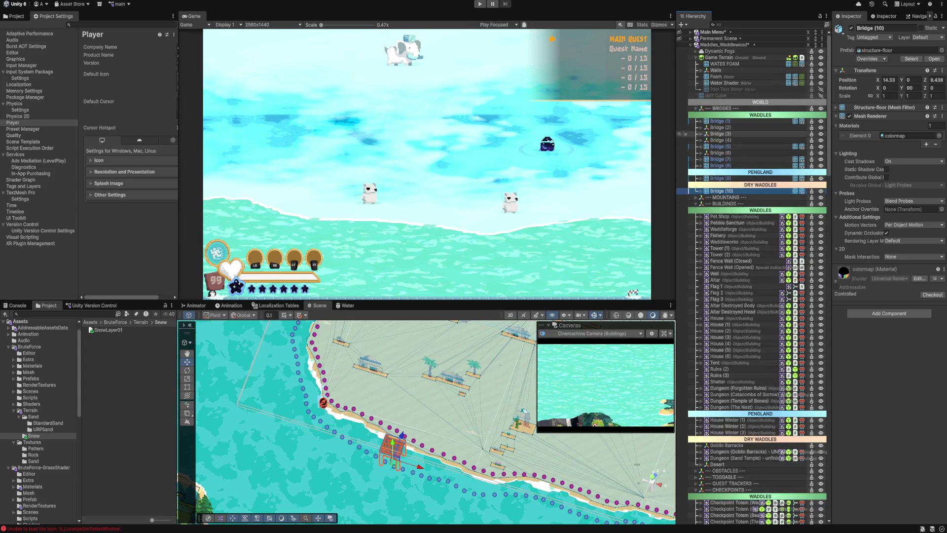
left_click(696, 108)
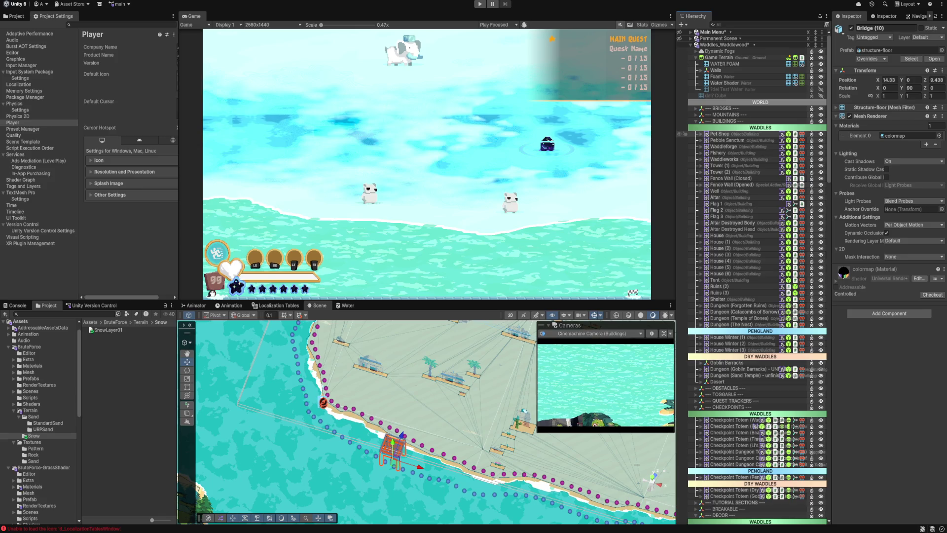
left_click(696, 121)
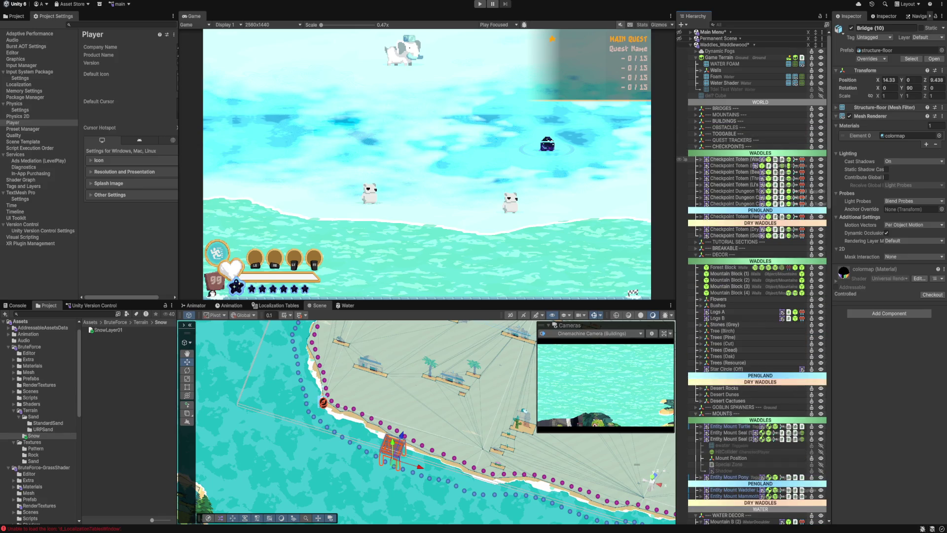
left_click(695, 146)
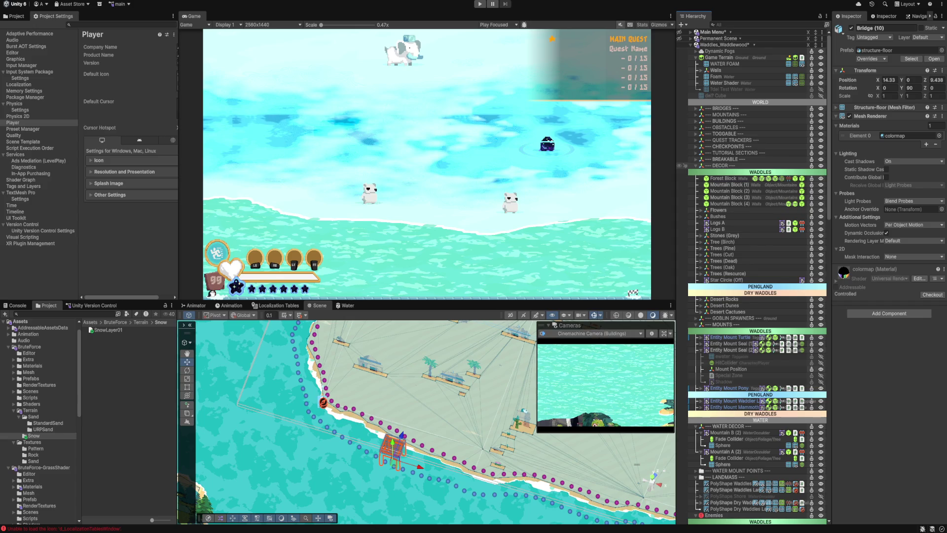
left_click(696, 166)
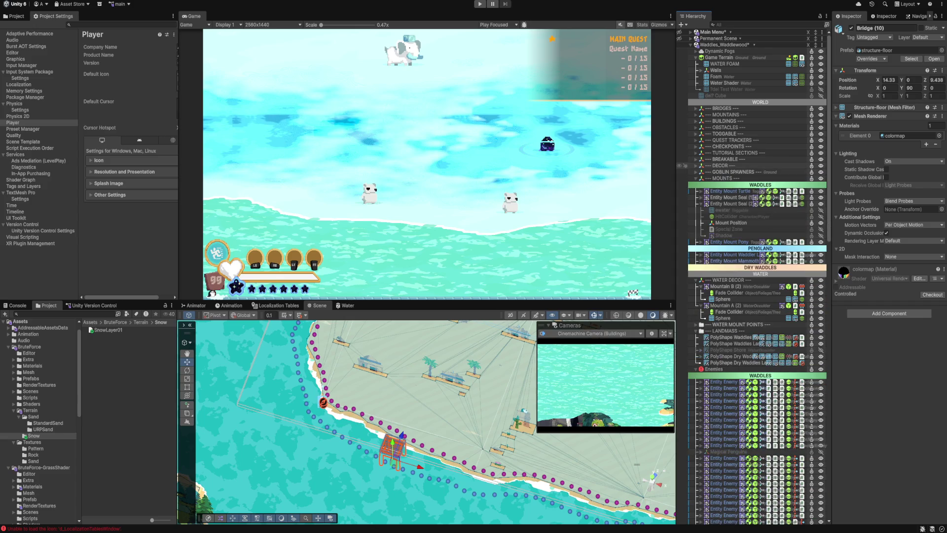
mouse_move(435, 419)
left_mouse_down()
mouse_move(469, 355)
mouse_move(513, 325)
left_mouse_up()
mouse_move(425, 444)
left_mouse_down()
mouse_move(425, 283)
mouse_move(424, 382)
left_mouse_up()
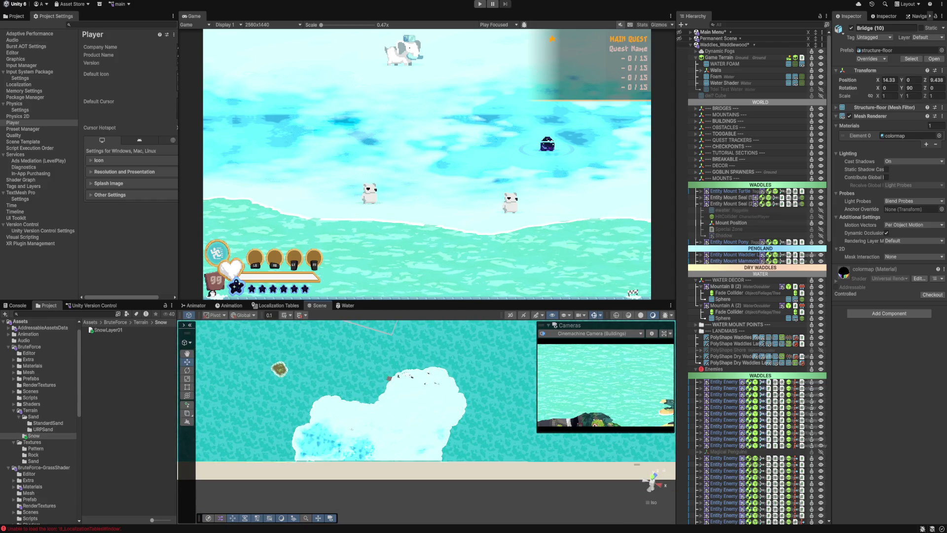
Step: Select the Pengland checkpoint totem and nudge it along X to about 34.18
left_click(733, 58)
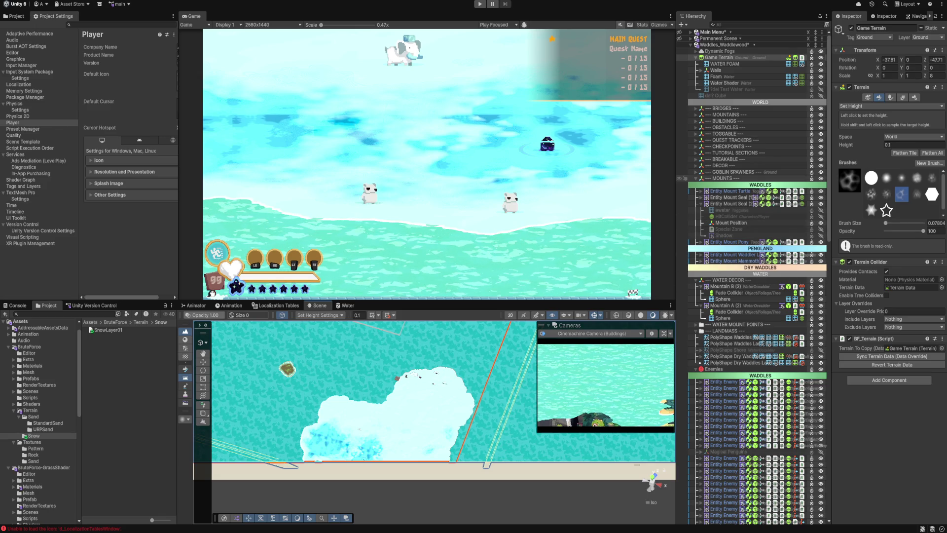
left_click(696, 108)
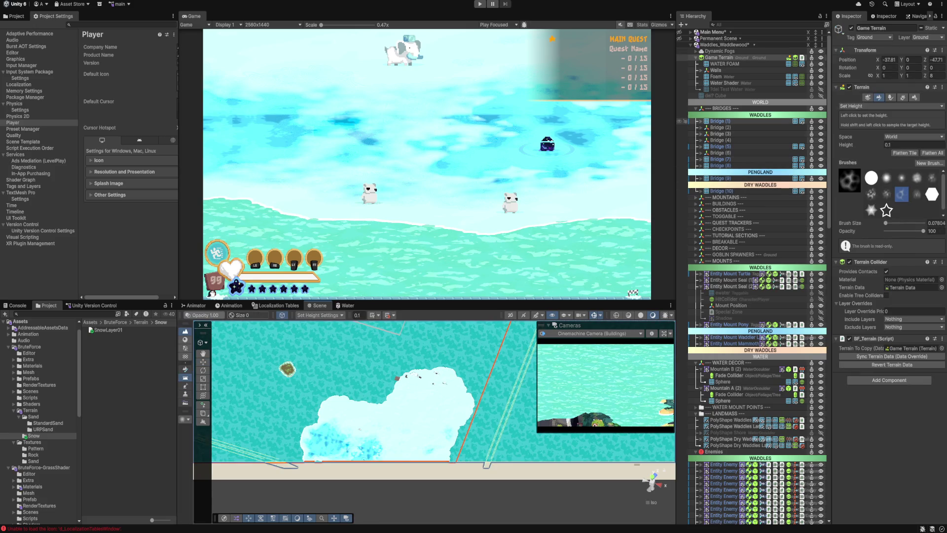
left_click(696, 108)
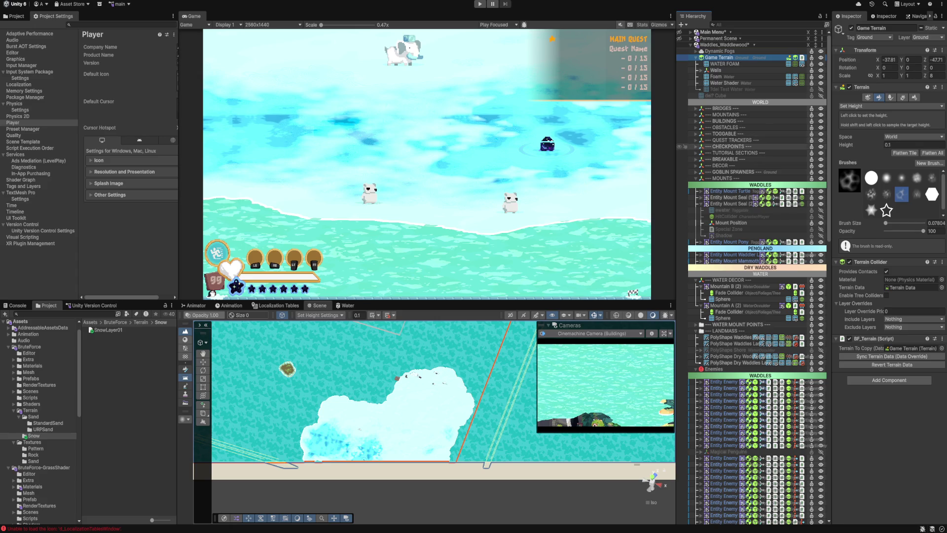
left_click(696, 147)
double_click(730, 216)
left_click_drag(453, 429, 526, 452)
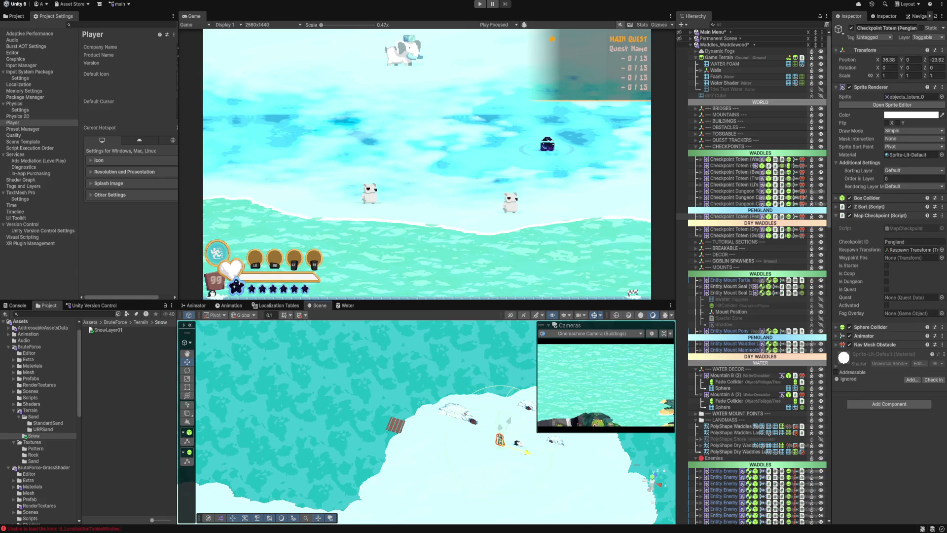
key("f")
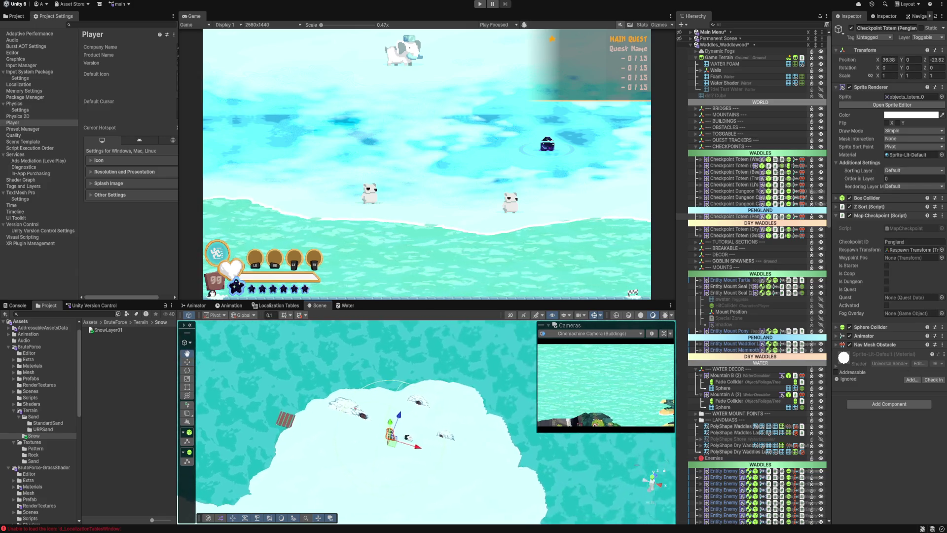
left_click_drag(420, 405, 357, 400)
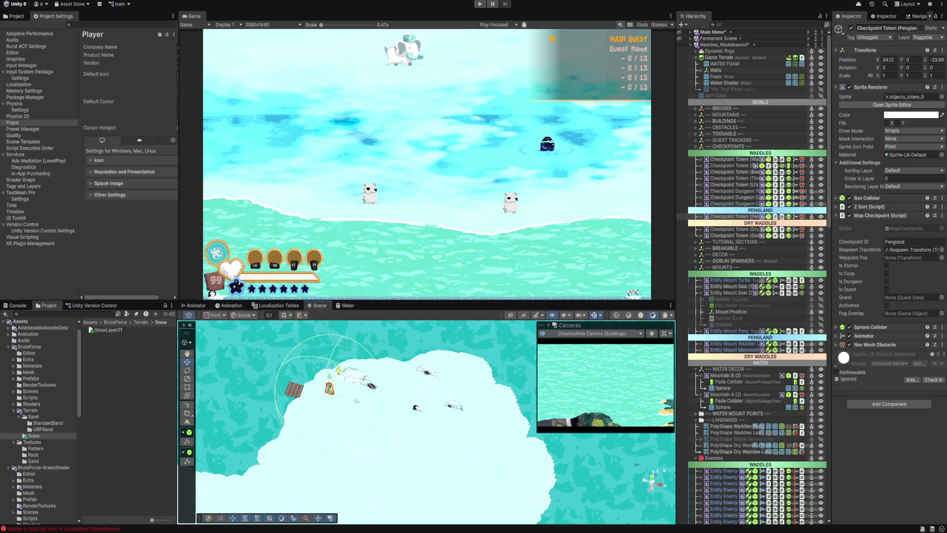
Step: Inspect the Checkpoint Interaction Range child's sphere collider, leaving its radius at 0.17
left_click(867, 197)
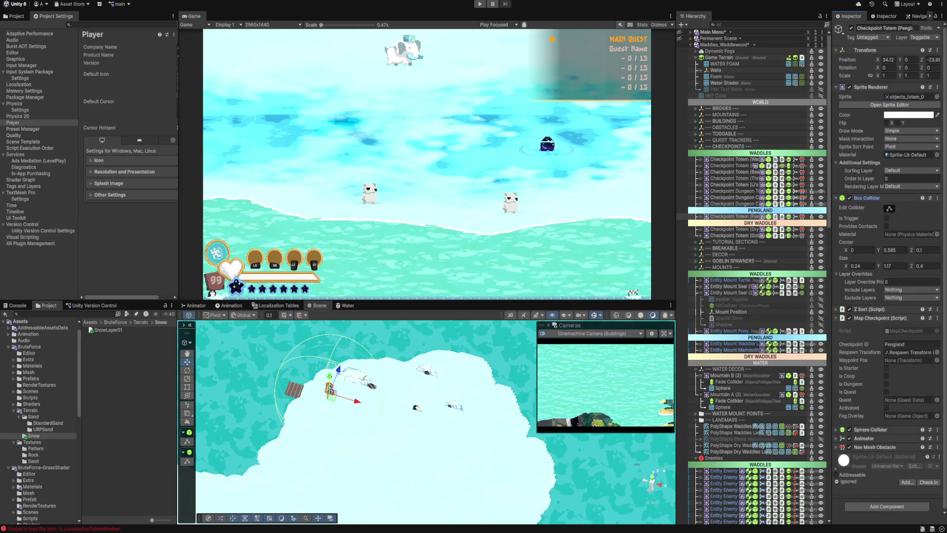
left_click(868, 198)
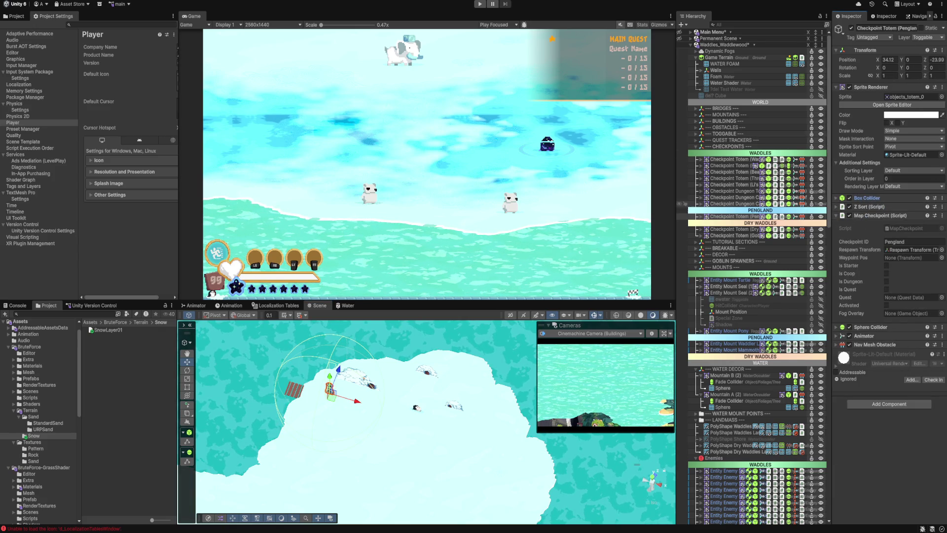
left_click(701, 216)
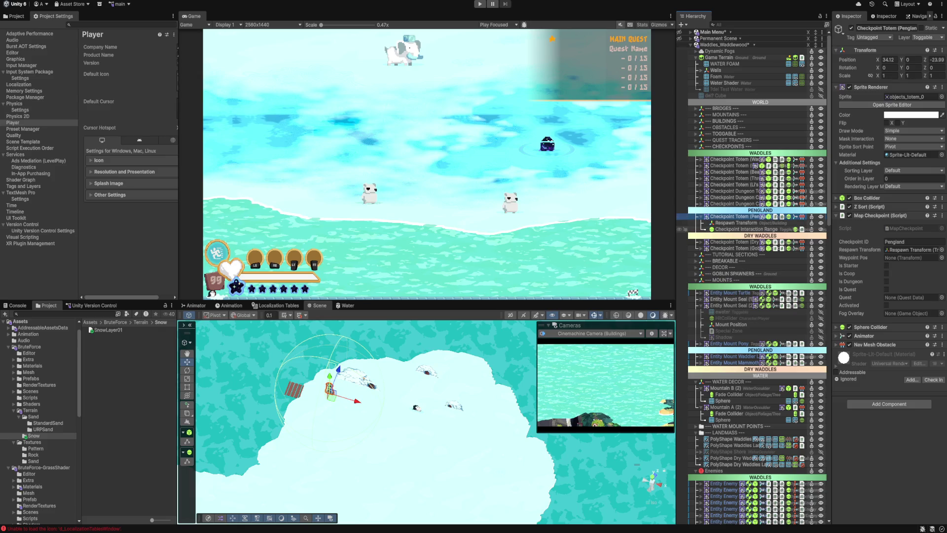
left_click(745, 229)
left_click(878, 86)
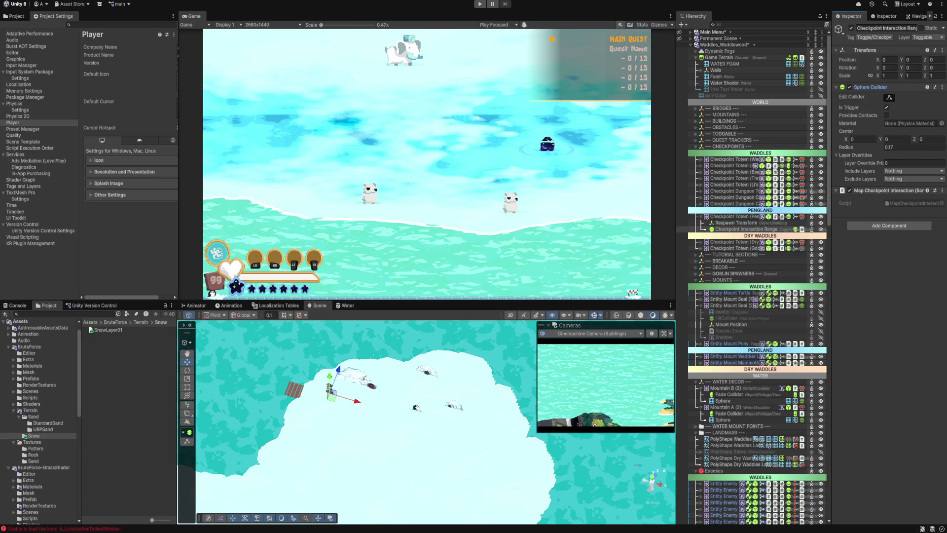
left_click(914, 147)
type("0.06")
left_click_drag(846, 147, 845, 147)
Step: Shrink the Pengland totem's sphere collider radius from 1.74 toward 0.44
left_click(729, 216)
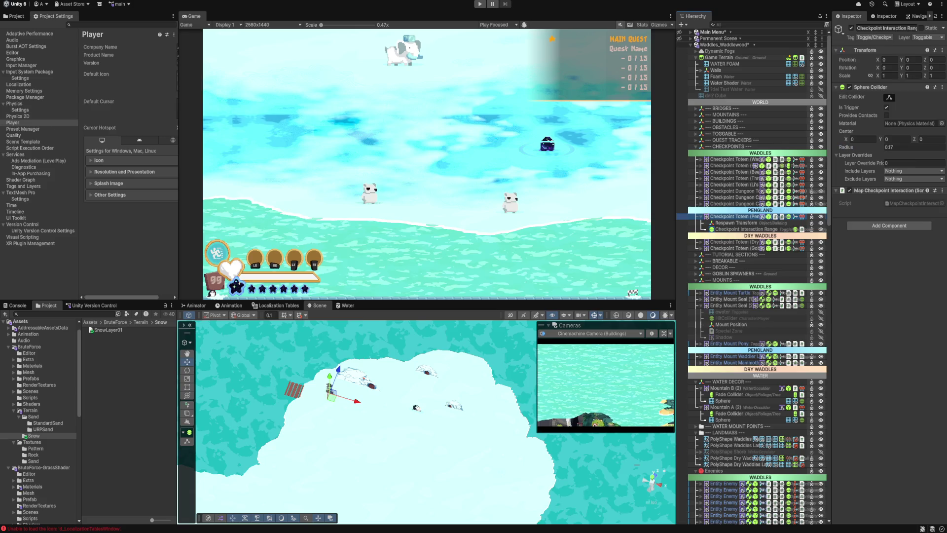
left_click(915, 215)
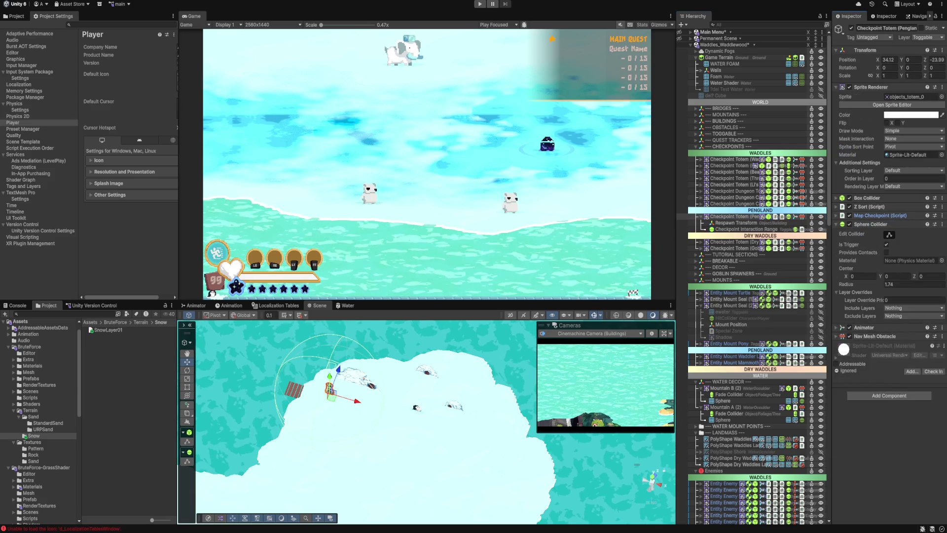
left_click_drag(846, 284, 838, 284)
scroll(435, 421, "down", 10)
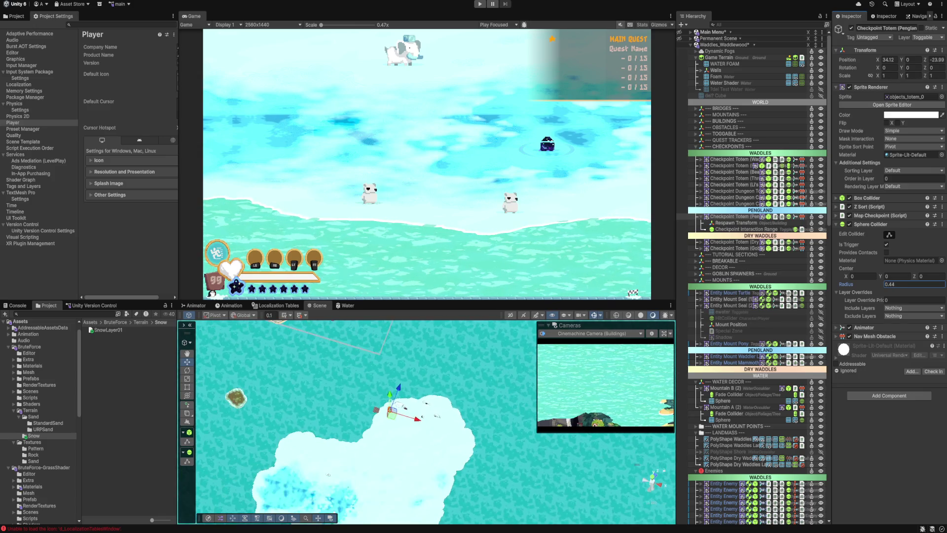
Step: Shrink the Beardon checkpoint totem's sphere collider radius to 0.52
scroll(435, 421, "up", 8)
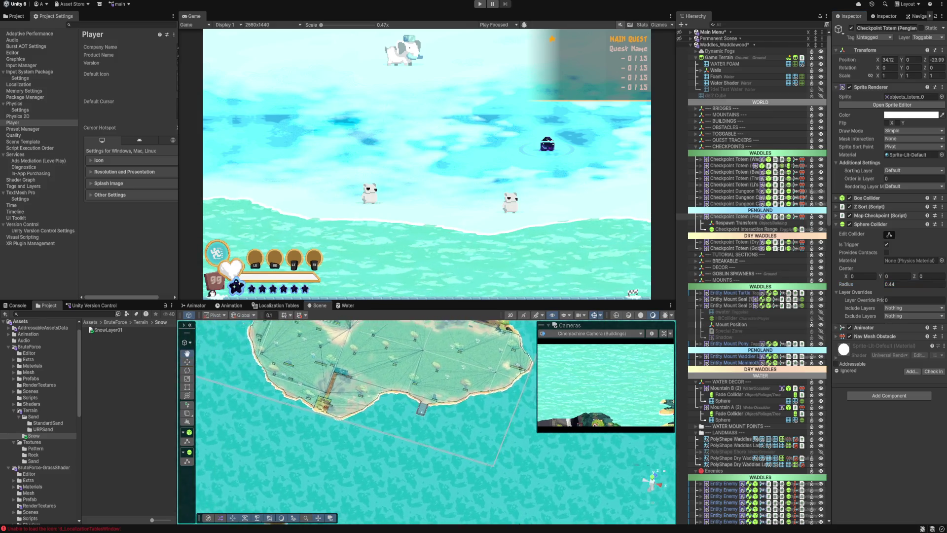
scroll(435, 422, "up", 5)
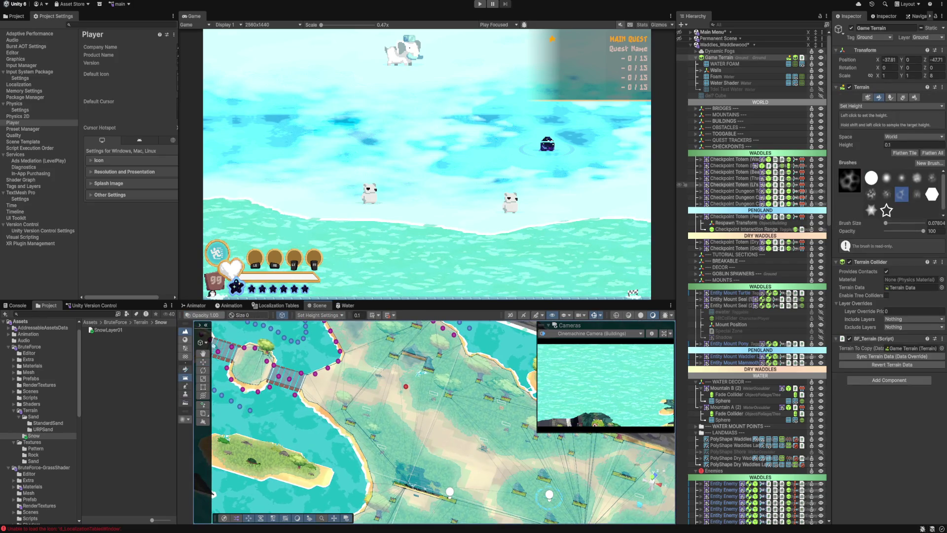
left_click(730, 172)
left_click_drag(847, 284, 823, 284)
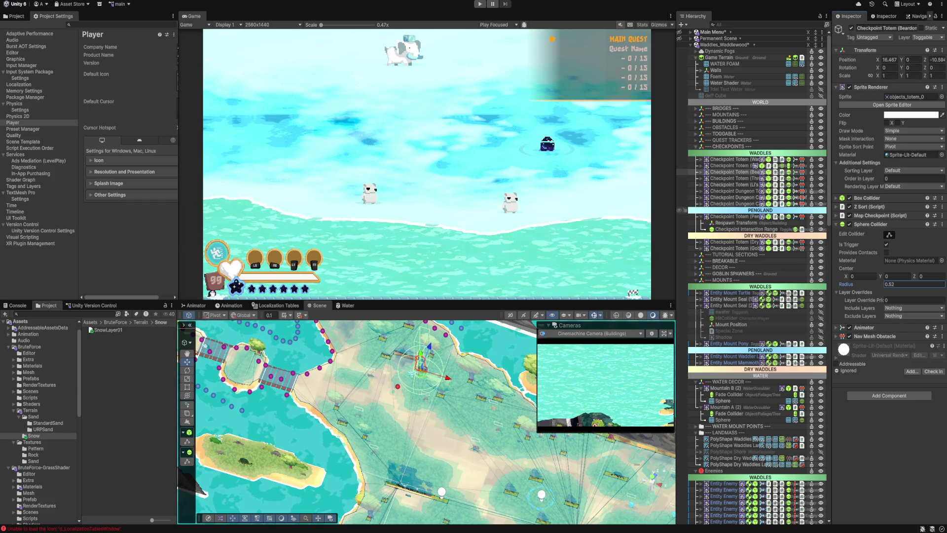
Step: Frame the Checkpoint Dungeon Camp and shrink its sphere collider radius to about 0.4
left_click(730, 203)
left_click(730, 198)
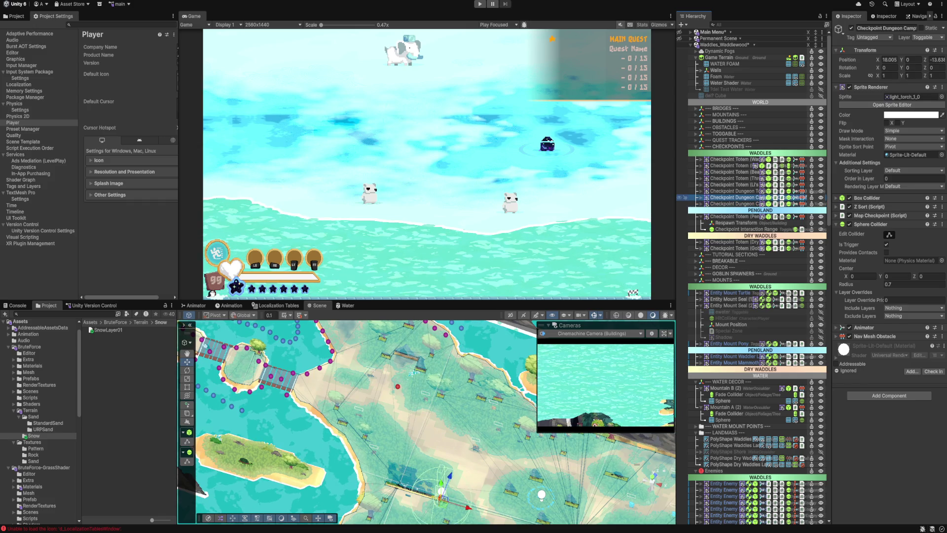
key("f")
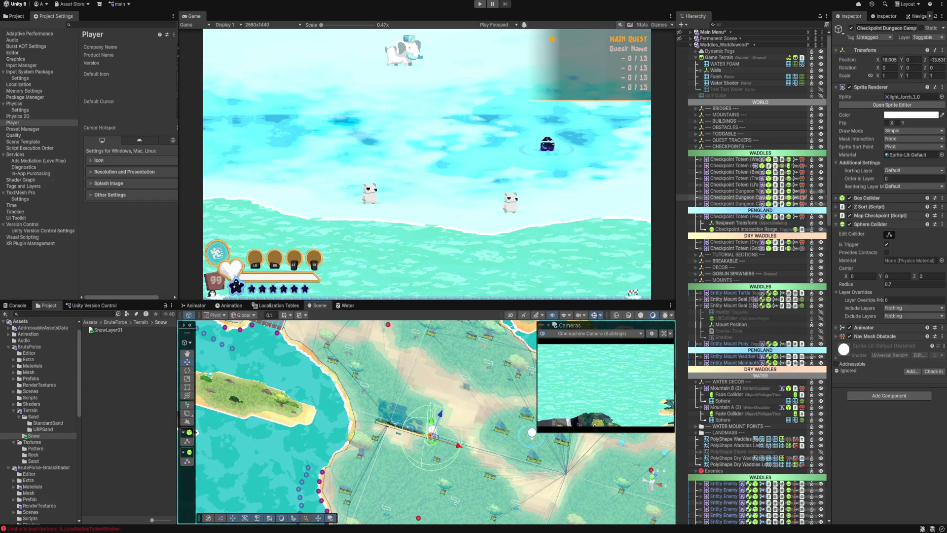
left_click_drag(847, 284, 835, 284)
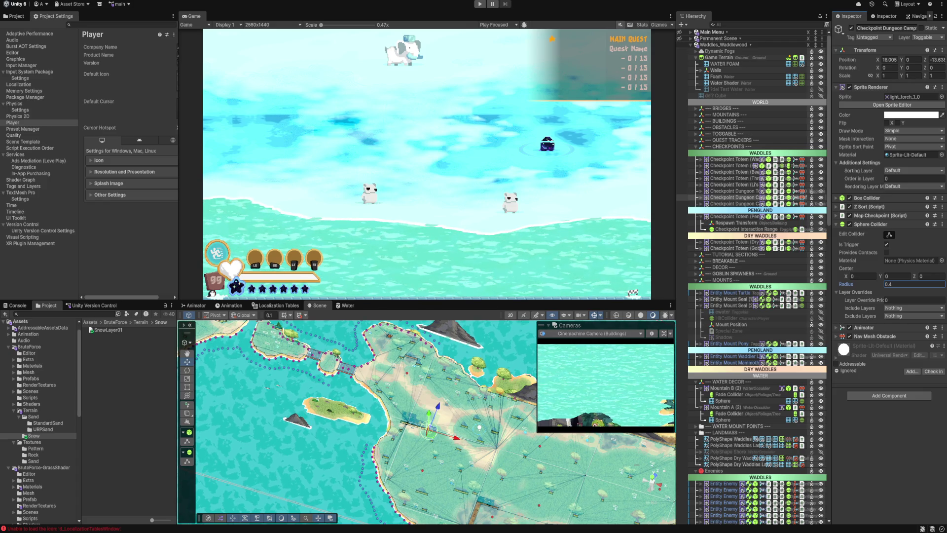
scroll(434, 422, "down", 3)
scroll(434, 422, "down", 5)
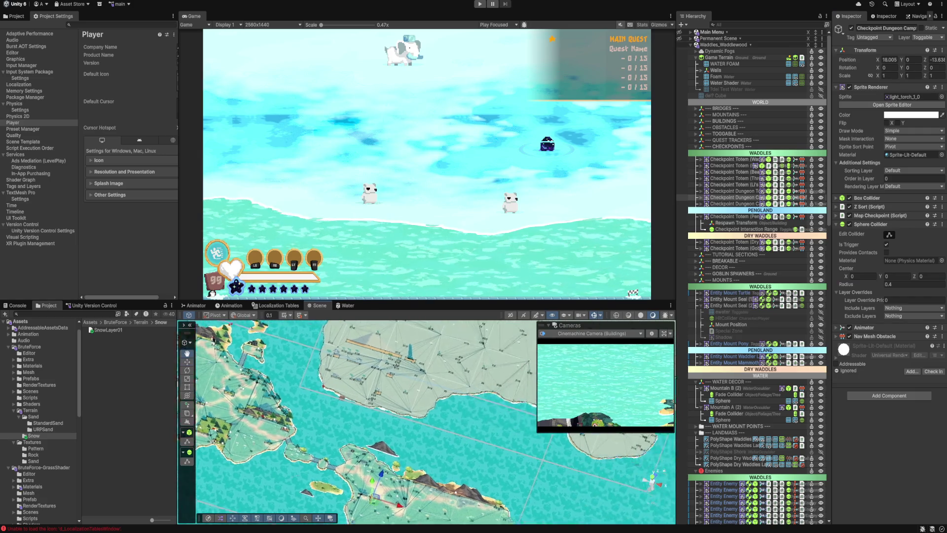
scroll(434, 375, "up", 10)
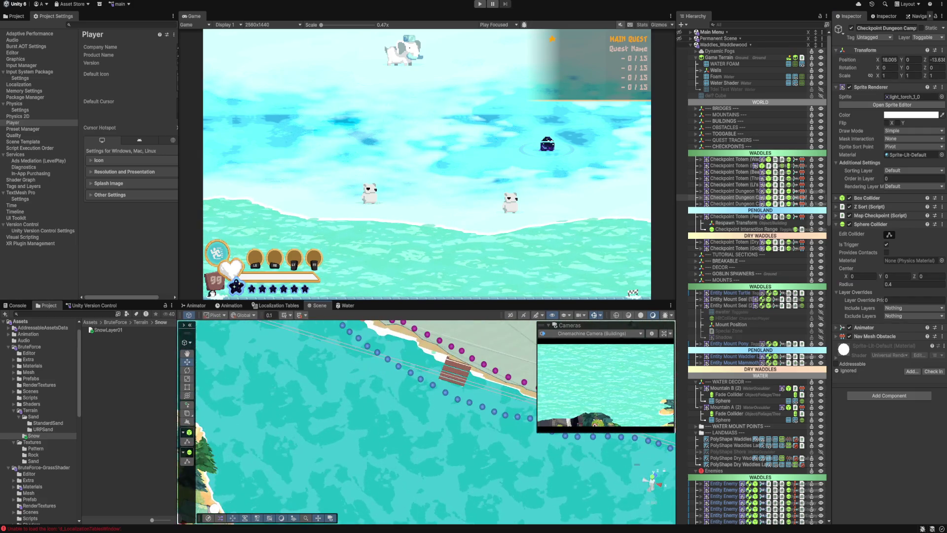
key("f")
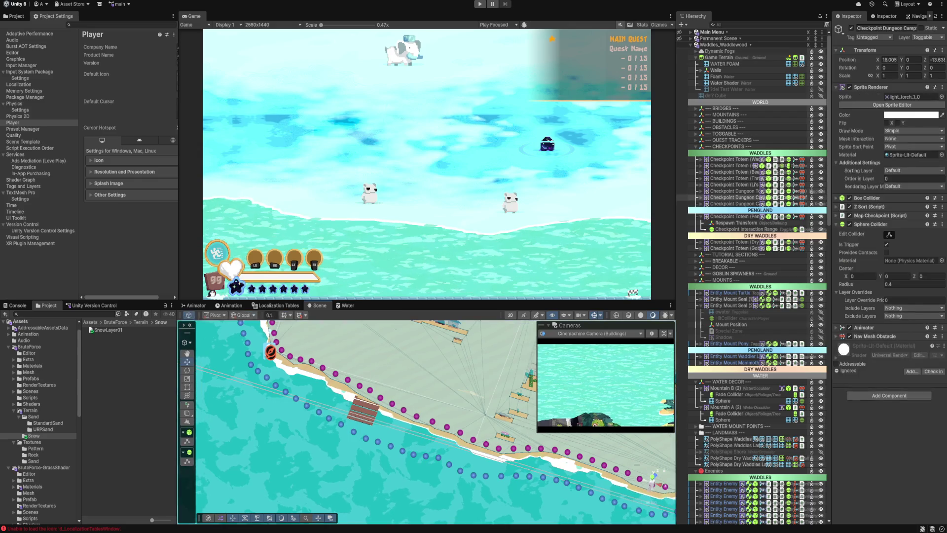
left_click(370, 390)
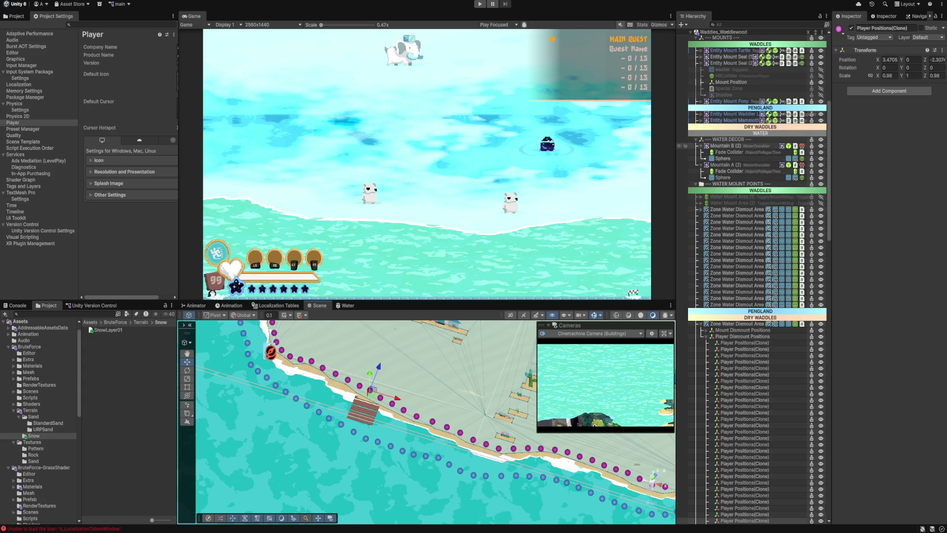
Step: Fold away WATER DECOR, MOUNTS and CHECKPOINTS, then select Game Terrain to show its terrain settings
left_click(696, 139)
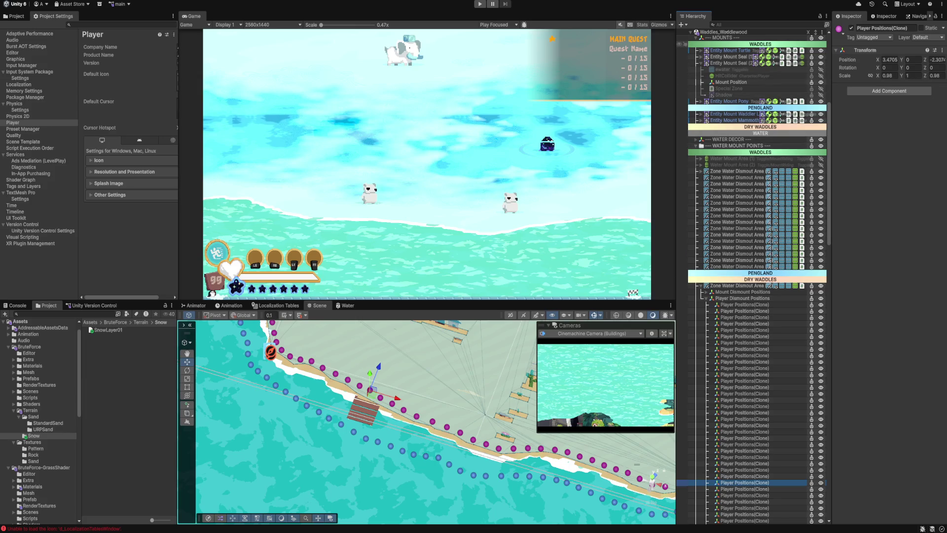
left_click(696, 37)
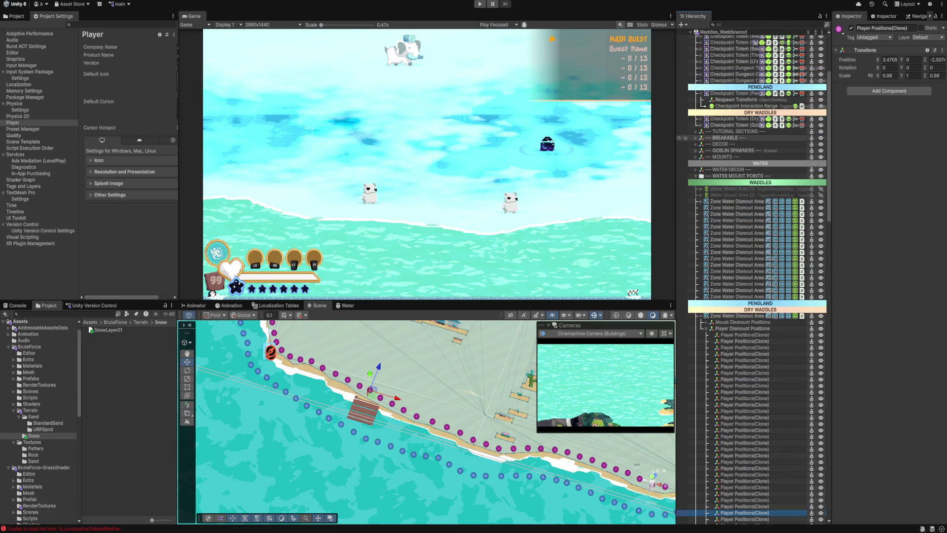
scroll(740, 140, "up", 4)
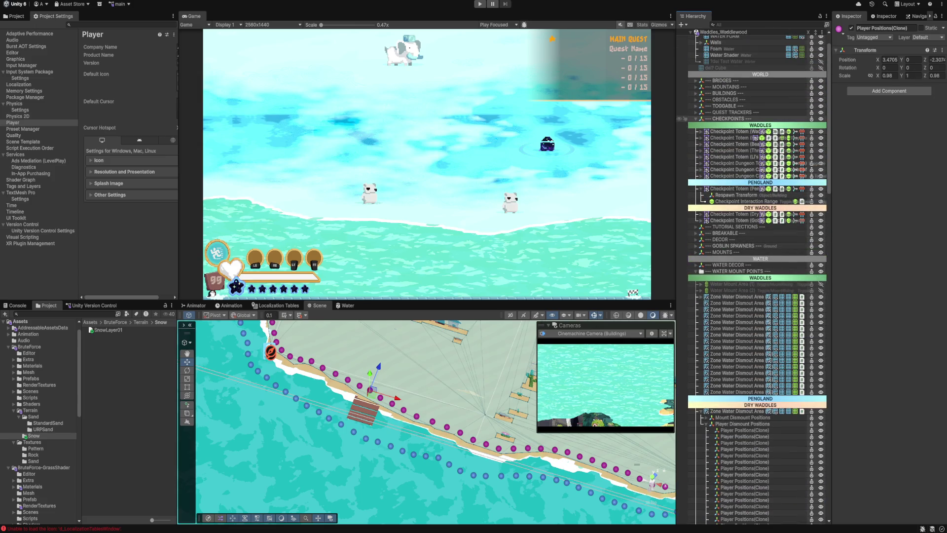
left_click(696, 119)
scroll(740, 84, "up", 2)
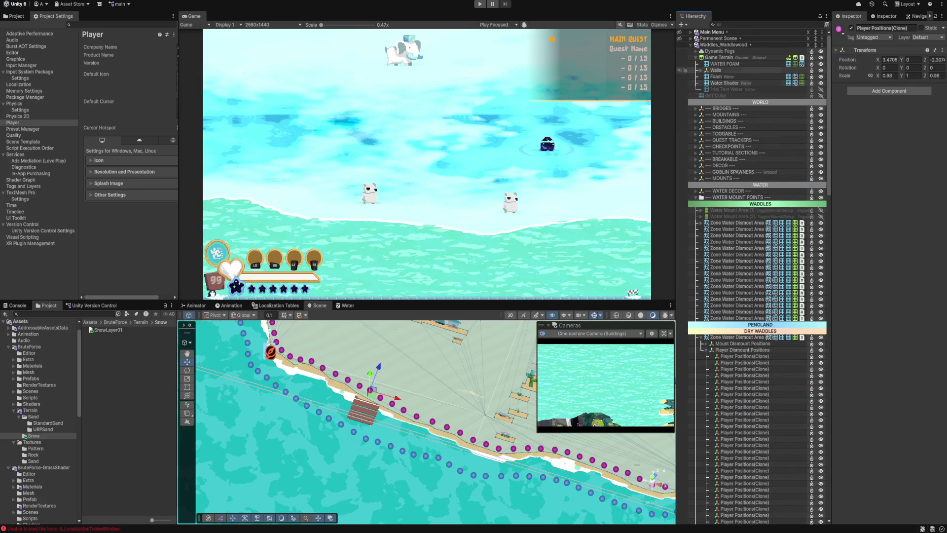
left_click(719, 57)
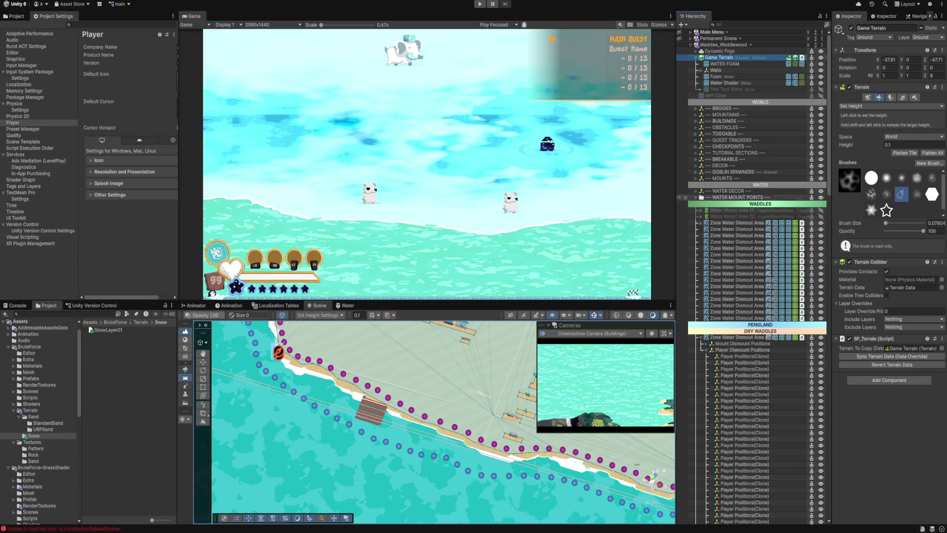
Step: Collapse WATER MOUNT POINTS, then select and frame PolyShape Dry Waddles Walls along the coast
left_click(696, 197)
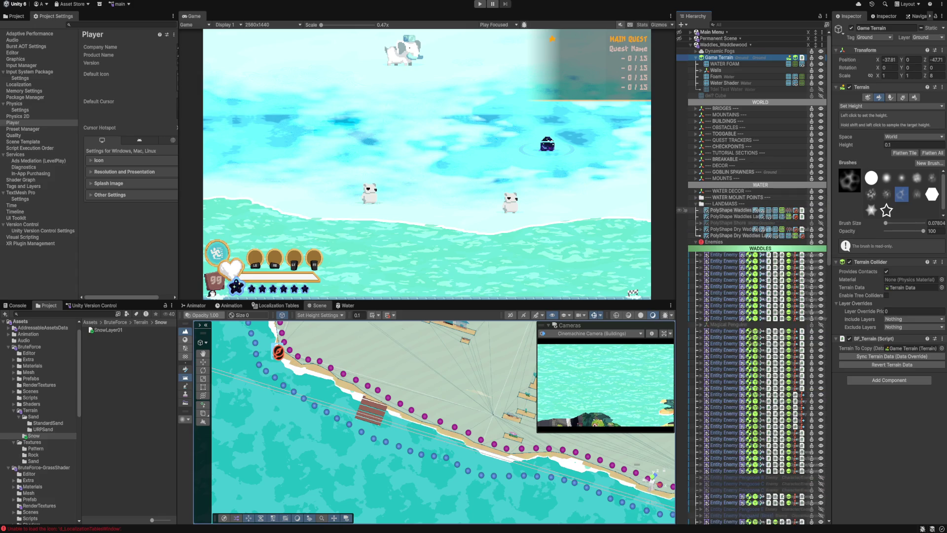
left_click(730, 216)
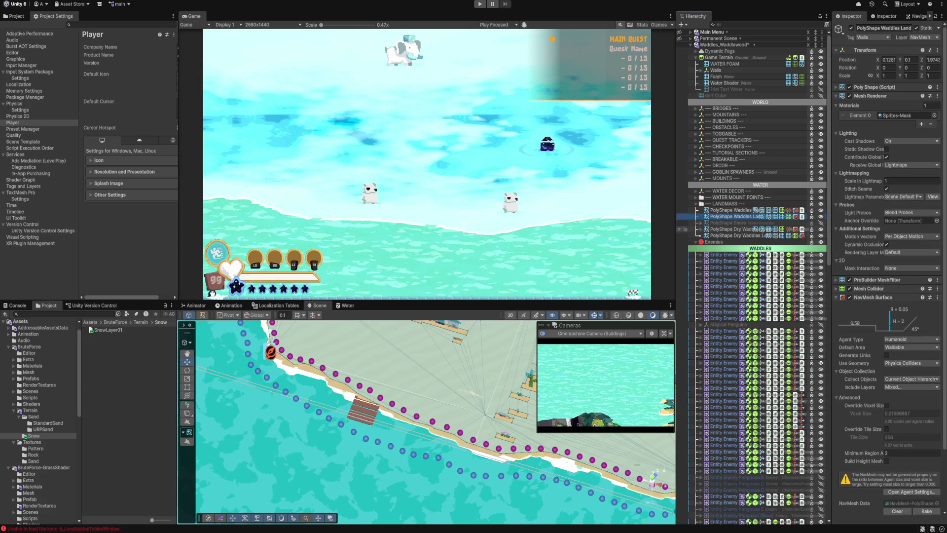
left_click(728, 229)
key("f")
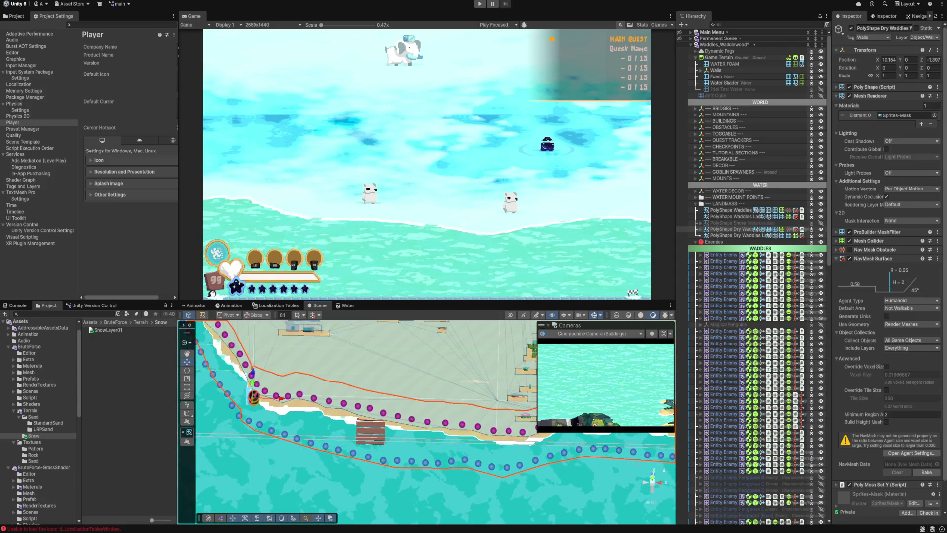
left_click(548, 325)
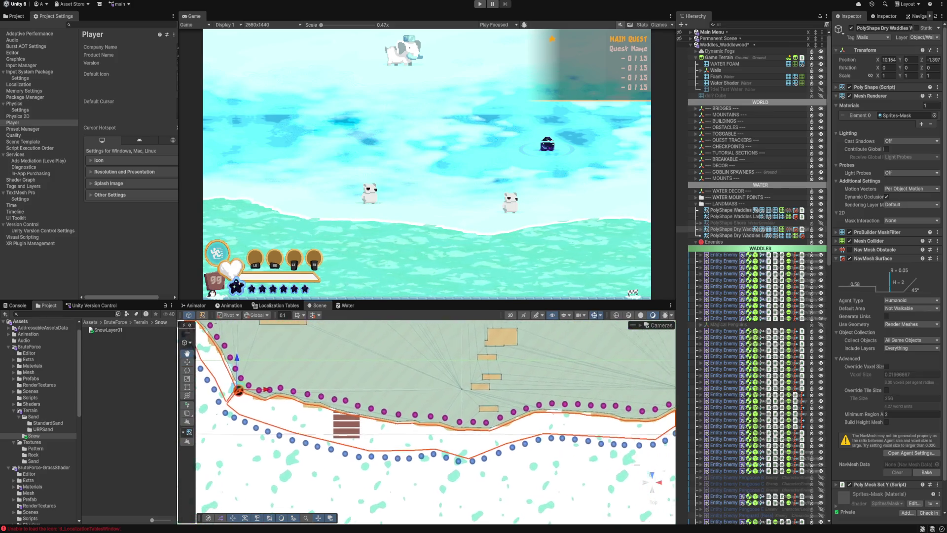
scroll(346, 426, "up", 3)
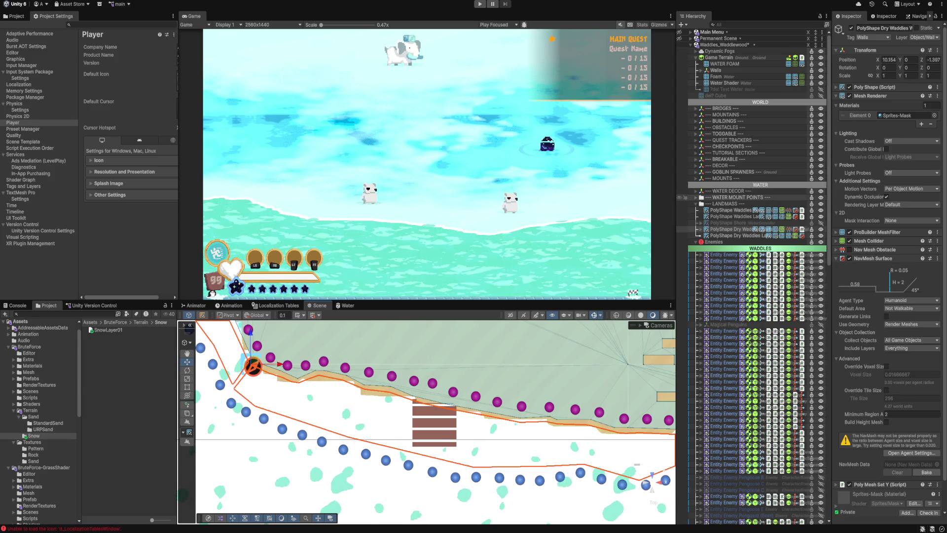
left_click(725, 203)
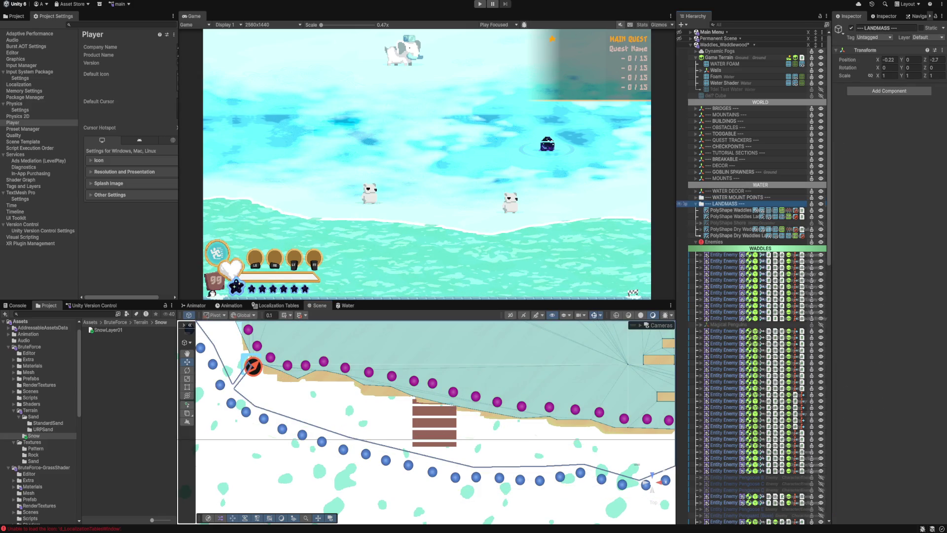
left_click(730, 209)
left_click(730, 229)
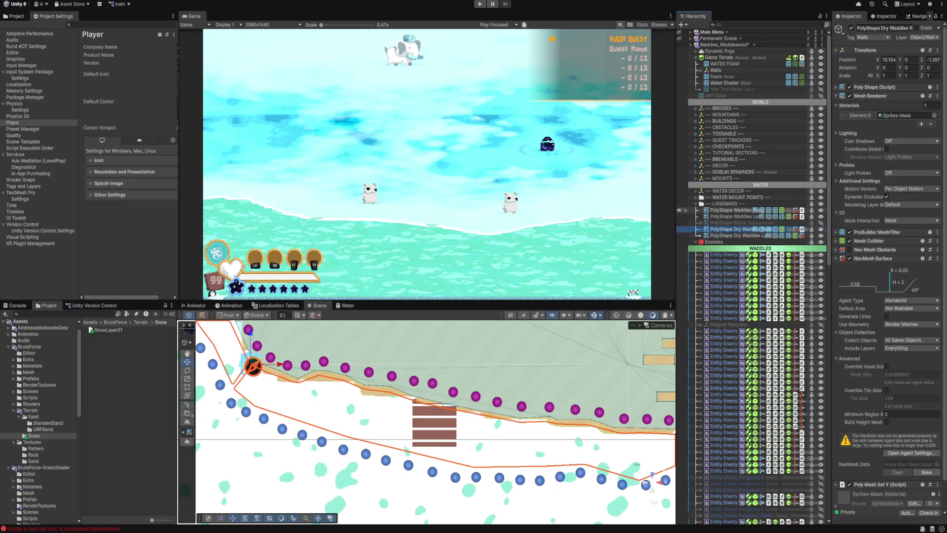
Step: Widen the Hierarchy, fold away the mesh, navmesh and renderer settings, and expand Poly Shape
left_click_drag(676, 148, 602, 148)
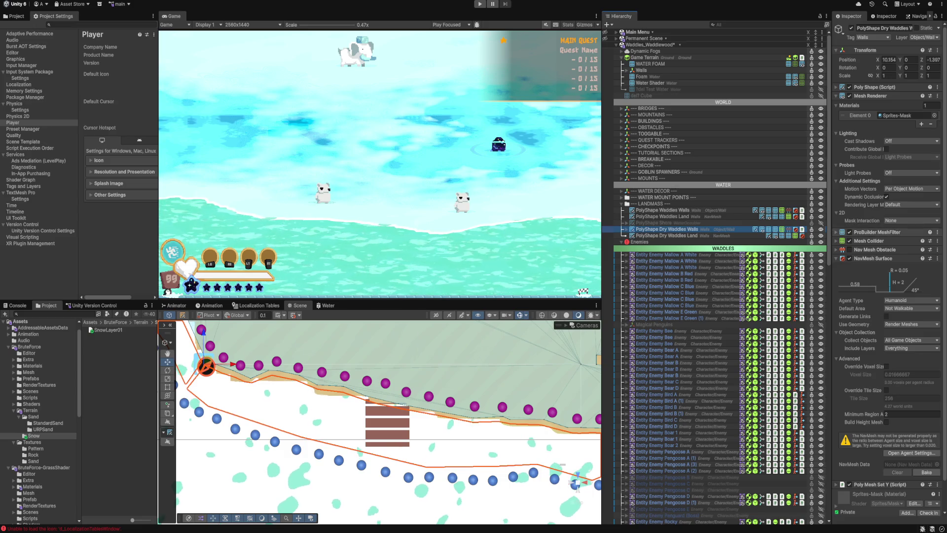
left_click(888, 232)
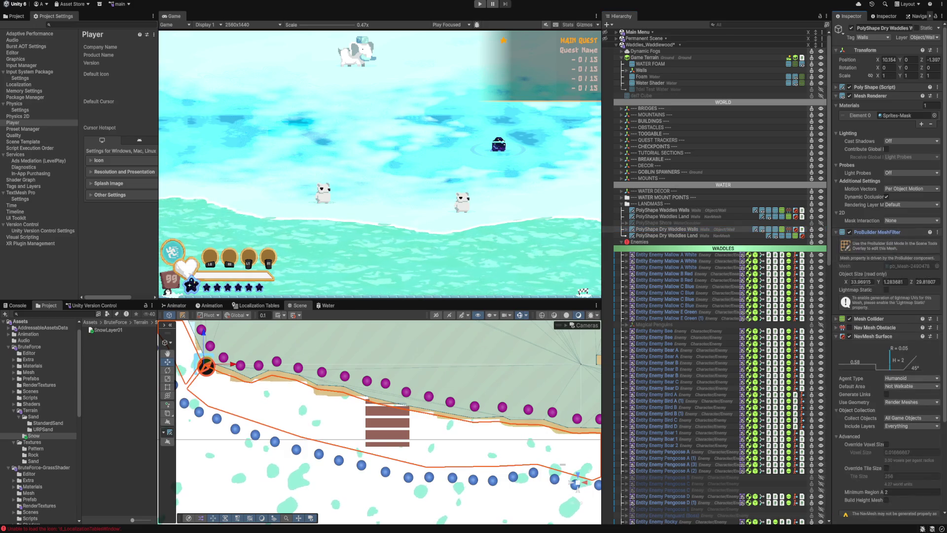
left_click(874, 232)
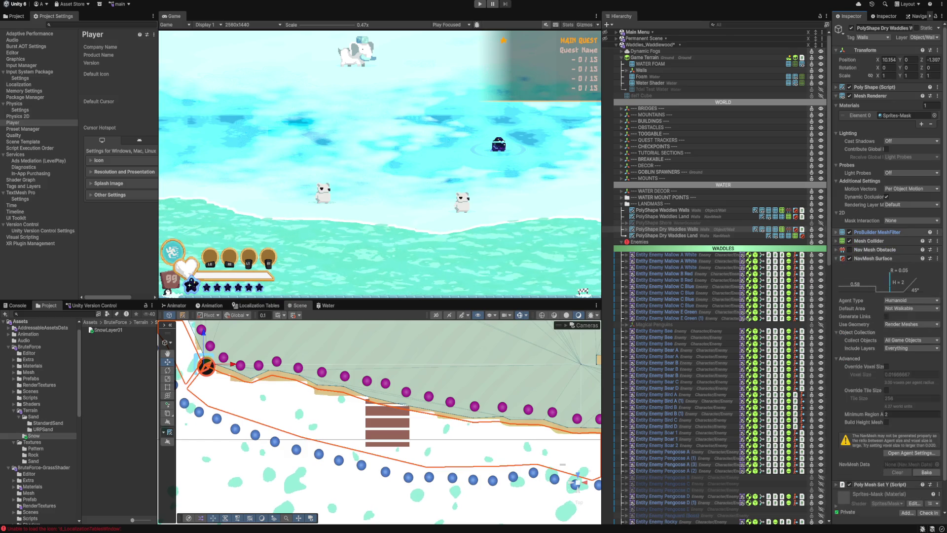
left_click(873, 258)
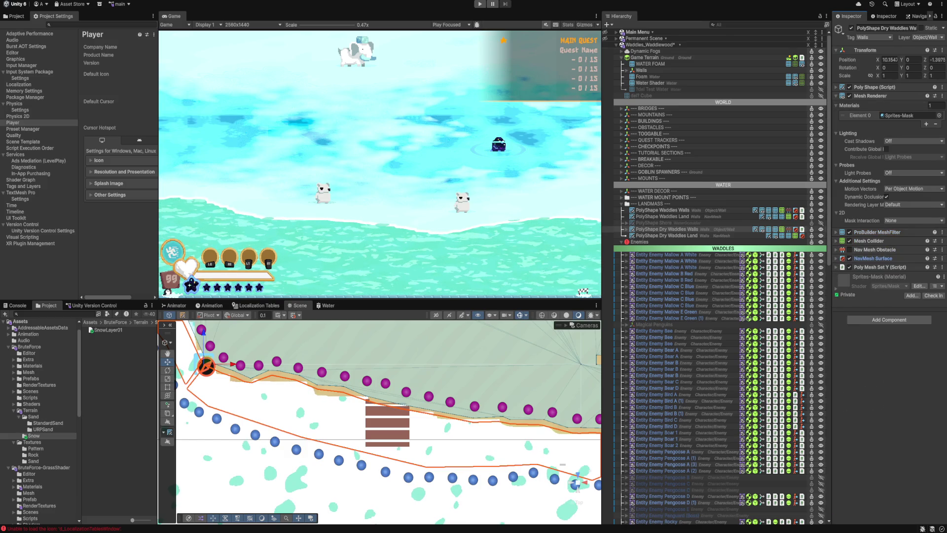
left_click(871, 96)
left_click(875, 87)
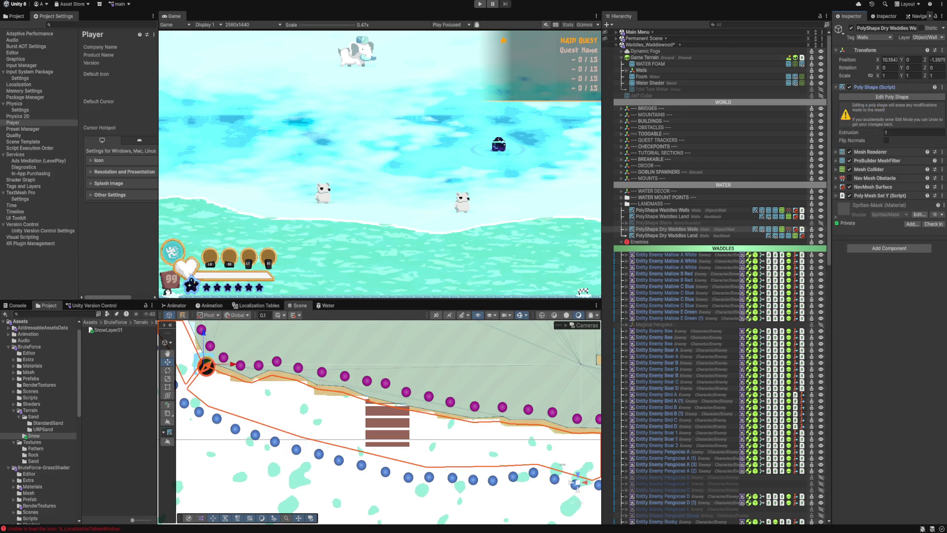
Step: Edit the Dry Waddles wall outline, pulling two lower-edge points downward
left_click(890, 97)
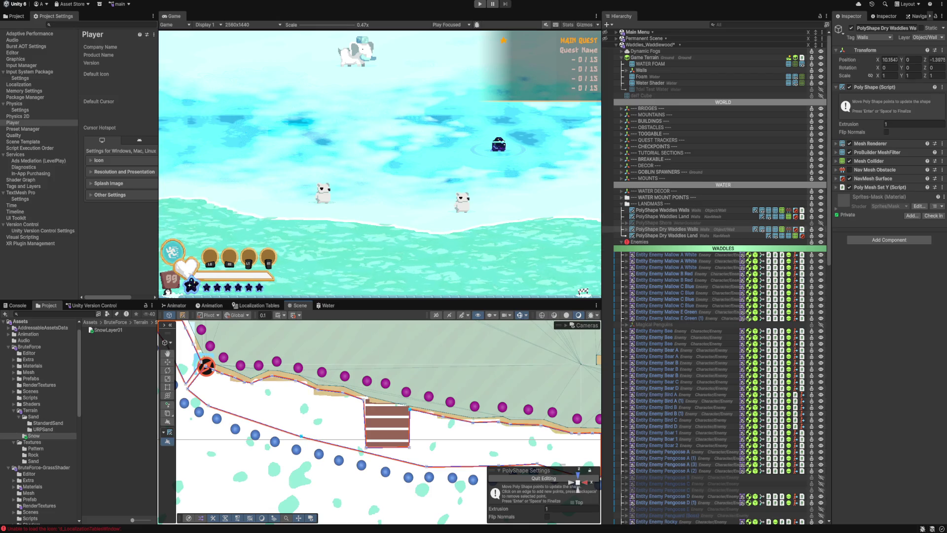
left_click_drag(301, 436, 296, 443)
left_click_drag(425, 467, 415, 470)
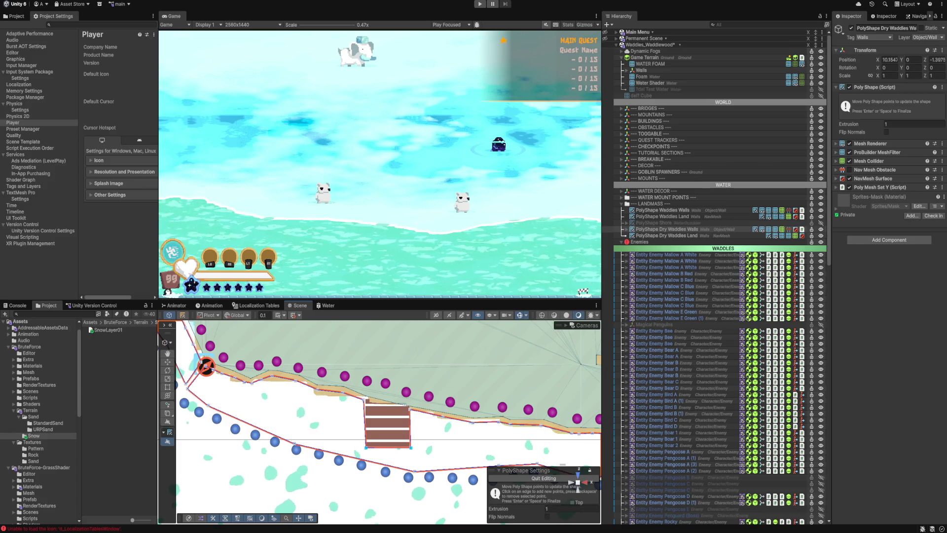
scroll(384, 424, "down", 3)
key("Right")
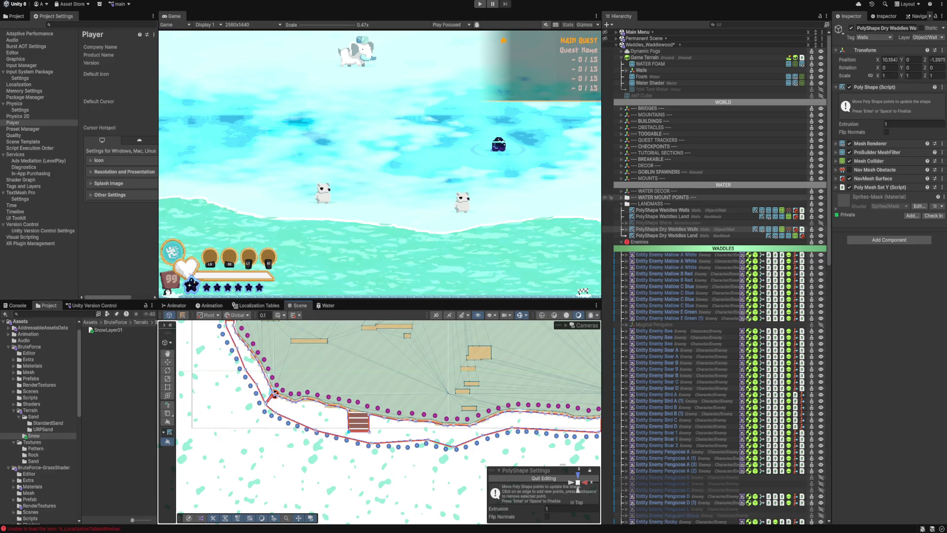
scroll(378, 423, "up", 2)
scroll(380, 419, "up", 2)
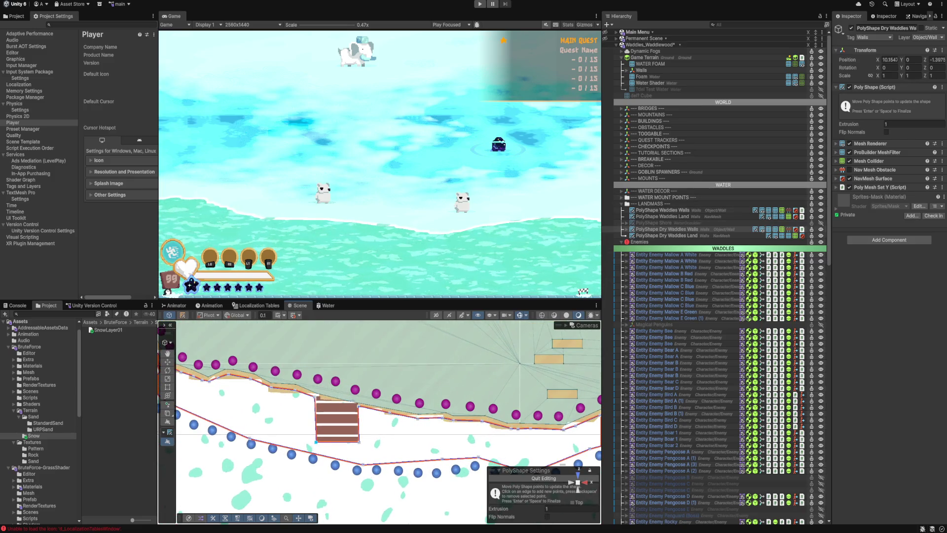
Step: Move the Player Positions(Clone) marker by the stairs down to Z -2.742, then select an Entity Positions dot
right_click(336, 383)
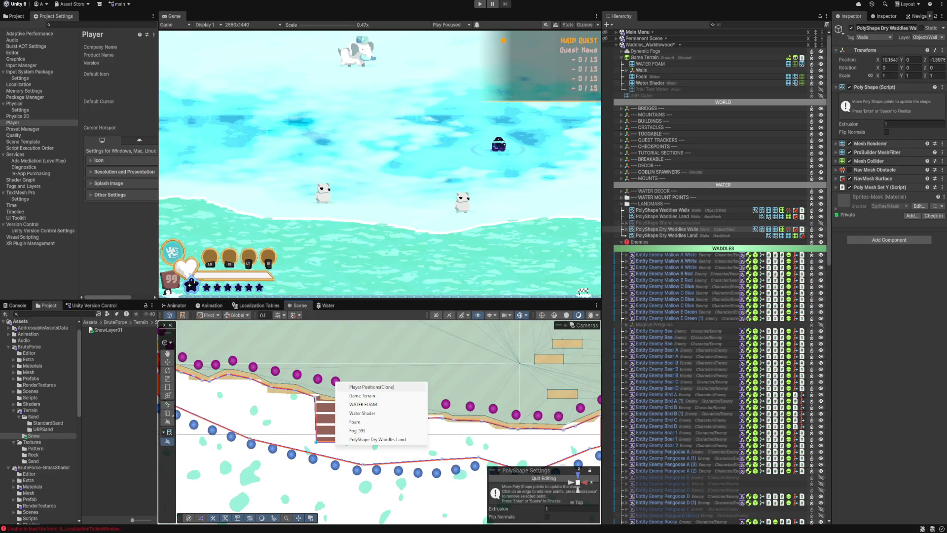
left_click(360, 386)
mouse_move(336, 419)
left_mouse_down()
mouse_move(364, 420)
mouse_move(266, 416)
mouse_move(265, 401)
left_mouse_up()
scroll(365, 421, "down", 3)
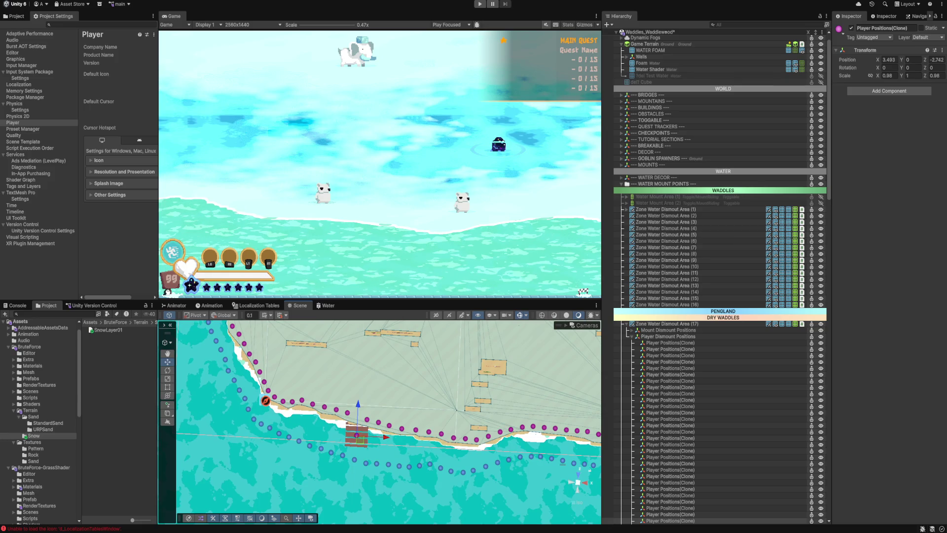
left_click(355, 459)
scroll(379, 421, "up", 3)
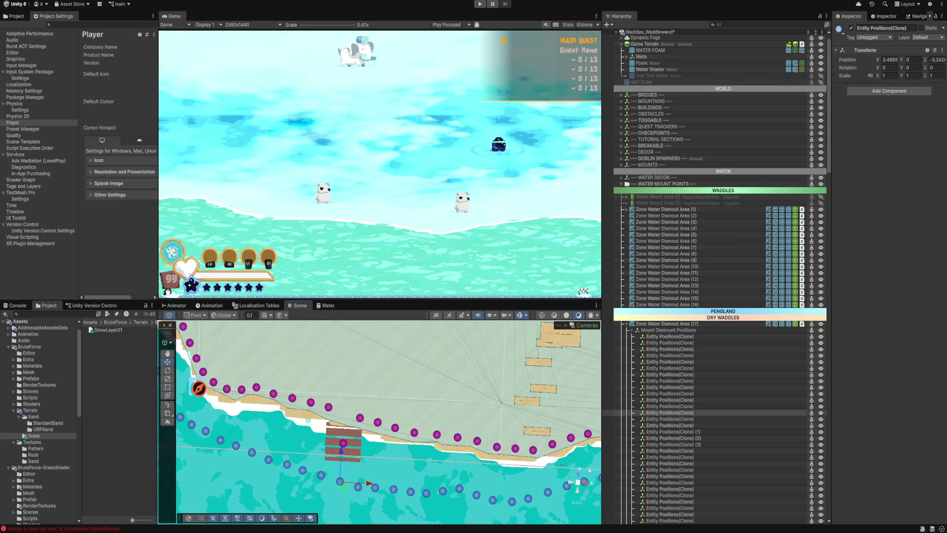